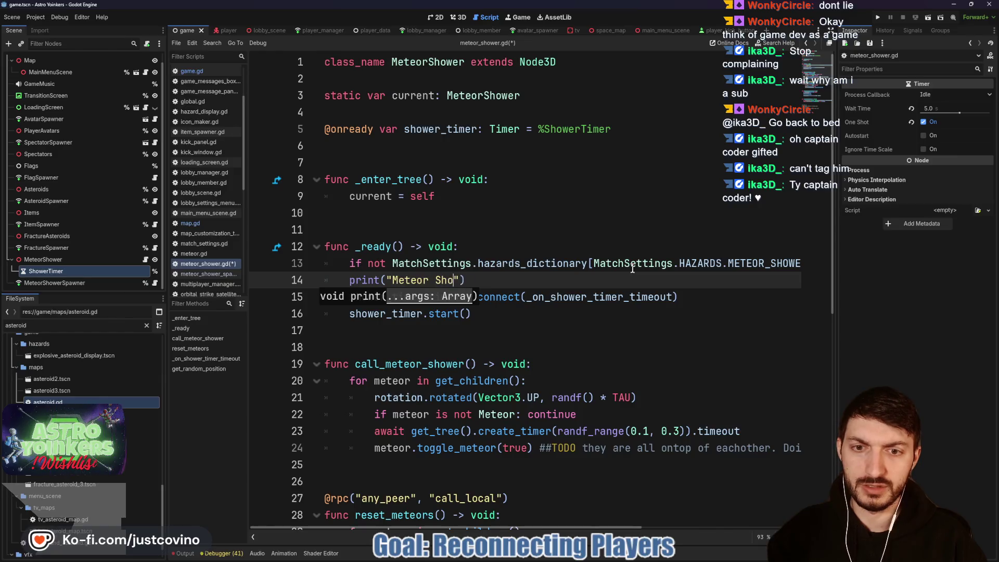
- Complete the print("Meteor Shower Toggled On") line and save meteor_shower.gd
{"action": "type", "text": "wer Toggled On"}
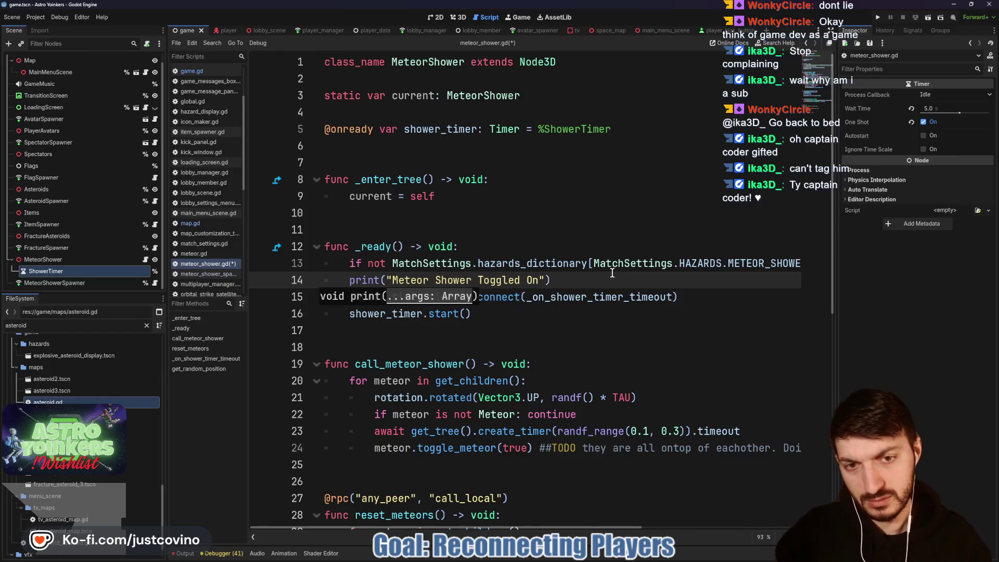
{"action": "key", "text": "ctrl+s"}
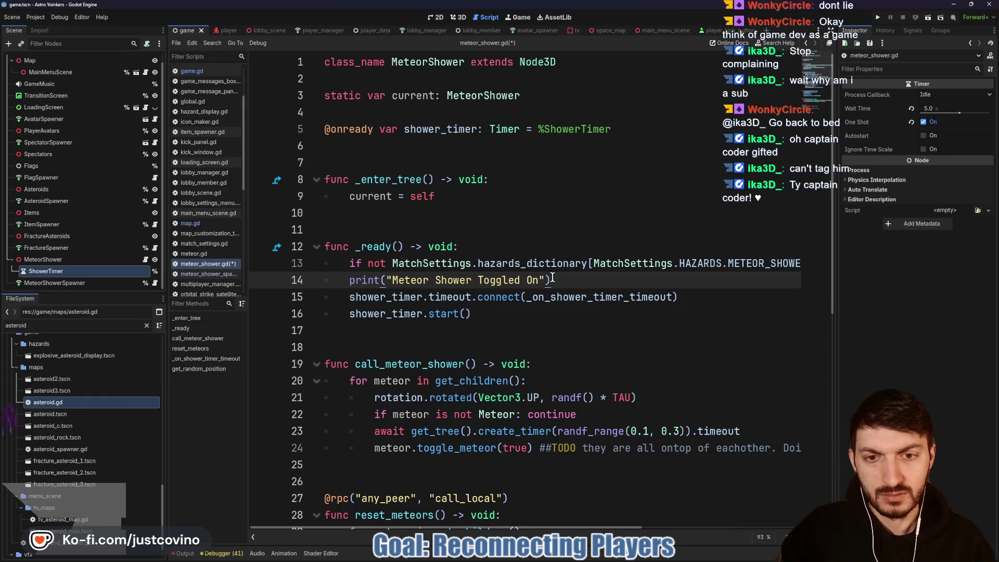
{"action": "double_click", "coordinate": [448, 296]}
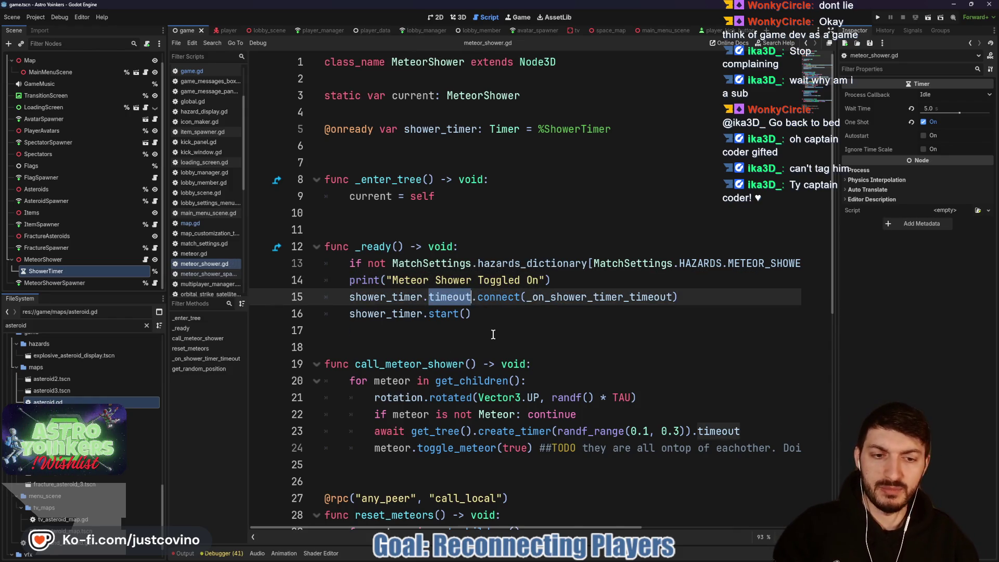
{"action": "scroll", "coordinate": [493, 335], "scroll_direction": "down", "scroll_amount": 2}
{"action": "scroll", "coordinate": [493, 335], "scroll_direction": "down", "scroll_amount": 3}
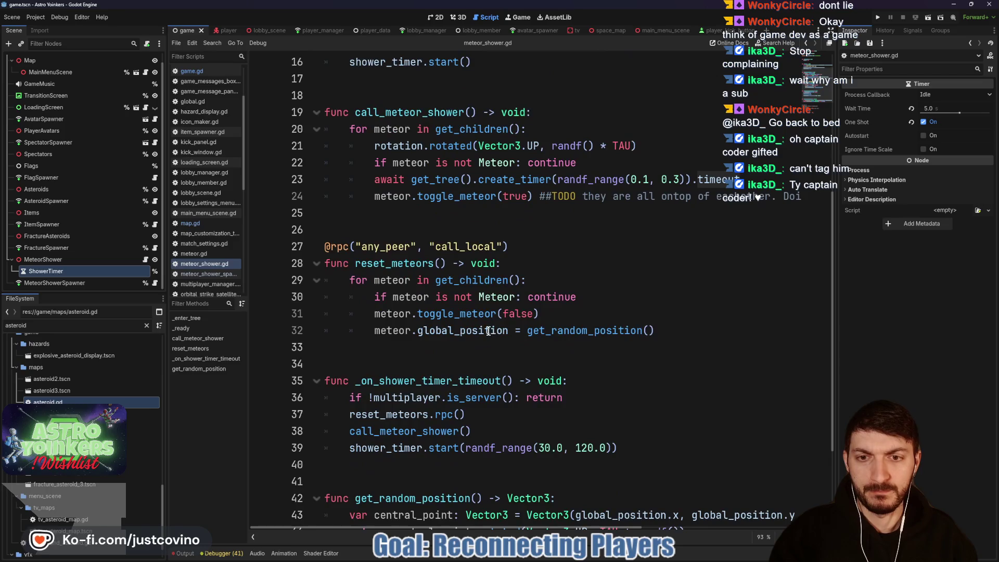
{"action": "scroll", "coordinate": [487, 329], "scroll_direction": "up", "scroll_amount": 2}
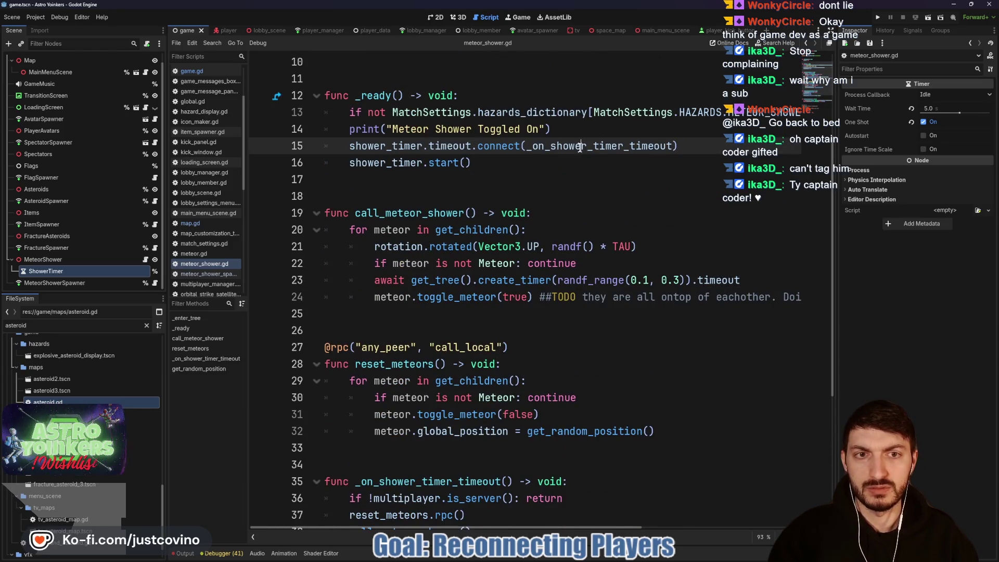
- Add print("Meteor Shower Timeout") to the timer timeout handler and save
{"action": "double_click", "coordinate": [560, 151]}
{"action": "scroll", "coordinate": [560, 154], "scroll_direction": "down", "scroll_amount": 4}
{"action": "left_click", "coordinate": [606, 294]}
{"action": "key", "text": "Return"}
{"action": "type", "text": "print"}
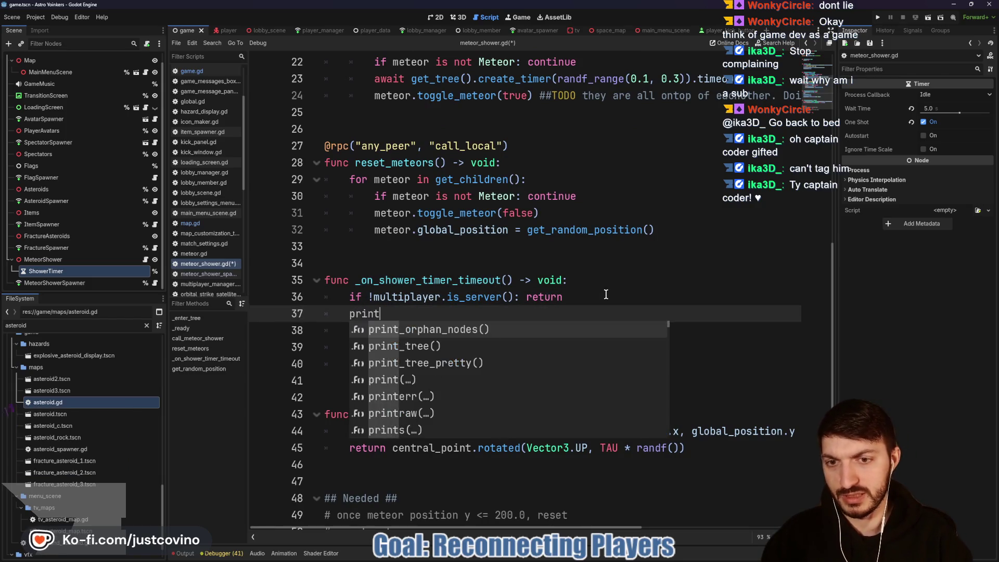
{"action": "type", "text": "(\"Meteor Shower Timeout"}
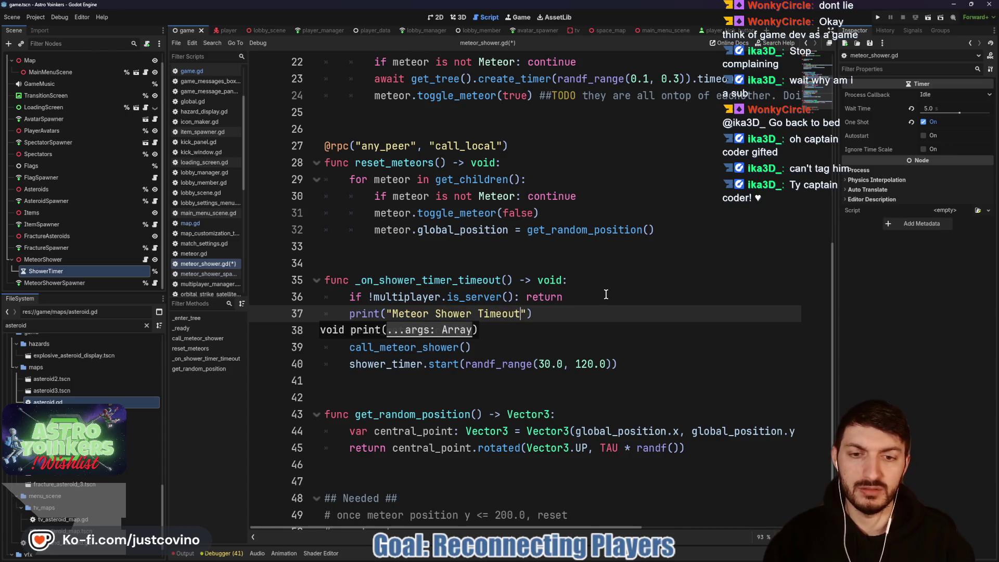
{"action": "key", "text": "ctrl+s"}
- Add print("Meteor Shower Reset") after the reset_meteors loop and save
{"action": "left_click", "coordinate": [494, 248]}
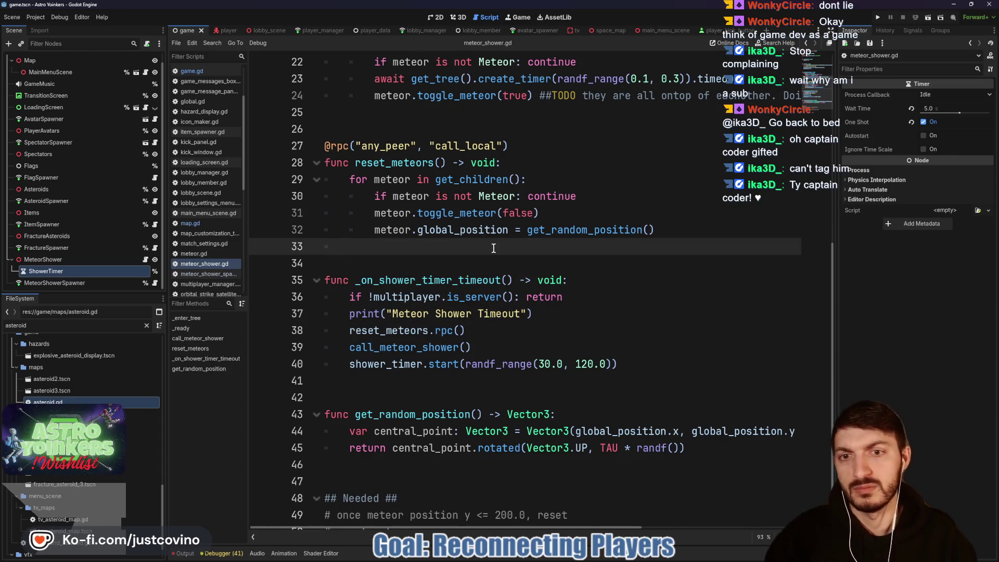
{"action": "type", "text": "pritn("}
{"action": "type", "text": "nt"}
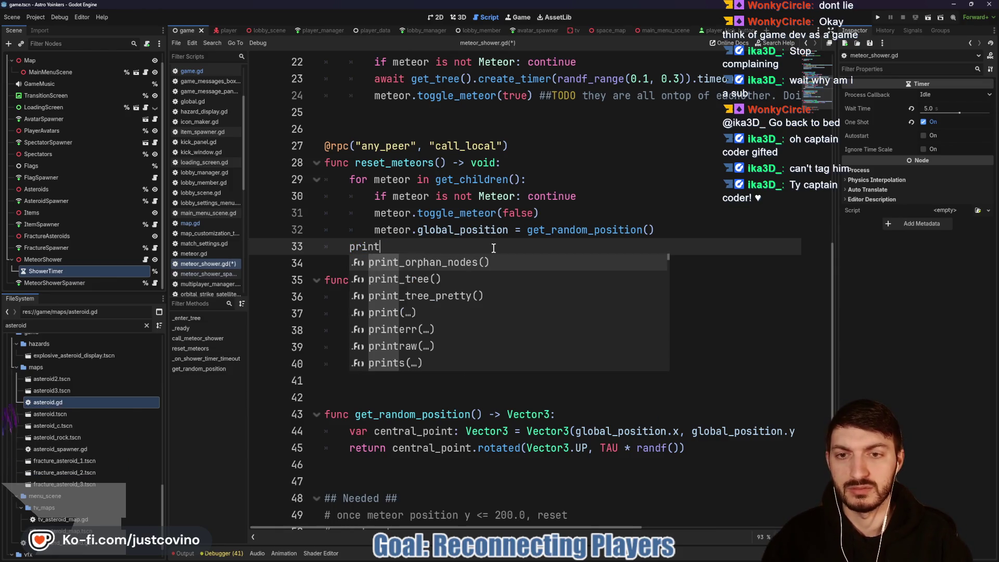
{"action": "type", "text": "(\"me"}
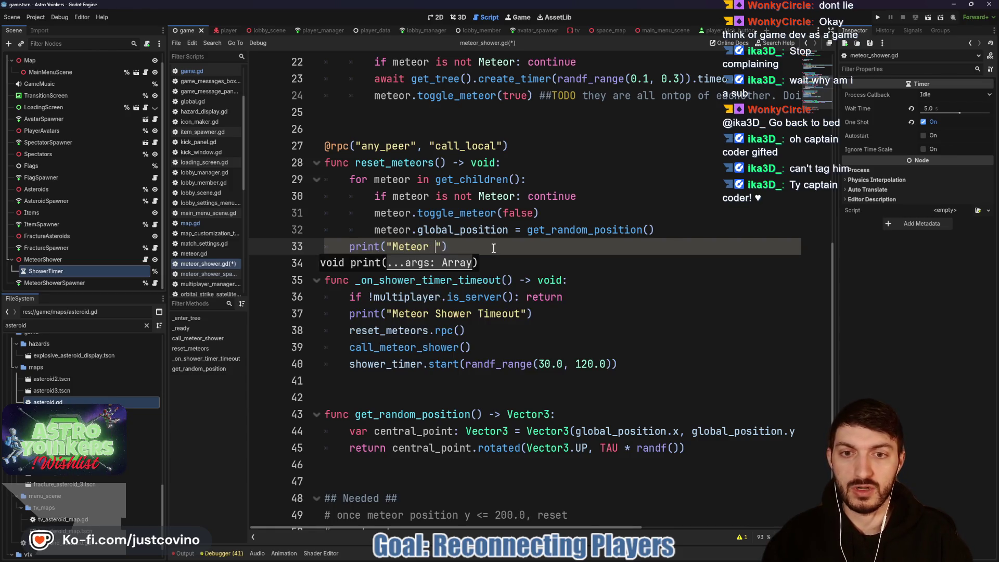
{"action": "type", "text": "er Reset"}
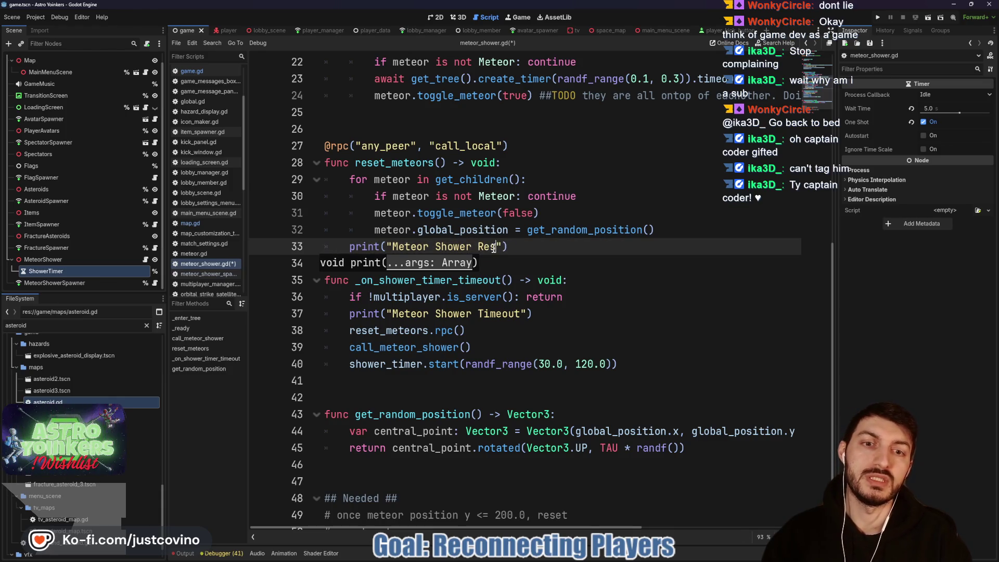
{"action": "key", "text": "End"}
{"action": "key", "text": "ctrl+s"}
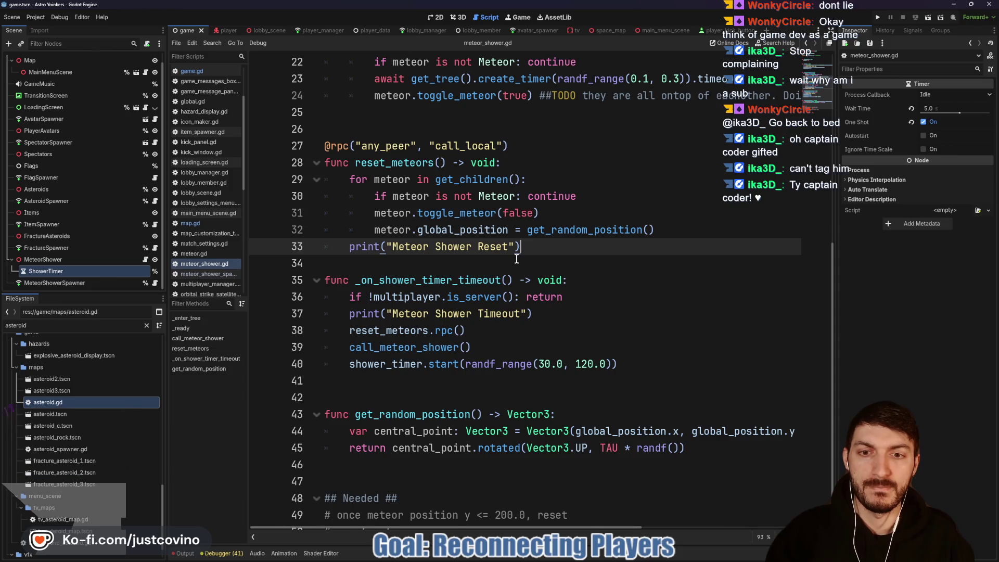
{"action": "left_click", "coordinate": [473, 267]}
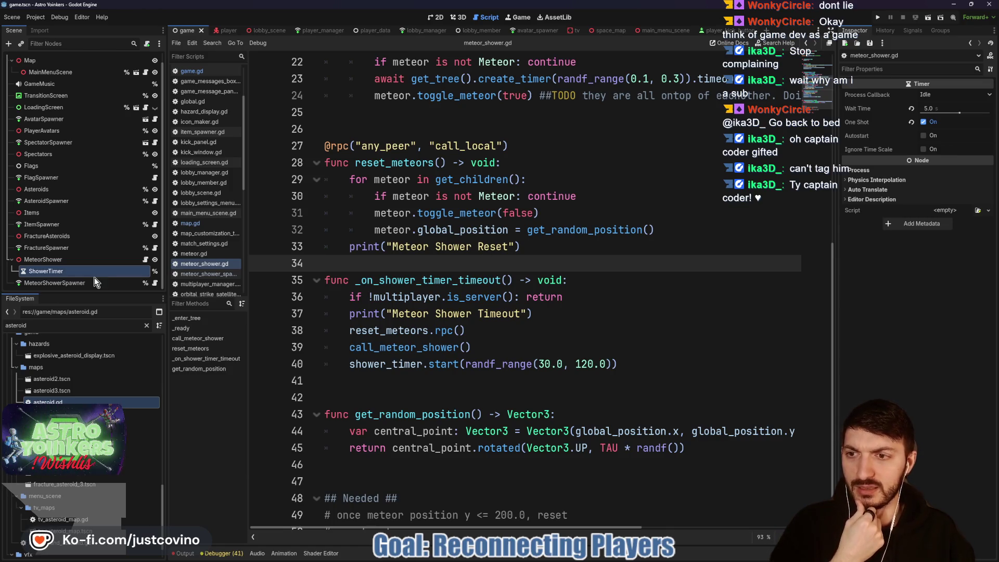
{"action": "left_click", "coordinate": [156, 284]}
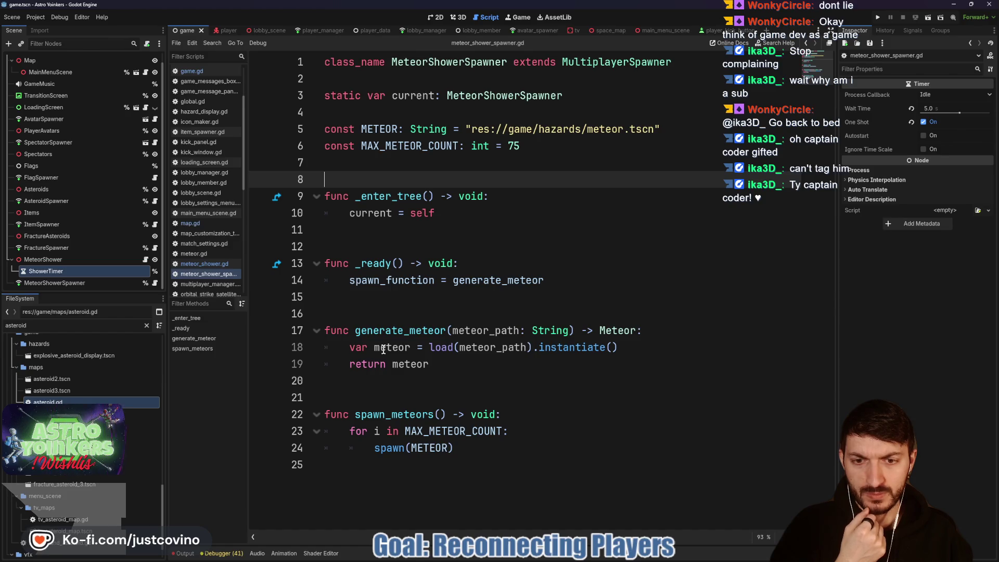
- Insert meteor.visible = false after the instantiate line in generate_meteor and save the spawner script
{"action": "left_click", "coordinate": [501, 280]}
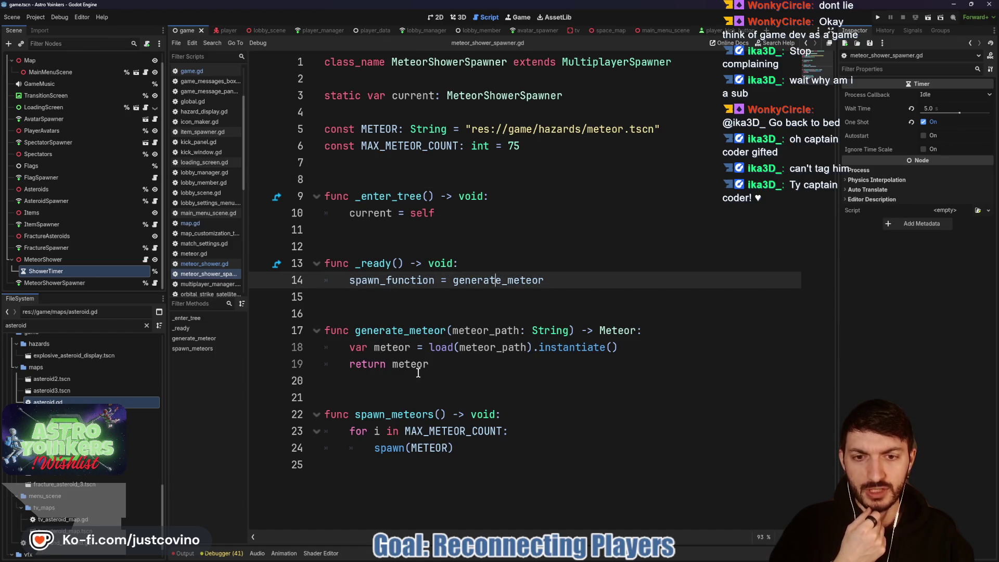
{"action": "left_click", "coordinate": [395, 348]}
{"action": "left_click", "coordinate": [671, 344]}
{"action": "key", "text": "Return"}
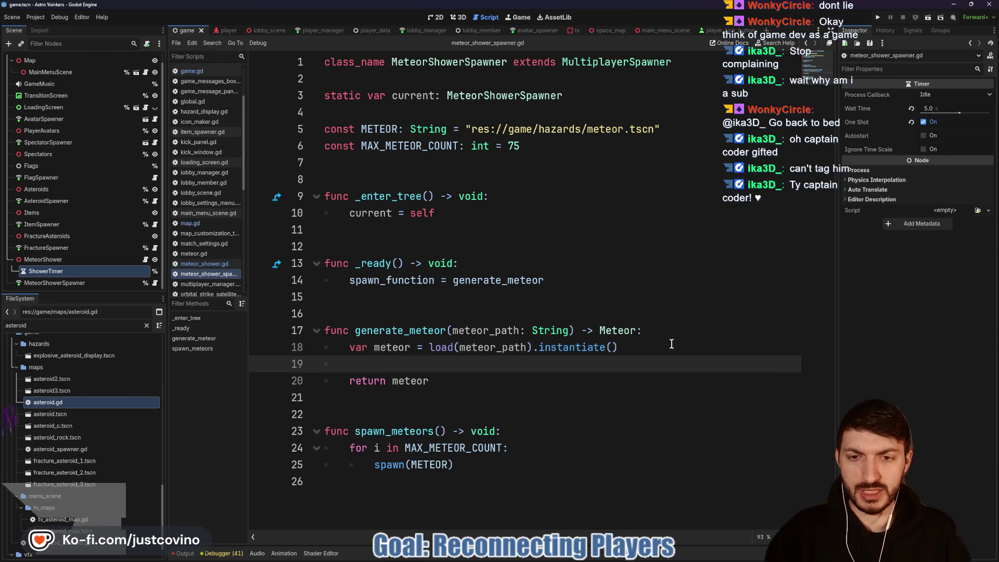
{"action": "type", "text": "meteor"}
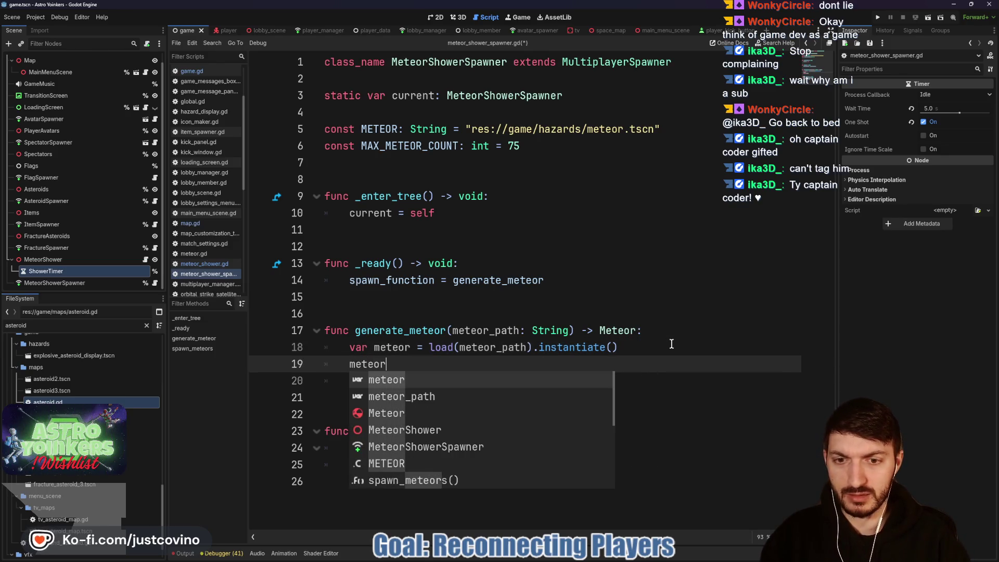
{"action": "type", "text": ".visible = false"}
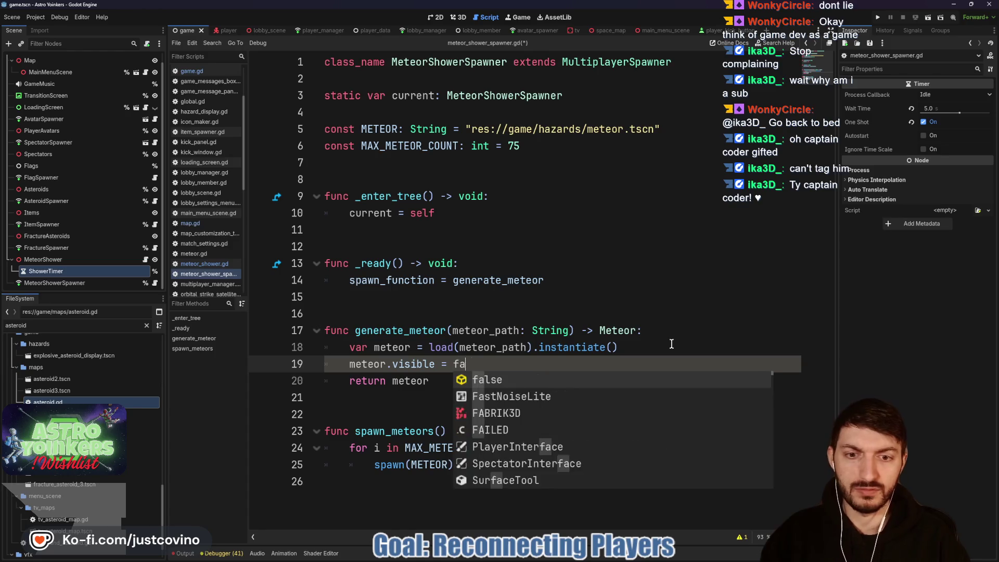
{"action": "key", "text": "ctrl+s"}
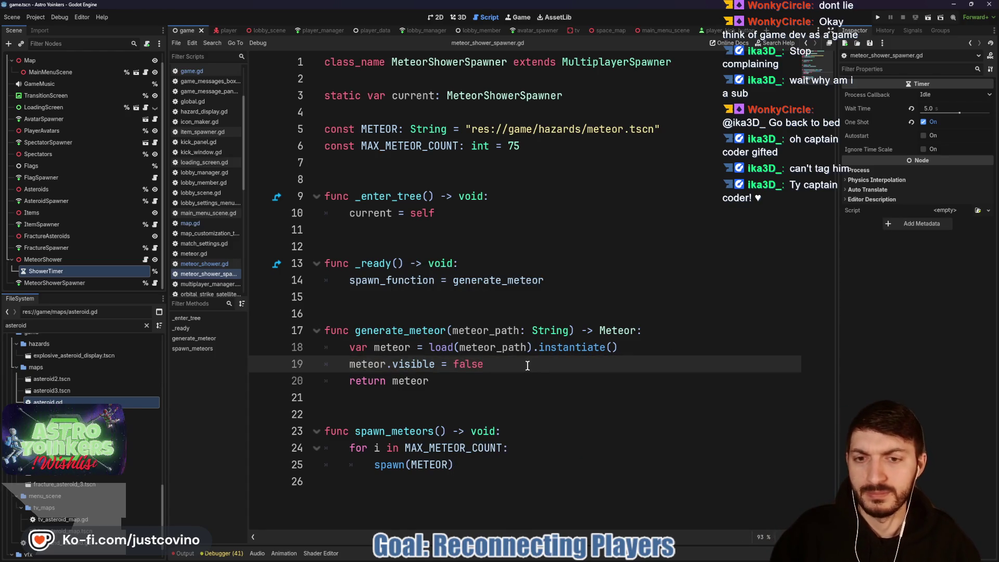
{"action": "left_click", "coordinate": [146, 260]}
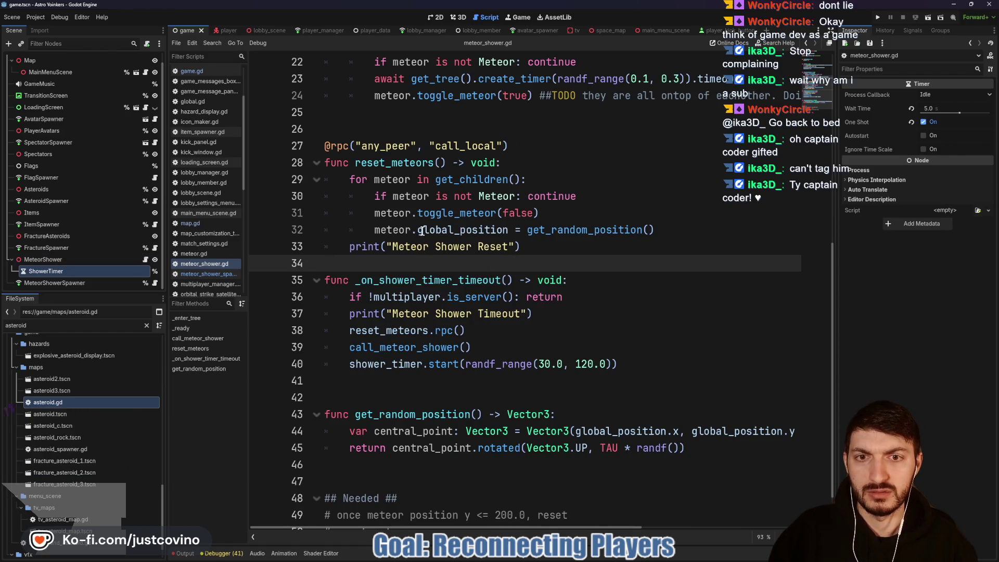
- Check where toggle_meteor is used, then filter the FileSystem dock by "meteor"
{"action": "double_click", "coordinate": [434, 213]}
{"action": "scroll", "coordinate": [503, 238], "scroll_direction": "up", "scroll_amount": 4}
{"action": "scroll", "coordinate": [504, 238], "scroll_direction": "down", "scroll_amount": 4}
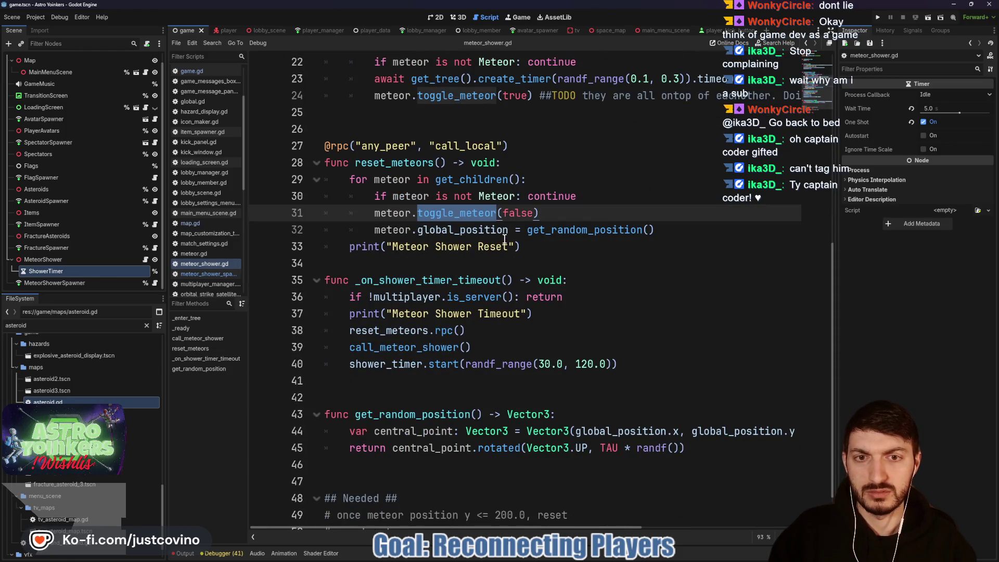
{"action": "left_click", "coordinate": [83, 324]}
{"action": "double_click", "coordinate": [79, 323]}
{"action": "type", "text": "meteor"}
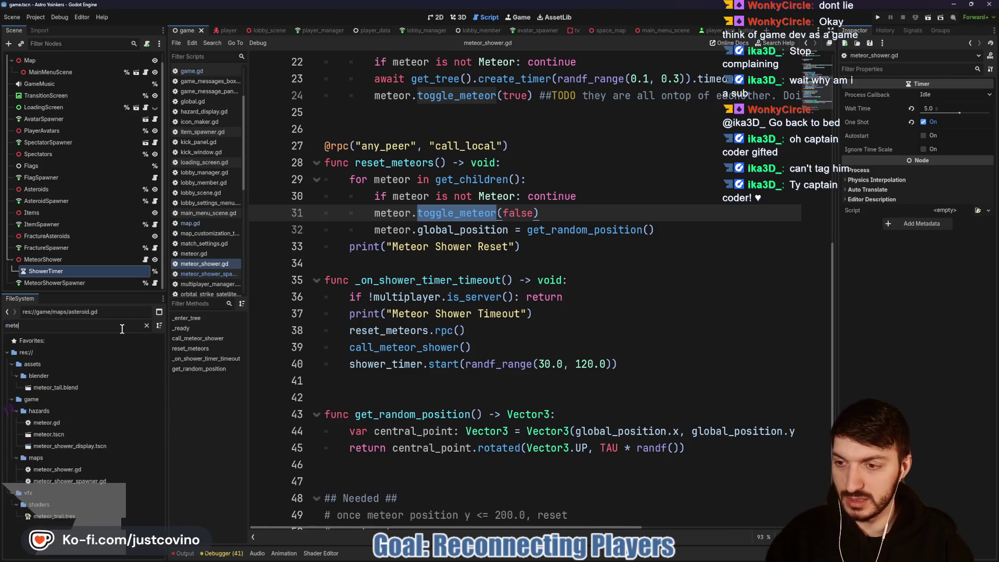
- Open meteor.tscn and read how toggle_meteor sets visible in meteor.gd
{"action": "double_click", "coordinate": [145, 435]}
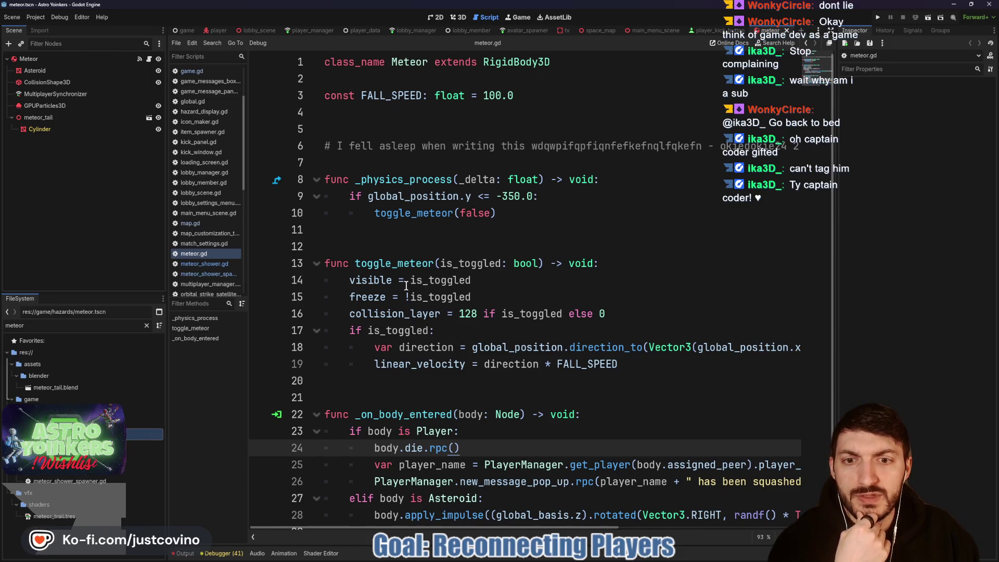
{"action": "double_click", "coordinate": [371, 282]}
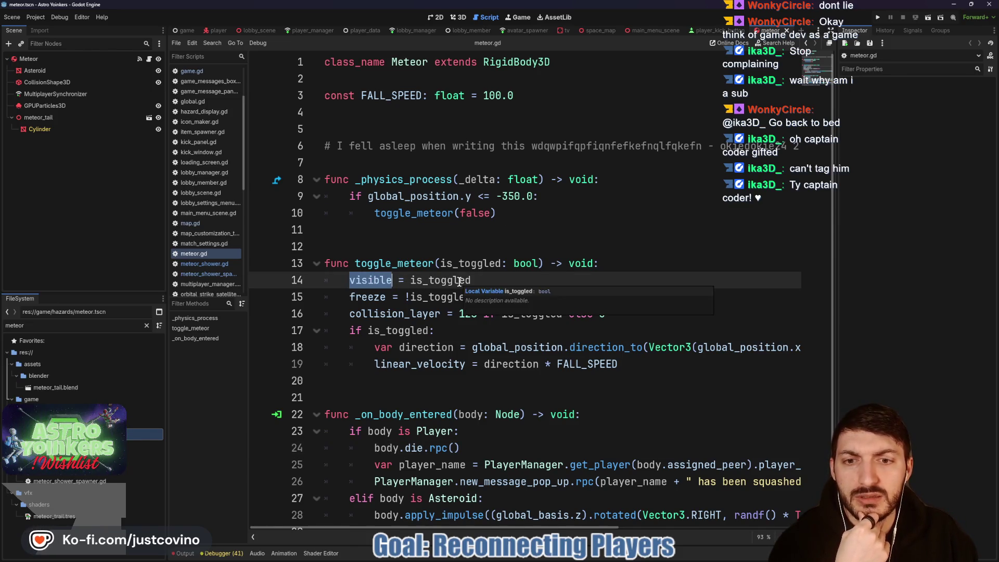
{"action": "scroll", "coordinate": [469, 322], "scroll_direction": "down", "scroll_amount": 1}
{"action": "scroll", "coordinate": [483, 307], "scroll_direction": "up", "scroll_amount": 1}
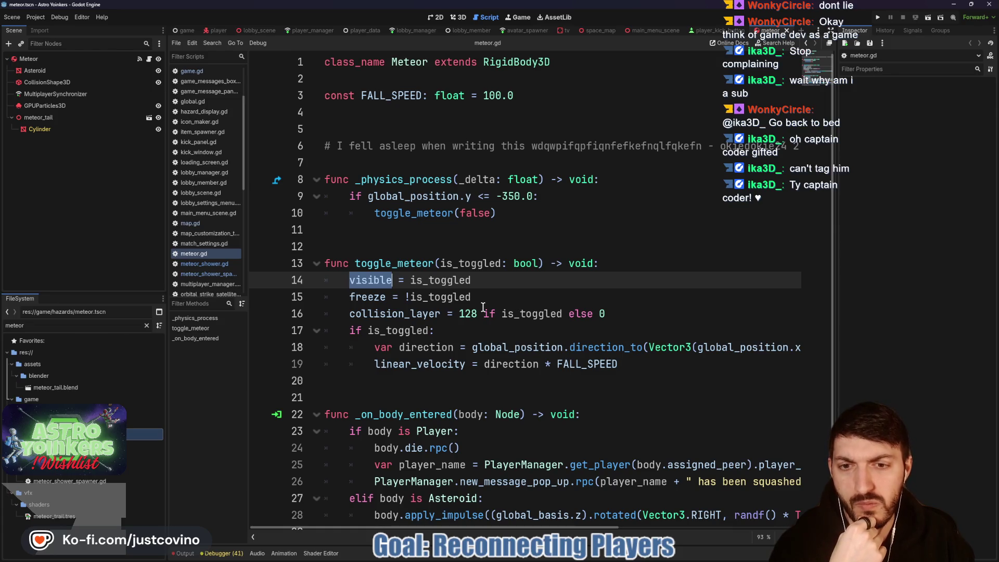
{"action": "scroll", "coordinate": [483, 307], "scroll_direction": "down", "scroll_amount": 1}
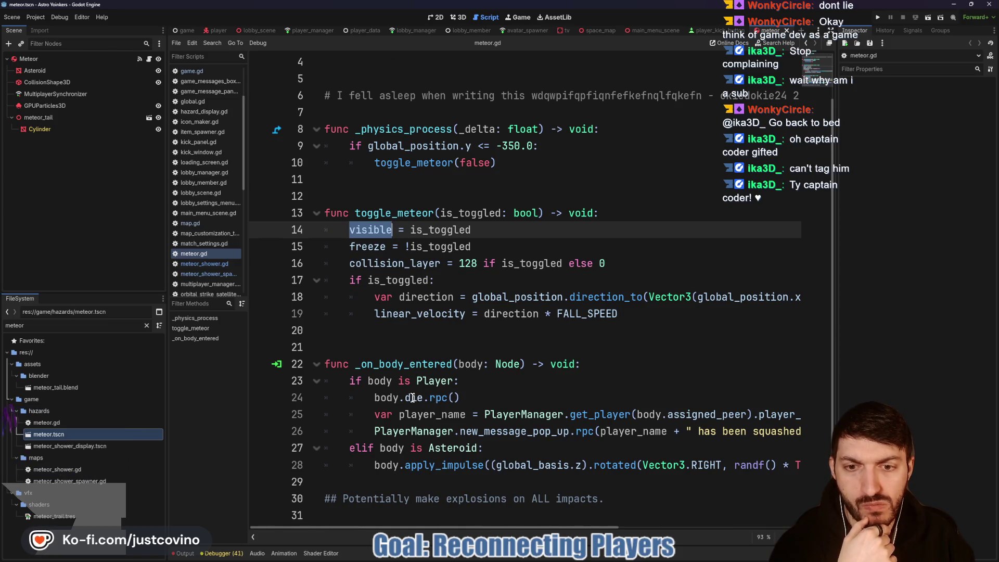
{"action": "left_click", "coordinate": [410, 398]}
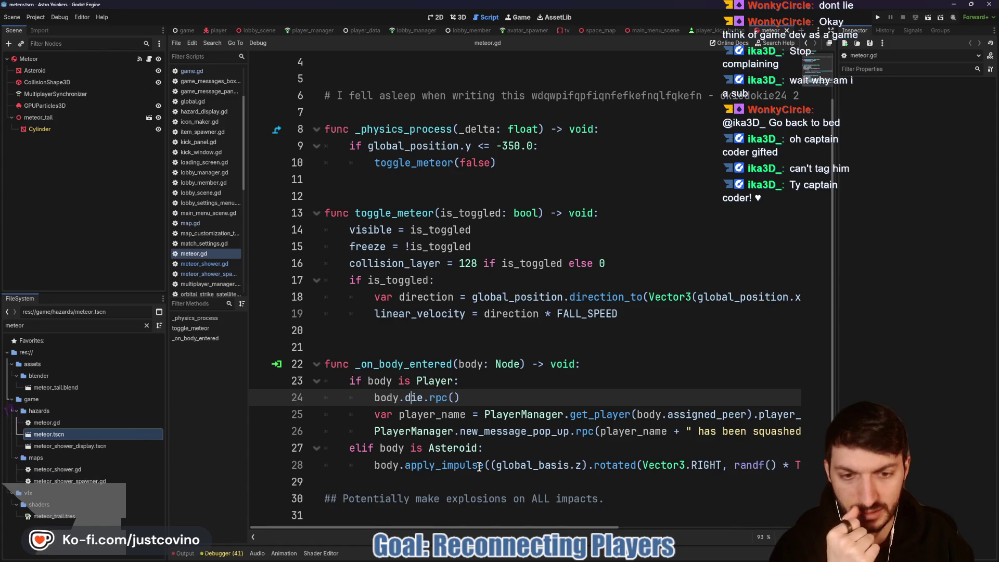
- Run two debug instances side by side, hosting a lobby in one and joining from the other
{"action": "key", "text": "F5"}
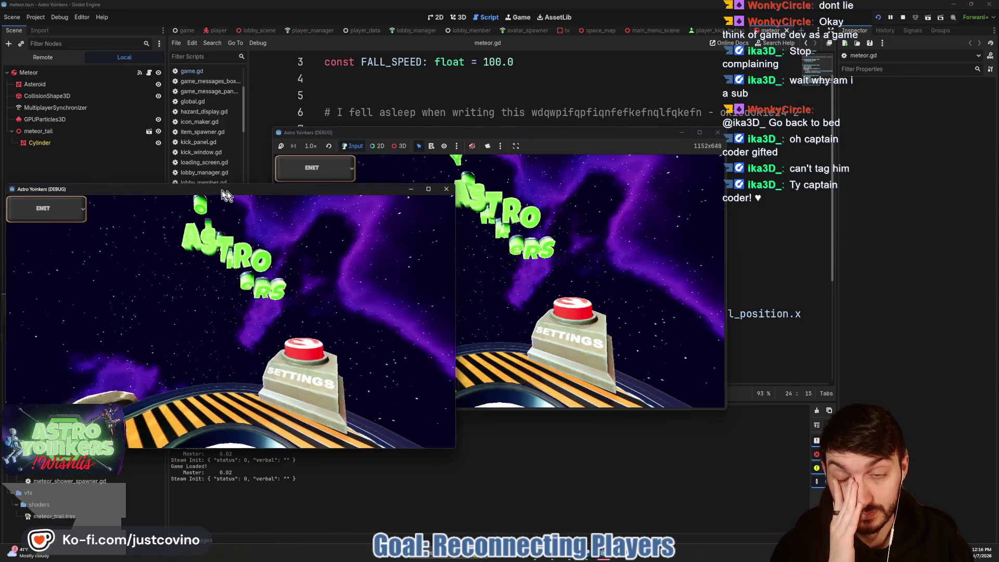
{"action": "left_click_drag", "start_coordinate": [227, 192], "coordinate": [714, 142]}
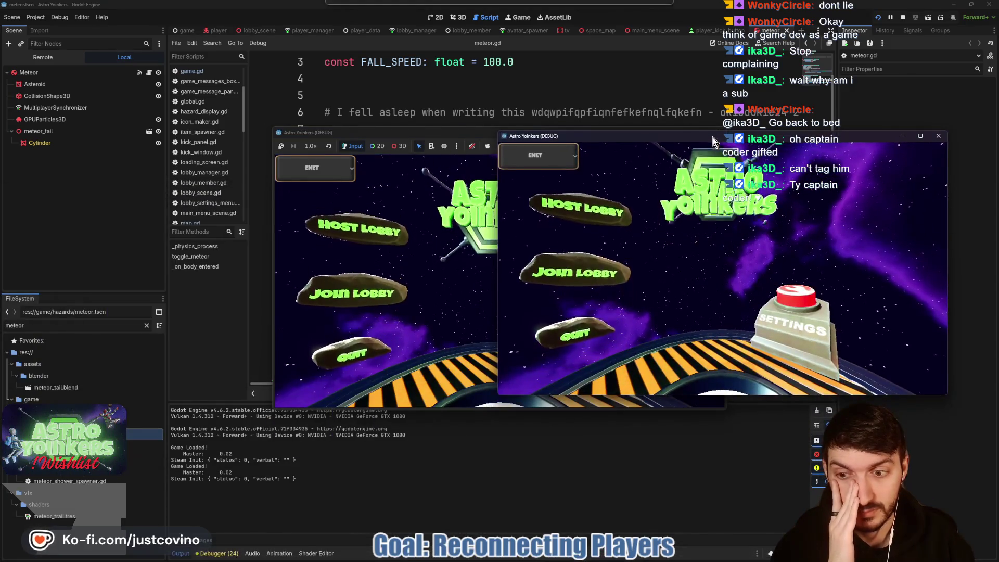
{"action": "mouse_move", "coordinate": [458, 135]}
{"action": "left_mouse_down"}
{"action": "mouse_move", "coordinate": [221, 128]}
{"action": "mouse_move", "coordinate": [240, 118]}
{"action": "left_mouse_up"}
{"action": "left_click", "coordinate": [177, 221]}
{"action": "left_click", "coordinate": [292, 224]}
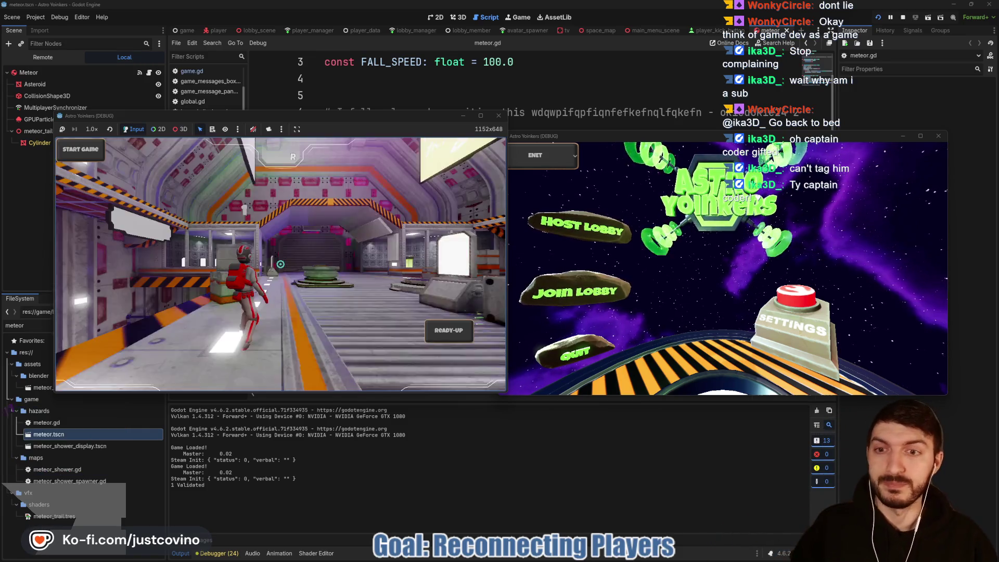
{"action": "left_click", "coordinate": [593, 291]}
{"action": "left_click", "coordinate": [648, 258]}
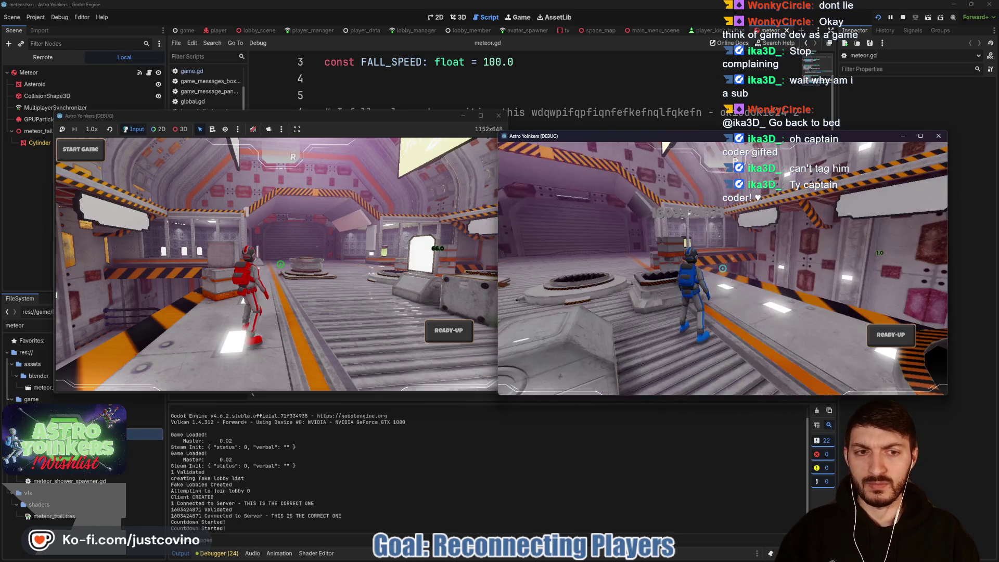
- Walk the red player to the Asteroid Map board, switch Meteor Shower off, and ready up both players
{"action": "key", "text": "alt+Tab"}
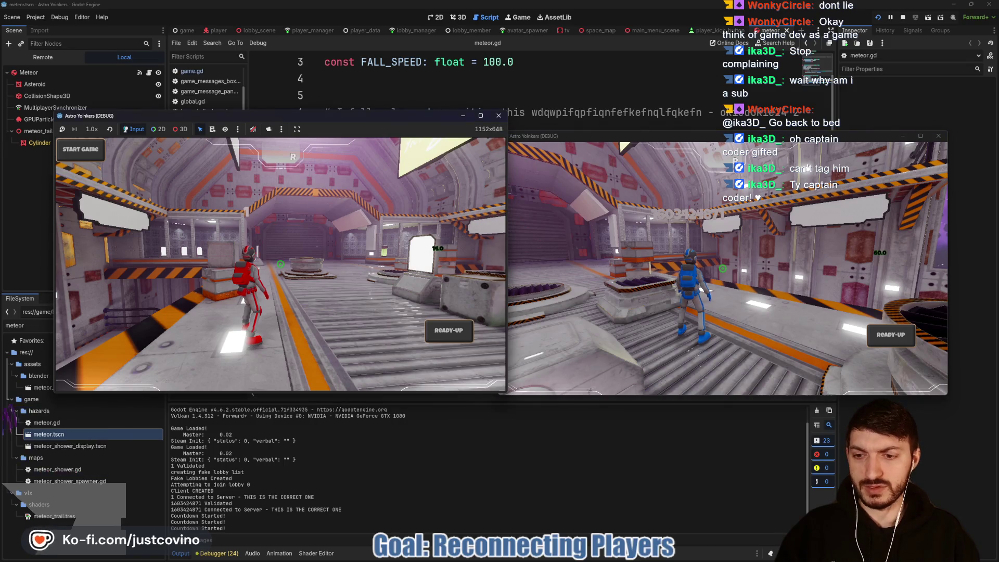
{"action": "key", "text": "w"}
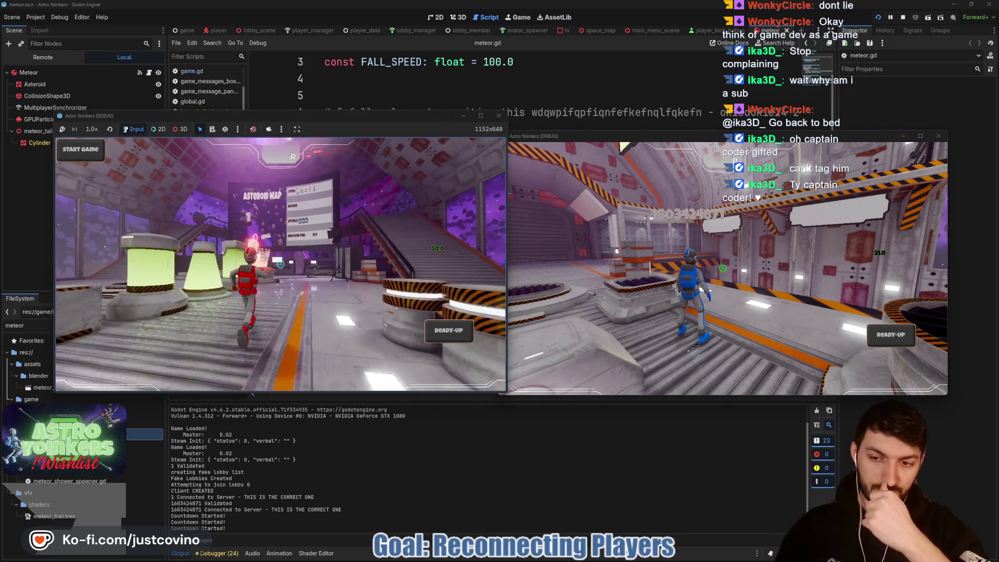
{"action": "key", "text": "w"}
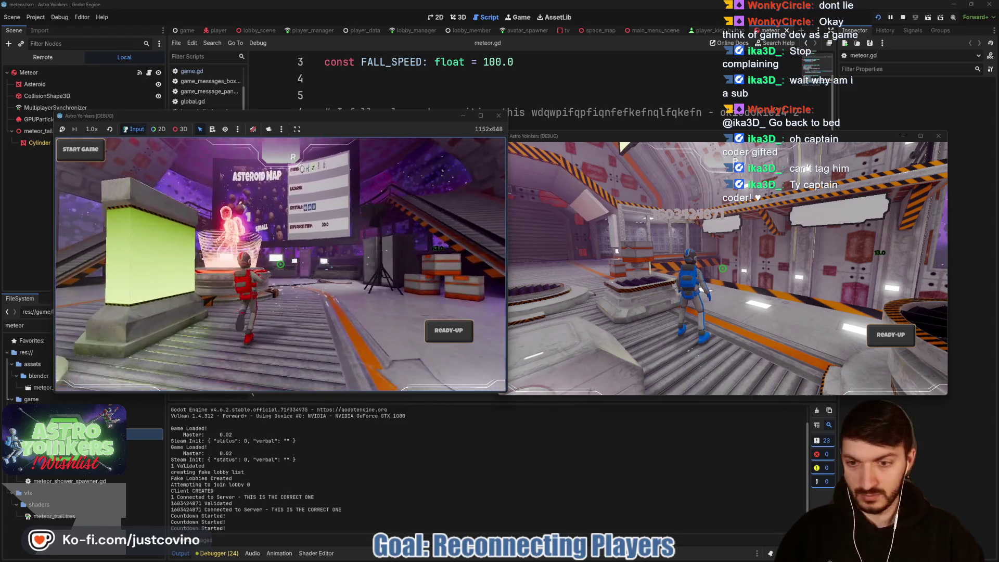
{"action": "key", "text": "w"}
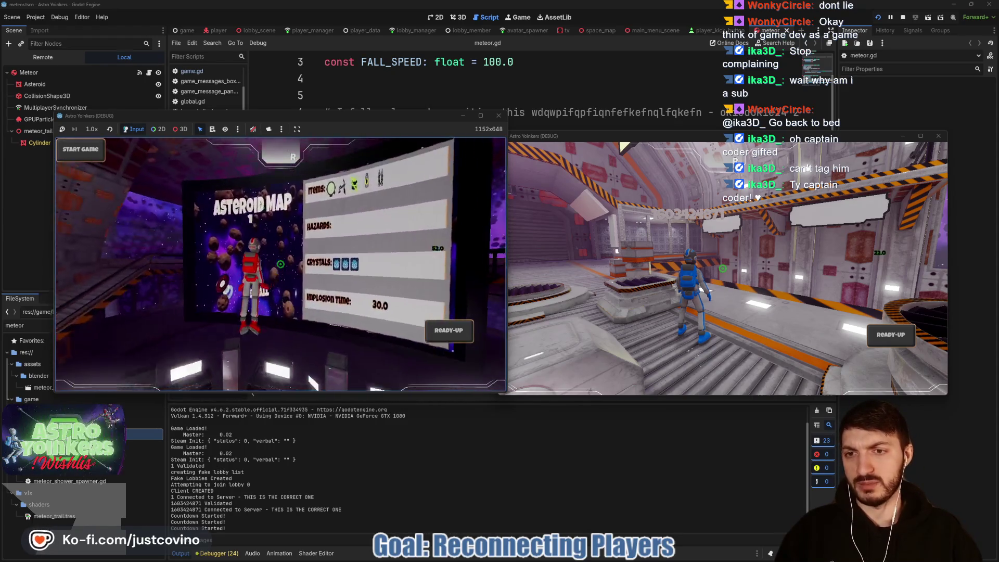
{"action": "key", "text": "e"}
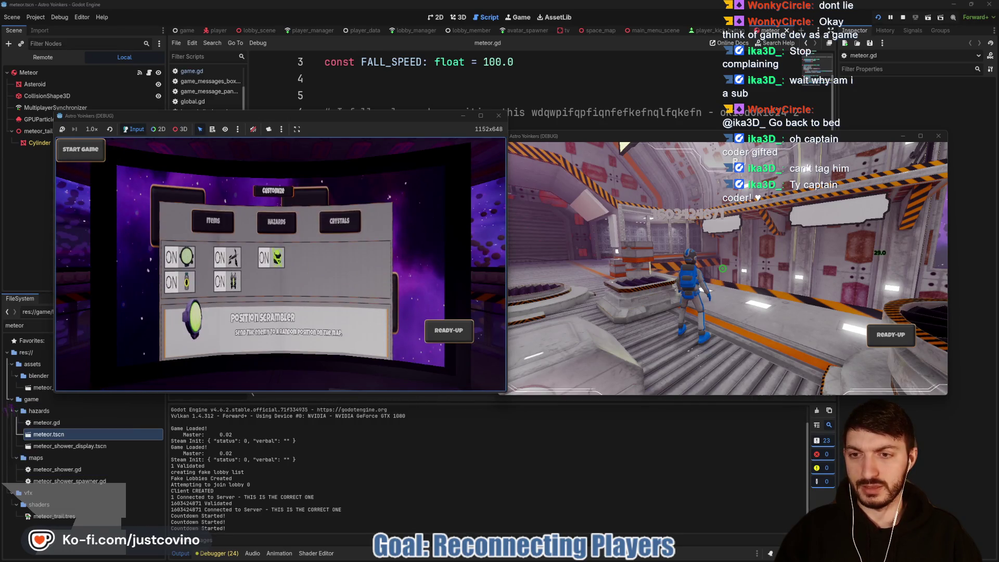
{"action": "key", "text": "e"}
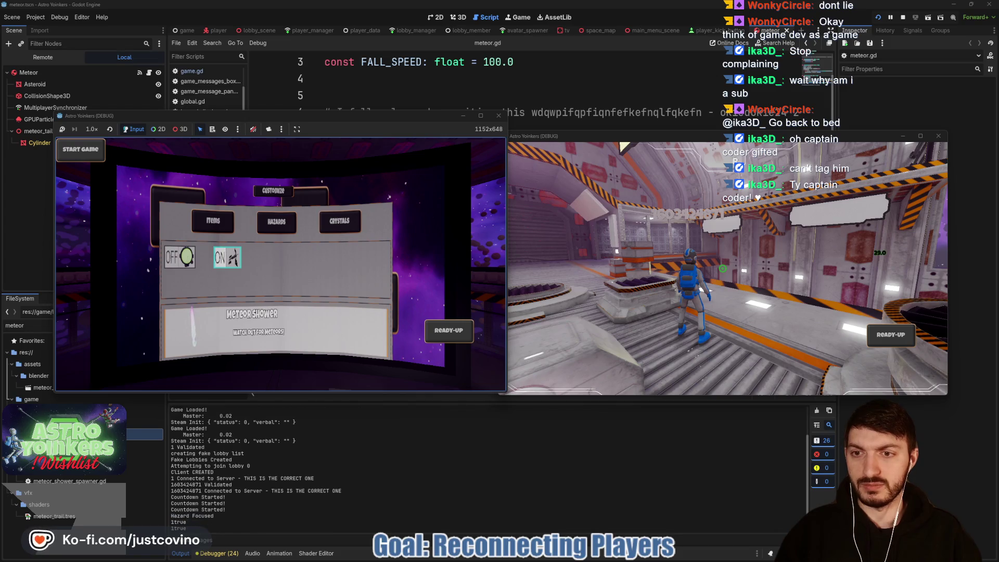
{"action": "key", "text": "e"}
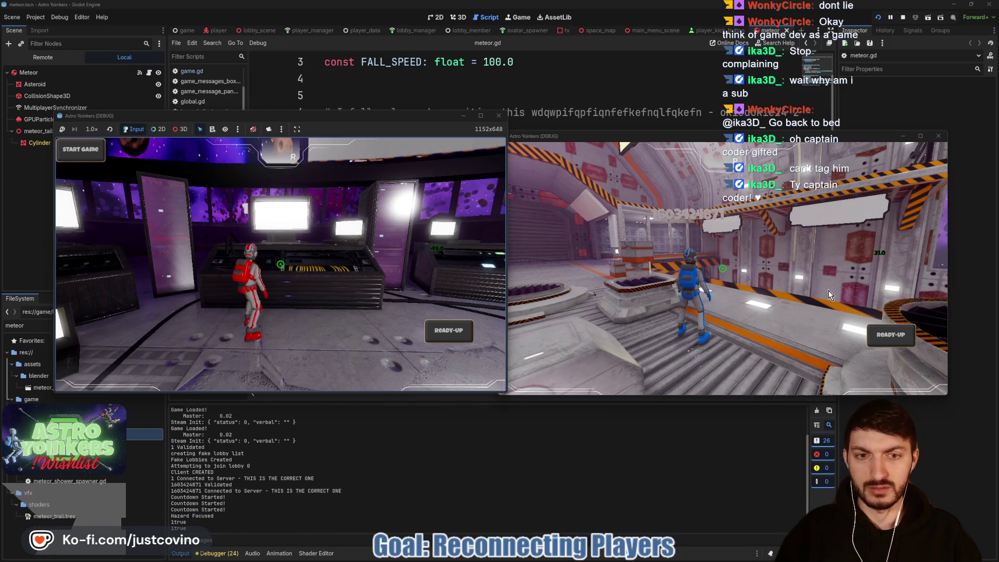
{"action": "left_click", "coordinate": [890, 335]}
{"action": "left_click", "coordinate": [449, 330]}
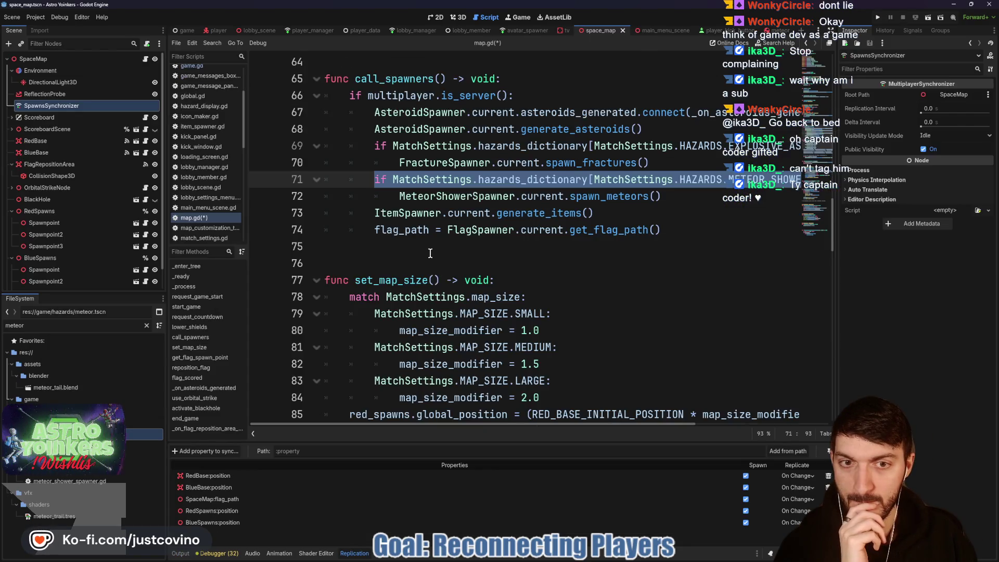
- Add an 'if multiplayer.is_server():' block after lower_shields() in request_countdown
{"action": "scroll", "coordinate": [431, 253], "scroll_direction": "up", "scroll_amount": 3}
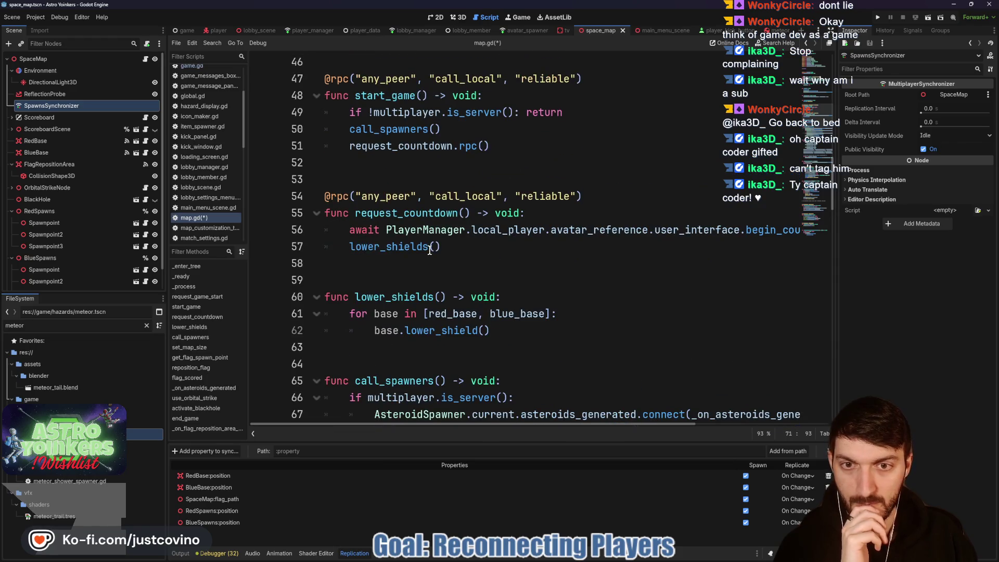
{"action": "scroll", "coordinate": [431, 252], "scroll_direction": "up", "scroll_amount": 2}
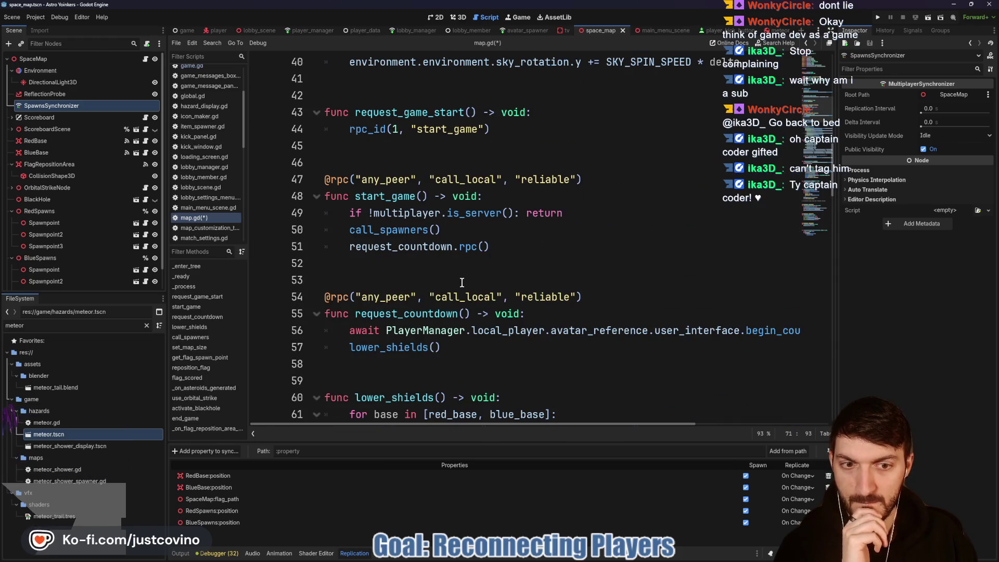
{"action": "scroll", "coordinate": [432, 260], "scroll_direction": "down", "scroll_amount": 1}
{"action": "scroll", "coordinate": [494, 304], "scroll_direction": "right", "scroll_amount": 5}
{"action": "scroll", "coordinate": [525, 293], "scroll_direction": "left", "scroll_amount": 5}
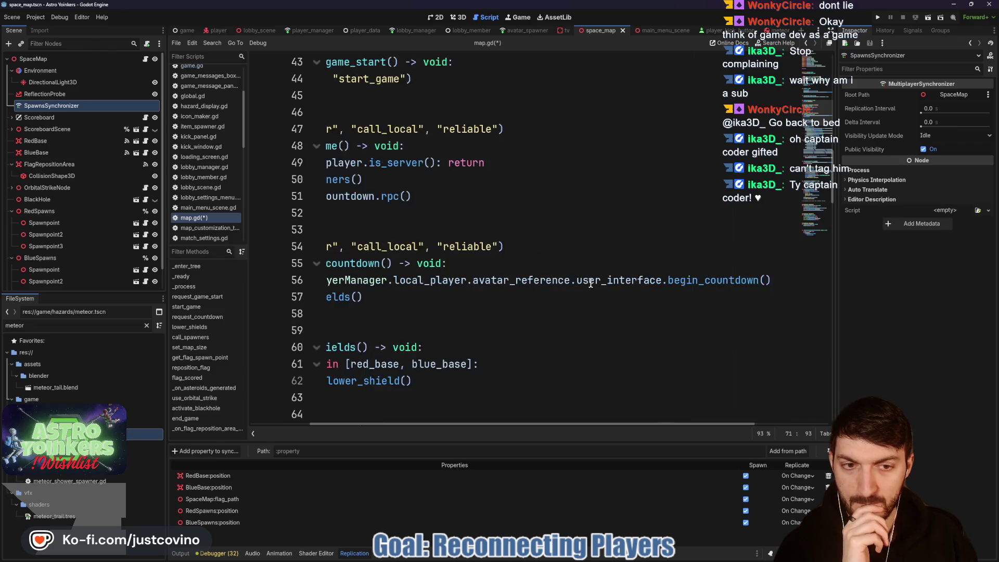
{"action": "left_click", "coordinate": [421, 314]}
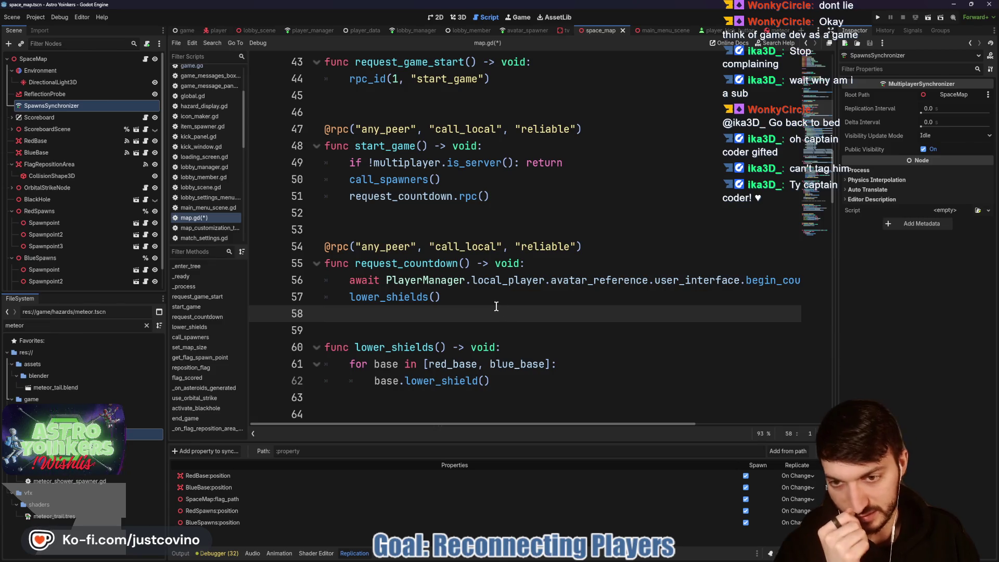
{"action": "key", "text": "Return"}
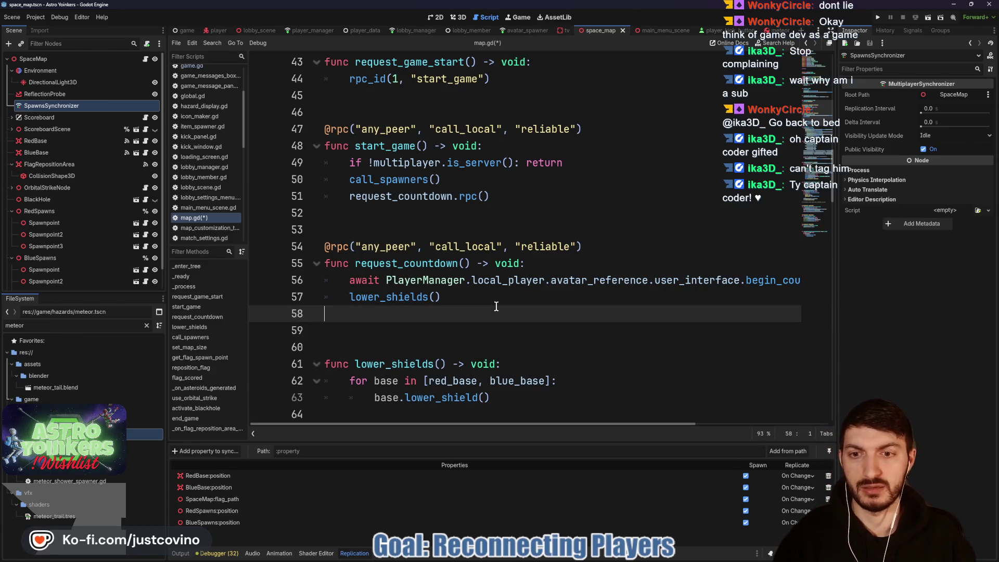
{"action": "type", "text": "ifmultiplayer."}
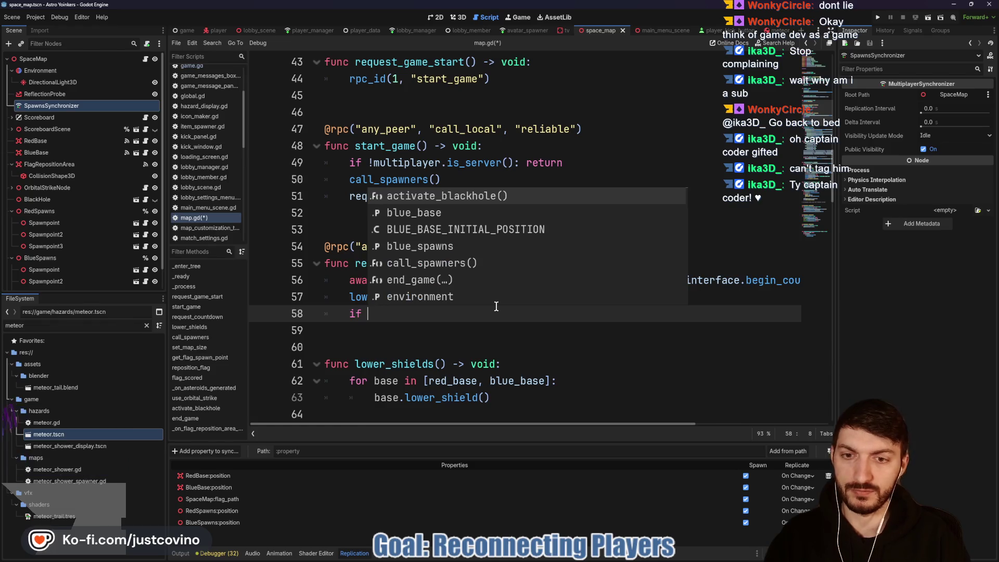
{"action": "type", "text": "is"}
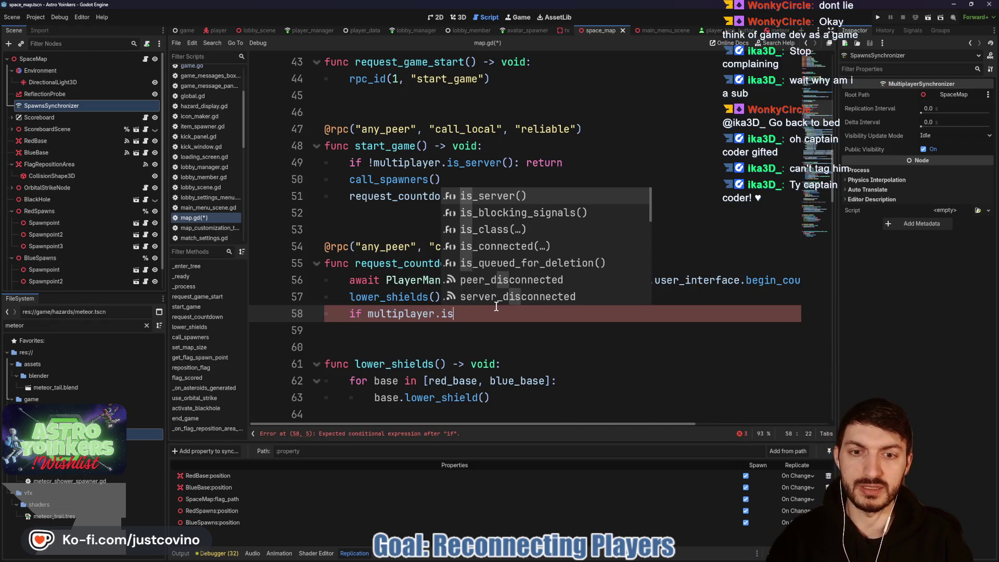
{"action": "key", "text": "Return"}
{"action": "type", "text": ":"}
{"action": "key", "text": "Return"}
- Nest an if on the METEOR_SHOWER toggled entry and begin a MeteorShower.current. call
{"action": "type", "text": "if"}
{"action": "key", "text": "ctrl+v"}
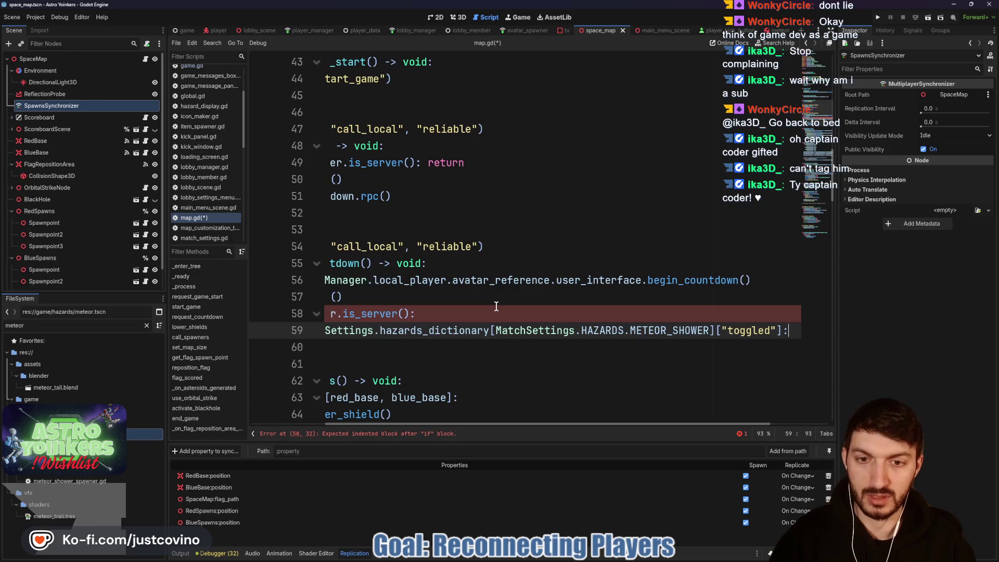
{"action": "type", "text": ":"}
{"action": "key", "text": "Return"}
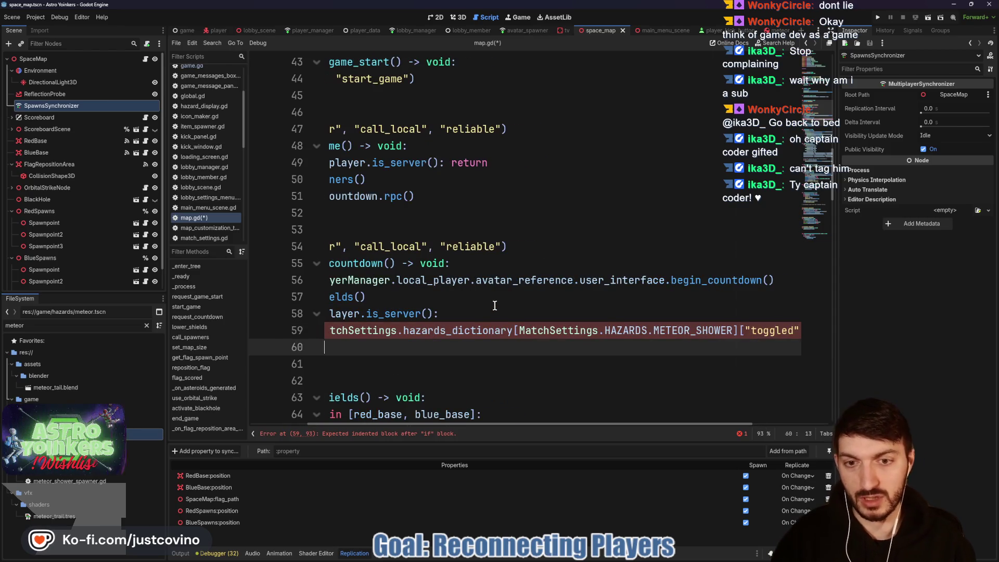
{"action": "scroll", "coordinate": [508, 303], "scroll_direction": "left", "scroll_amount": 3}
{"action": "type", "text": "Met"}
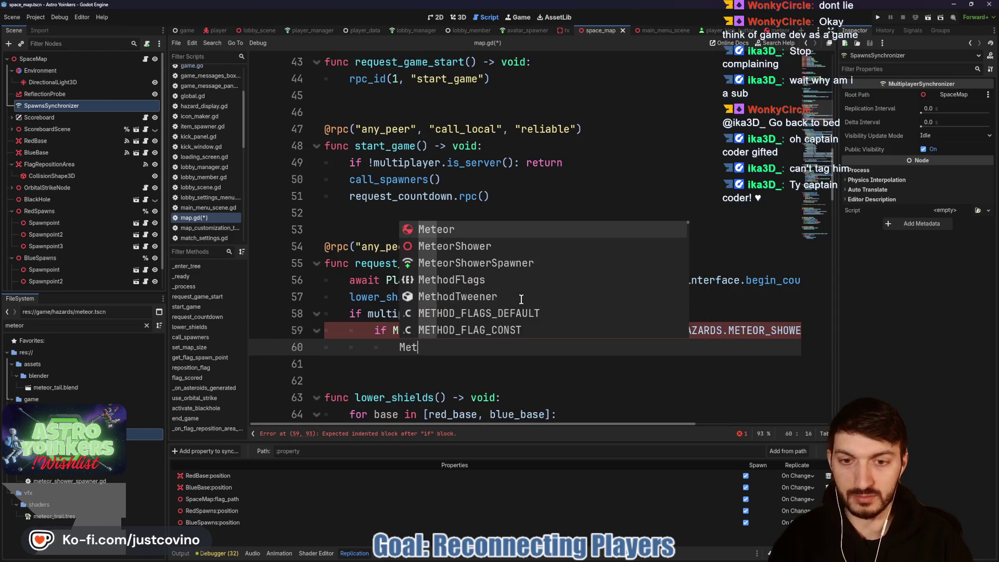
{"action": "type", "text": "eorShower."}
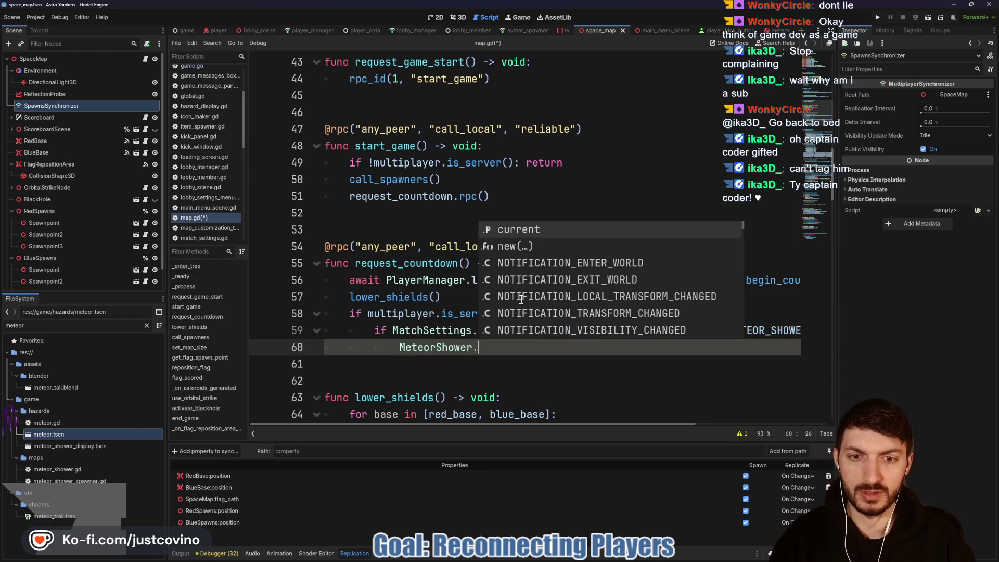
{"action": "key", "text": "Return"}
{"action": "type", "text": "."}
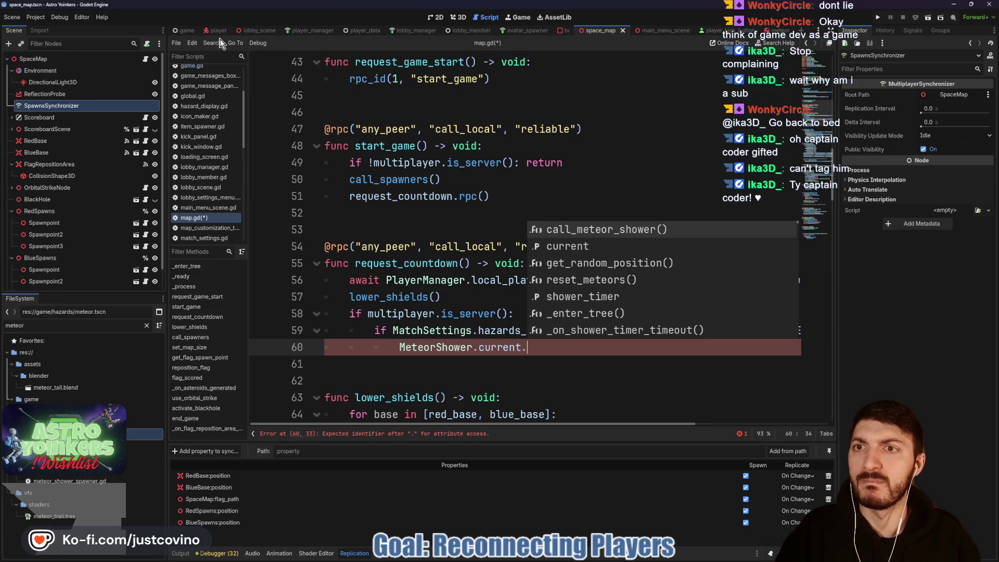
{"action": "left_click", "coordinate": [187, 30]}
- Create a new func start_shower_connections() below _ready in meteor_shower.gd
{"action": "left_click", "coordinate": [145, 260]}
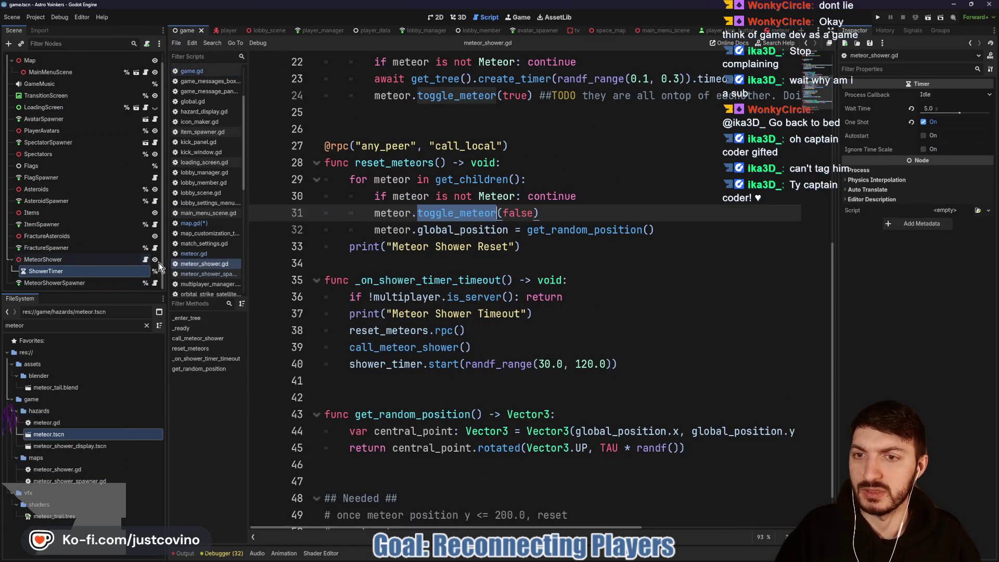
{"action": "scroll", "coordinate": [461, 252], "scroll_direction": "up", "scroll_amount": 7}
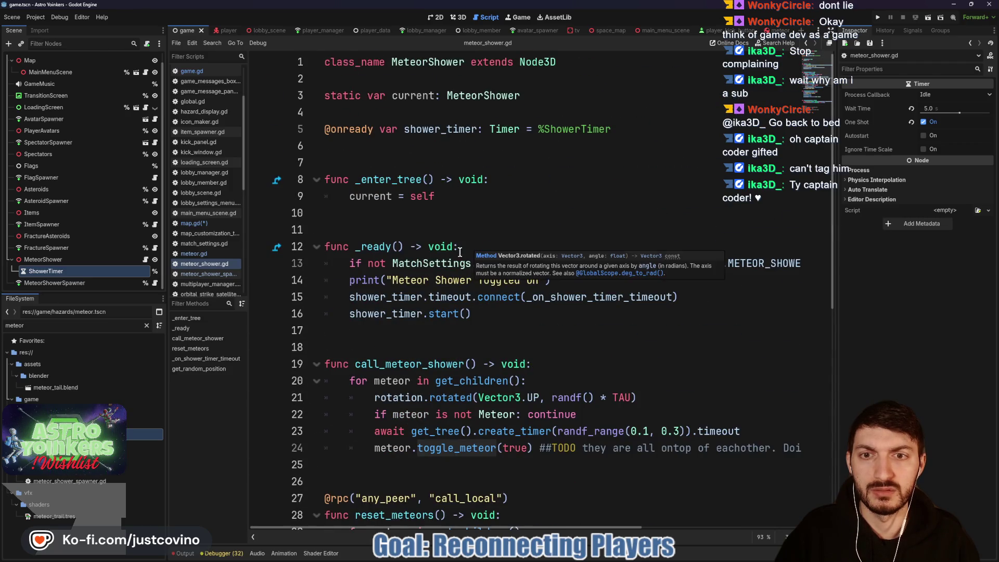
{"action": "left_click", "coordinate": [424, 280]}
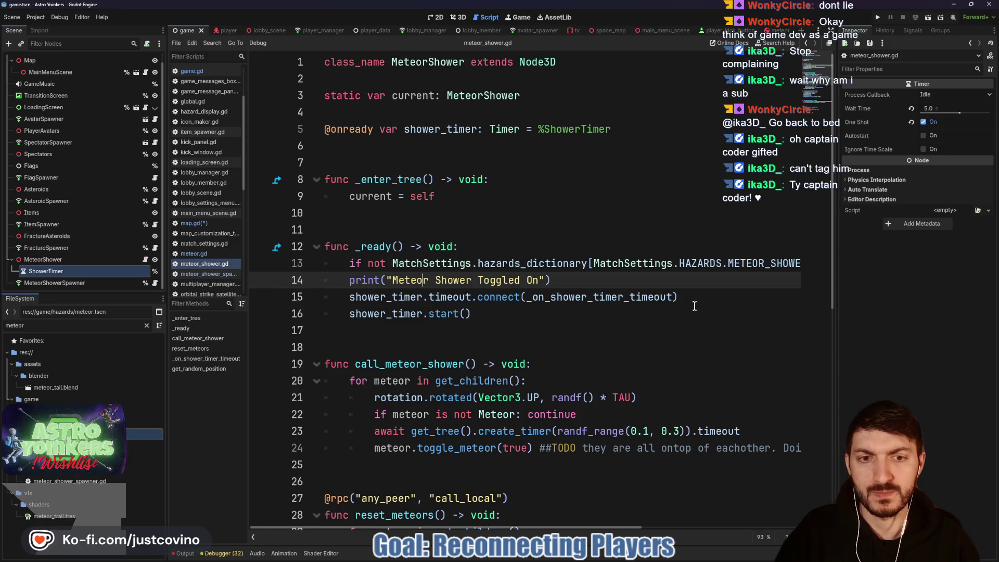
{"action": "scroll", "coordinate": [436, 331], "scroll_direction": "down", "scroll_amount": 2}
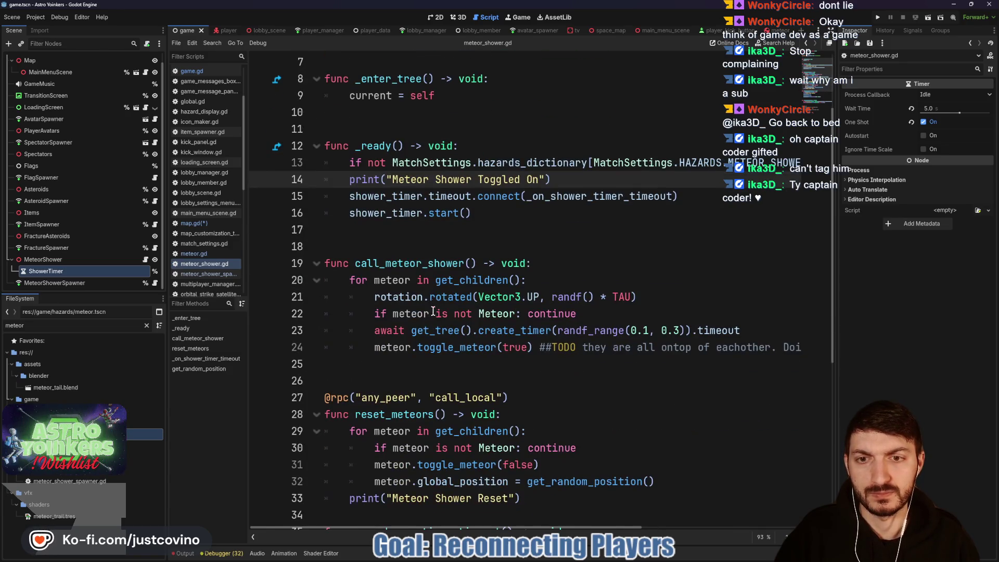
{"action": "left_click", "coordinate": [401, 228]}
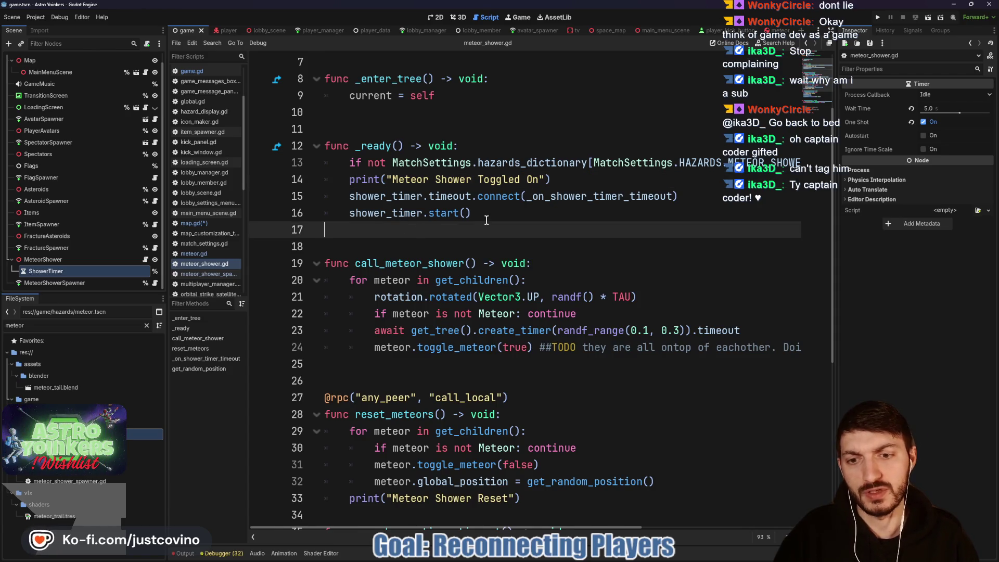
{"action": "key", "text": "Return"}
{"action": "key", "text": "Return"}
{"action": "key", "text": "Return"}
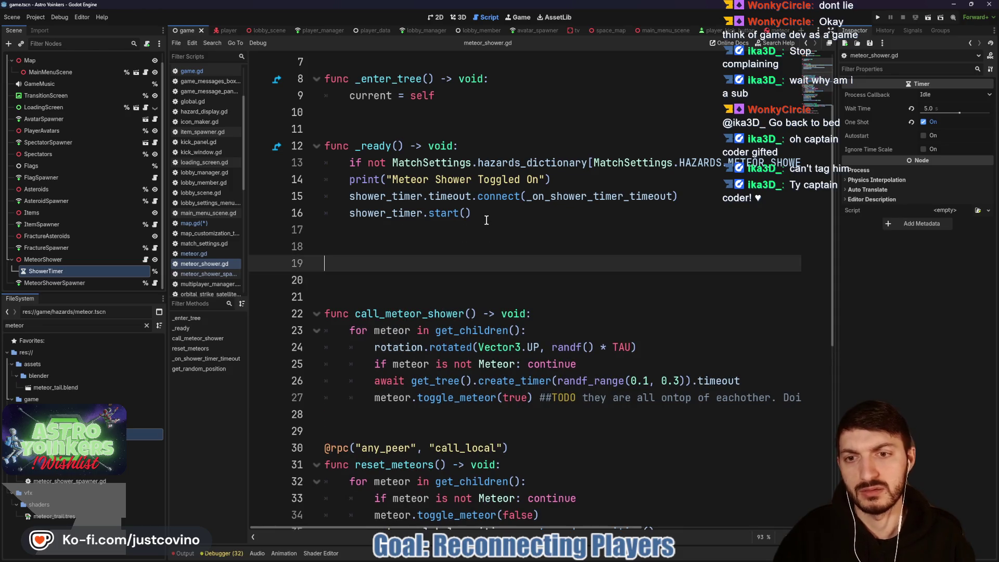
{"action": "key", "text": "Up"}
{"action": "key", "text": "Up"}
{"action": "type", "text": "func start_s"}
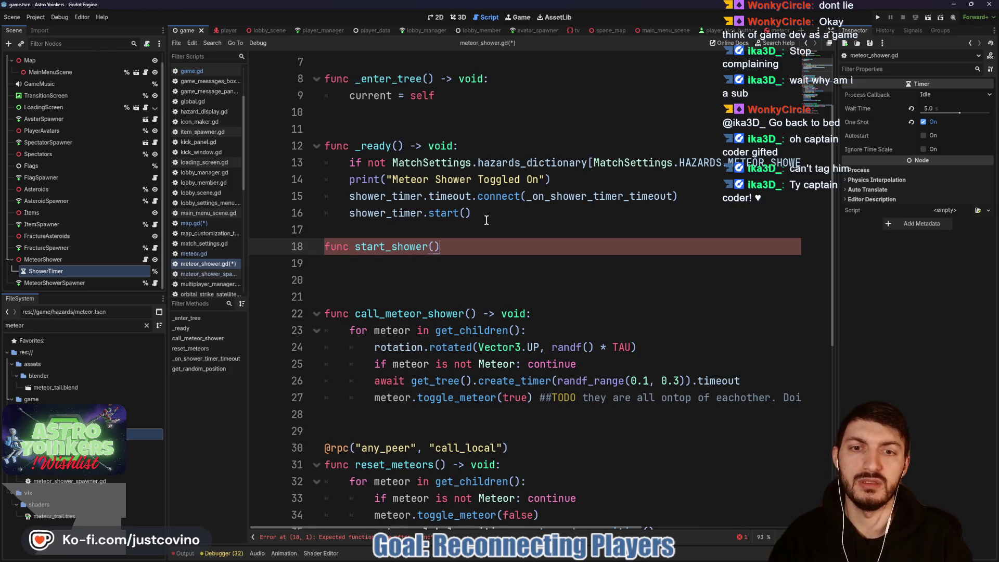
{"action": "type", "text": "_connections"}
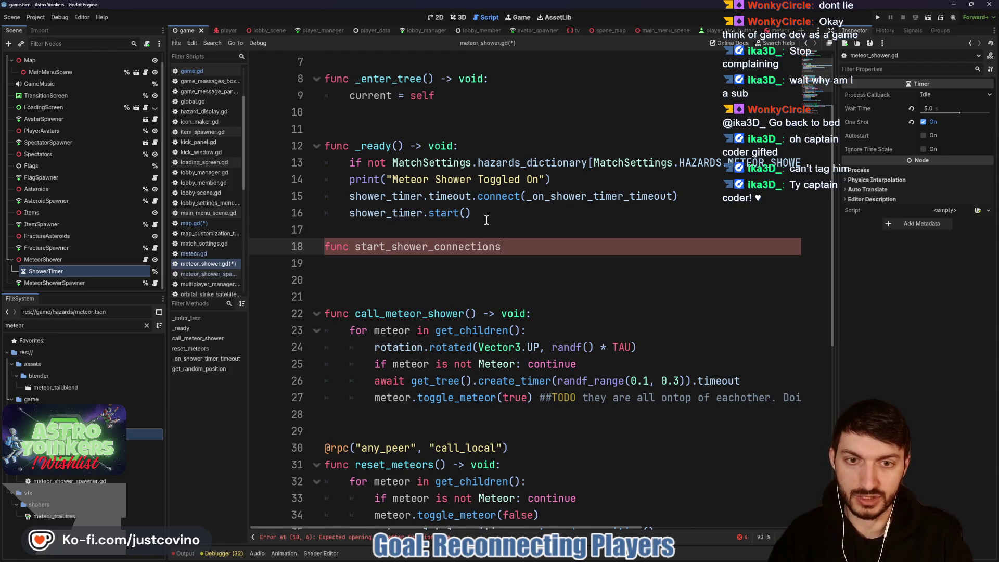
{"action": "type", "text": "d:"}
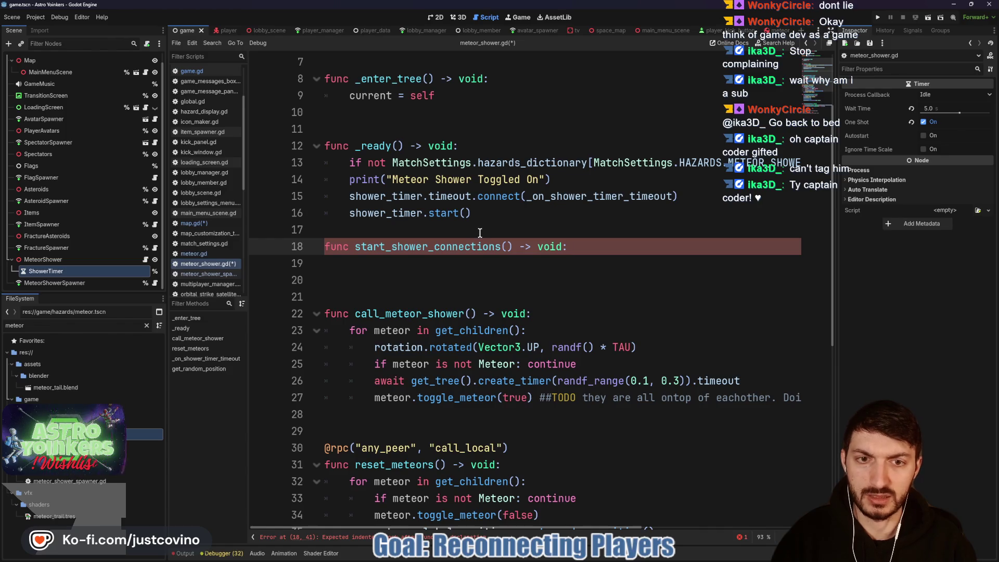
- Move the shower timer connect and start lines into start_shower_connections and save
{"action": "left_click_drag", "start_coordinate": [477, 214], "coordinate": [325, 203]}
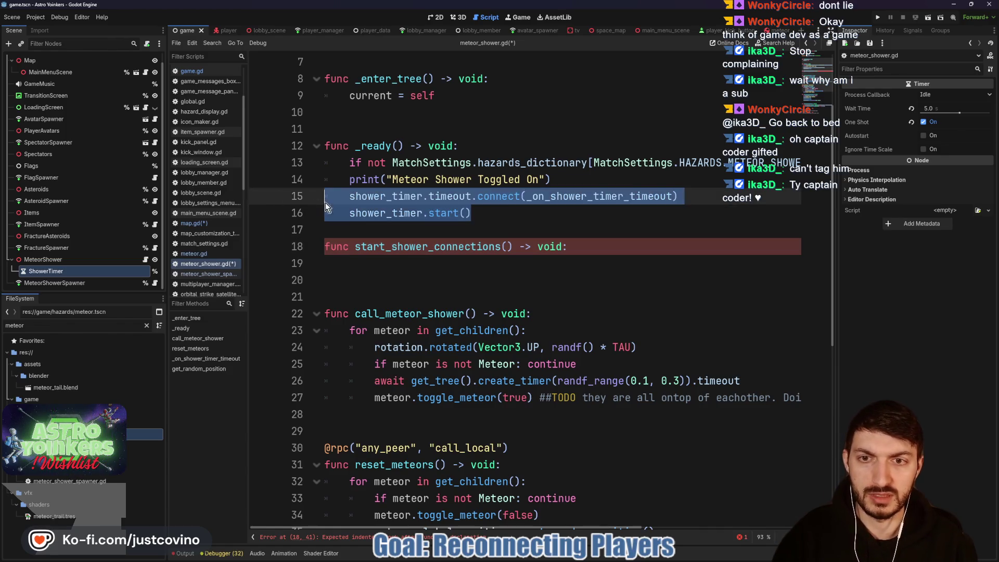
{"action": "key", "text": "ctrl+x"}
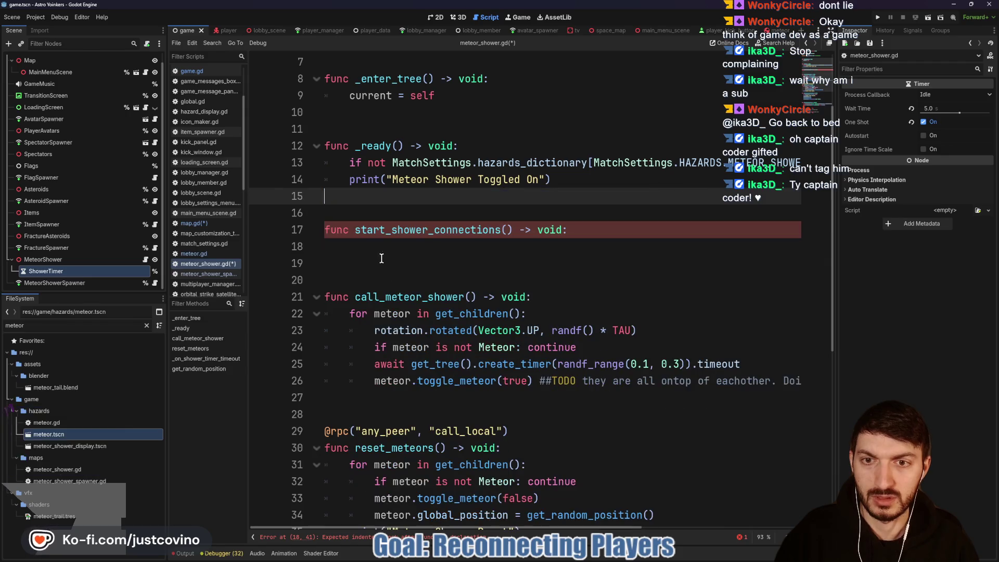
{"action": "left_click", "coordinate": [458, 246]}
{"action": "key", "text": "ctrl+v"}
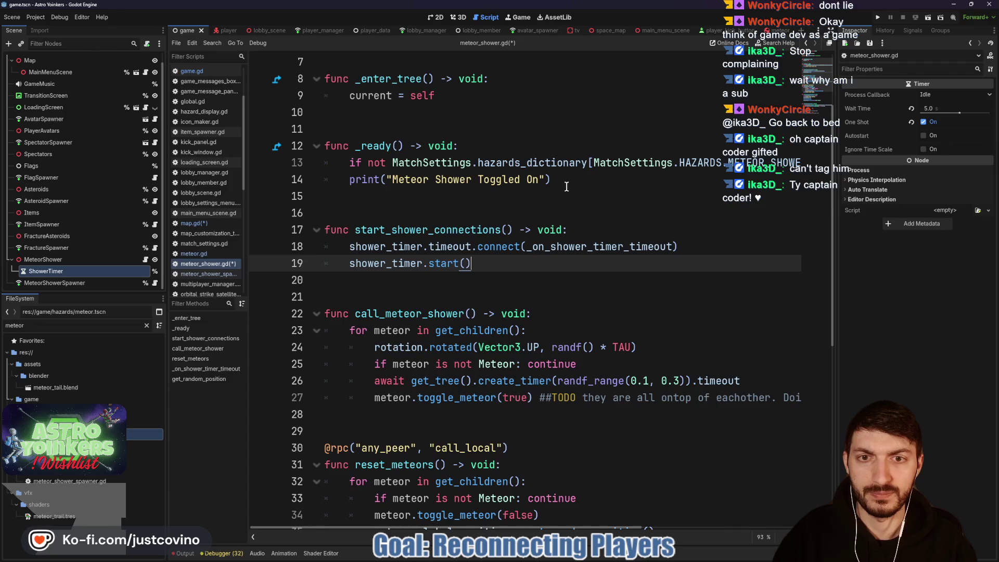
{"action": "left_click", "coordinate": [515, 197]}
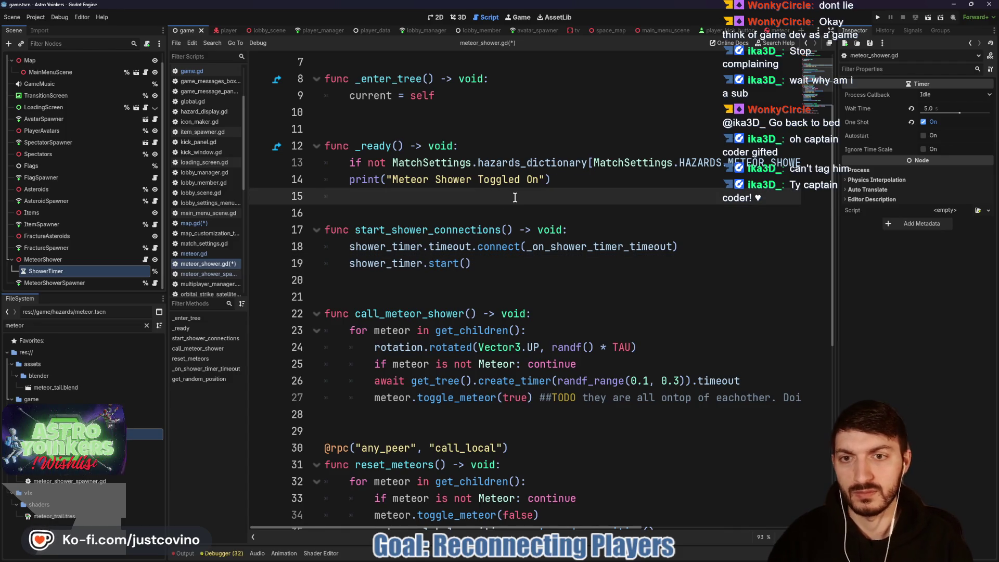
{"action": "type", "text": "start"}
{"action": "key", "text": "Return"}
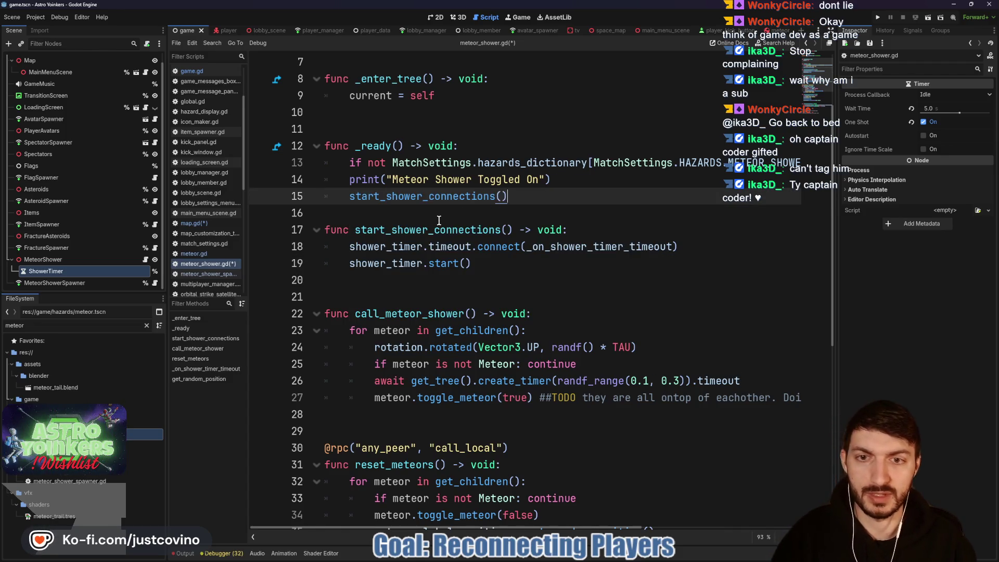
{"action": "left_click", "coordinate": [438, 220]}
{"action": "key", "text": "Return"}
{"action": "key", "text": "ctrl+s"}
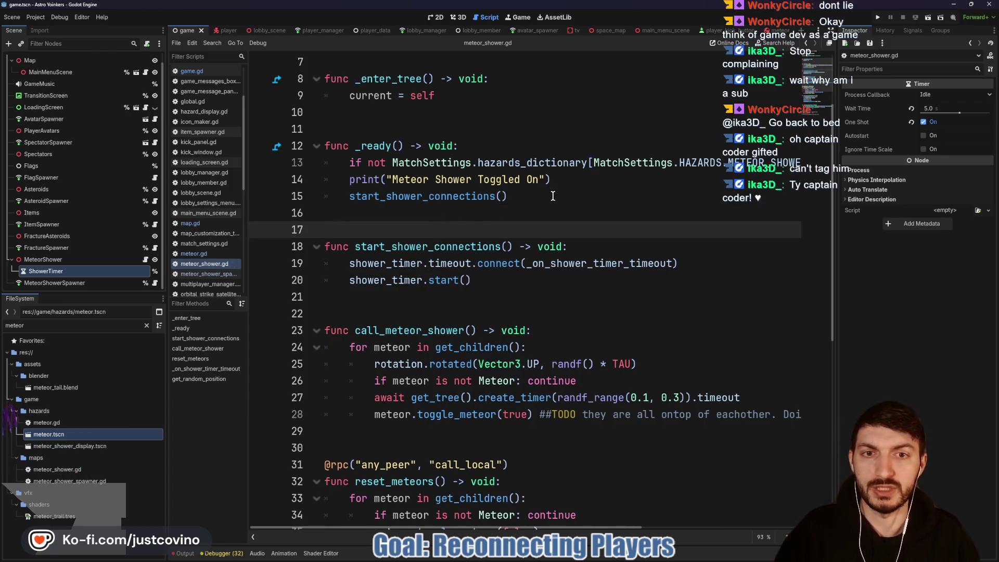
- Delete the whole _ready function and save meteor_shower.gd
{"action": "left_click", "coordinate": [508, 196]}
{"action": "key", "text": "shift+Home"}
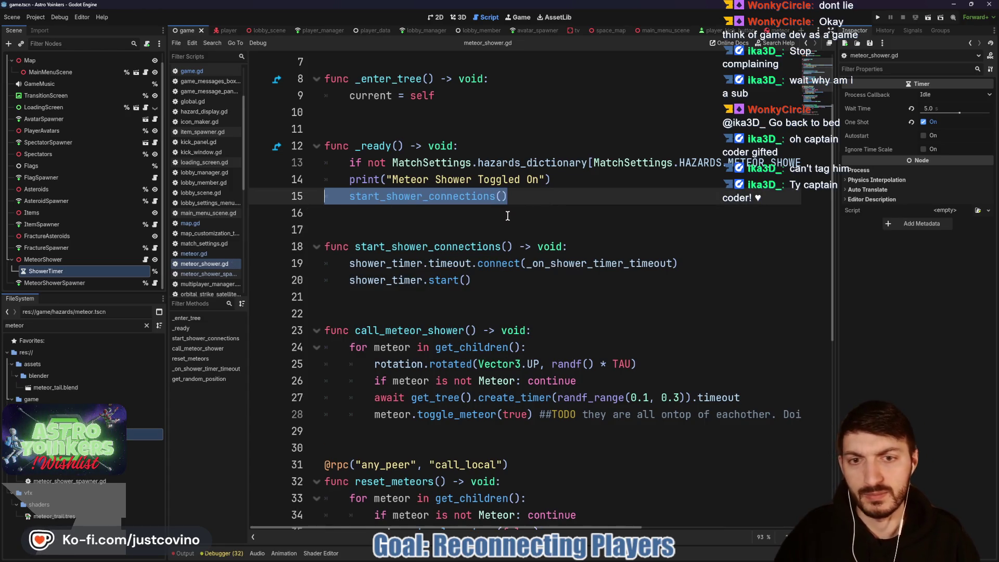
{"action": "left_click", "coordinate": [553, 198]}
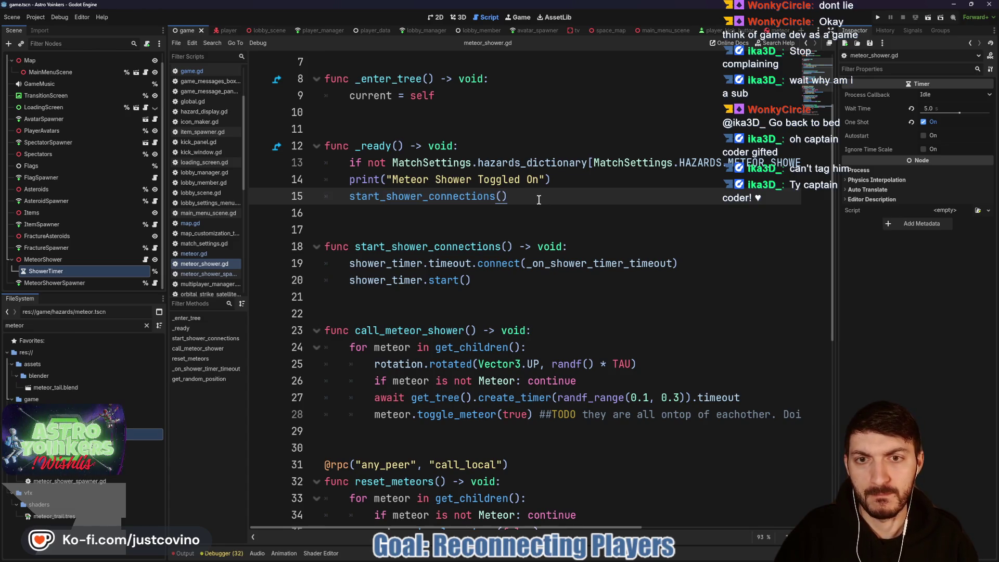
{"action": "key", "text": "shift+Left"}
{"action": "key", "text": "shift+Left"}
{"action": "key", "text": "shift+Left"}
{"action": "left_click", "coordinate": [271, 145], "text": "shift"}
{"action": "key", "text": "BackSpace"}
{"action": "key", "text": "BackSpace"}
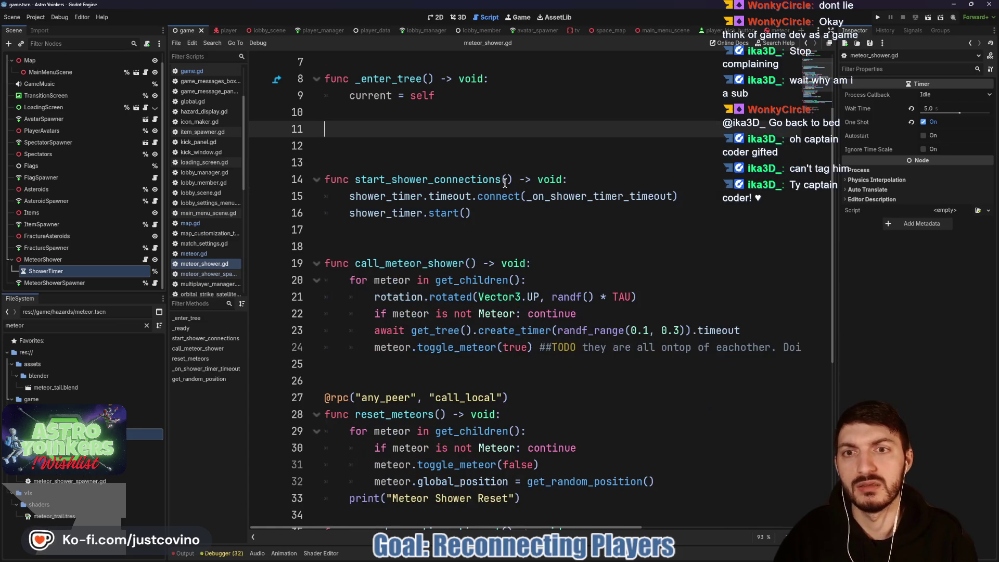
{"action": "key", "text": "Delete"}
{"action": "key", "text": "ctrl+s"}
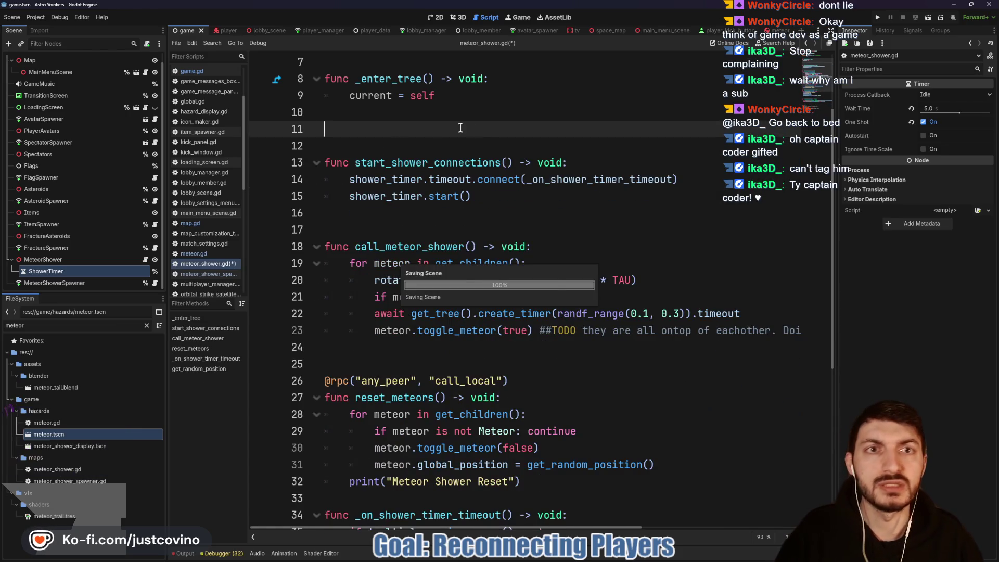
{"action": "left_click", "coordinate": [665, 32]}
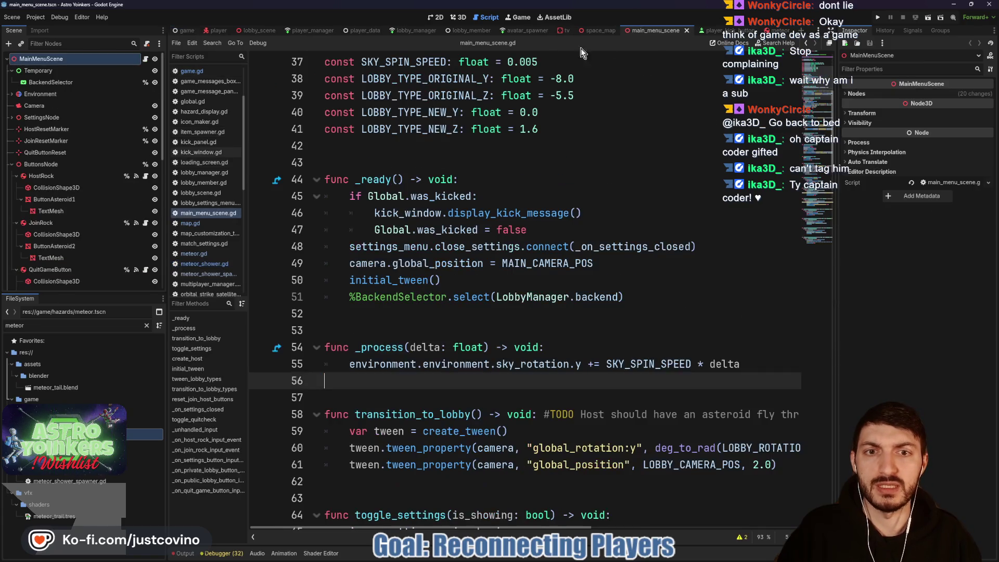
- Complete MeteorShower.current.start_shower_connections() in map.gd and save
{"action": "left_click", "coordinate": [599, 31]}
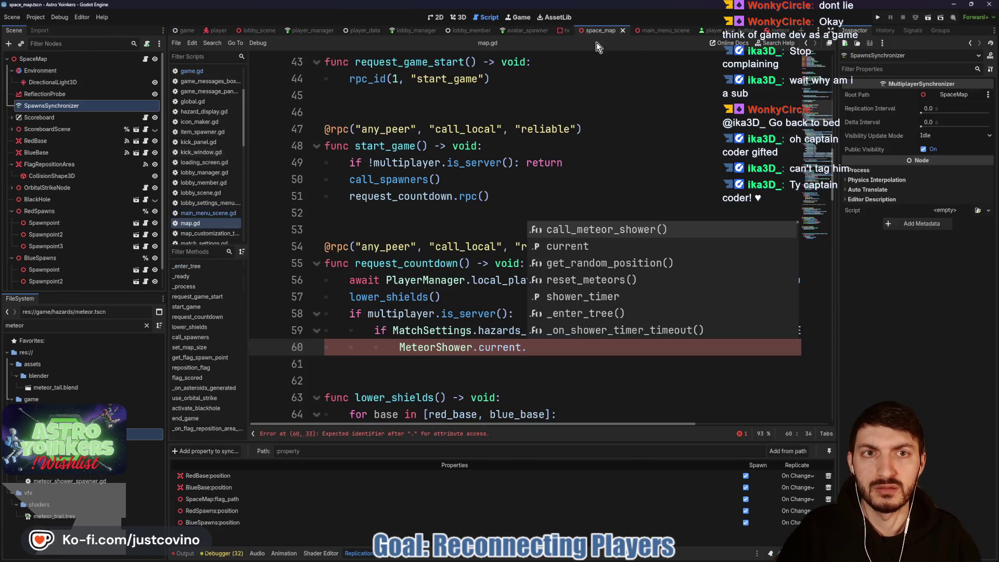
{"action": "type", "text": "sta"}
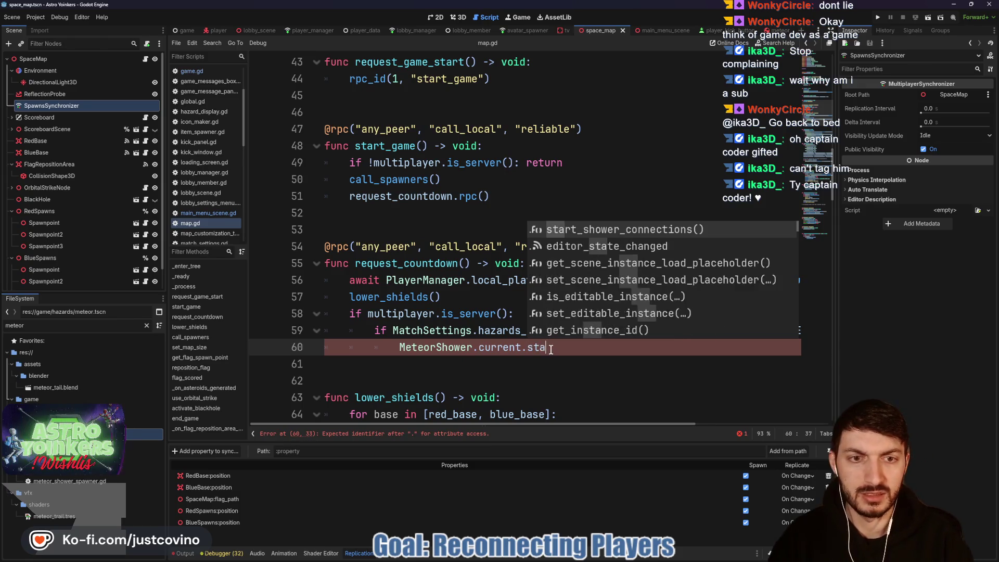
{"action": "key", "text": "Return"}
{"action": "key", "text": "ctrl+s"}
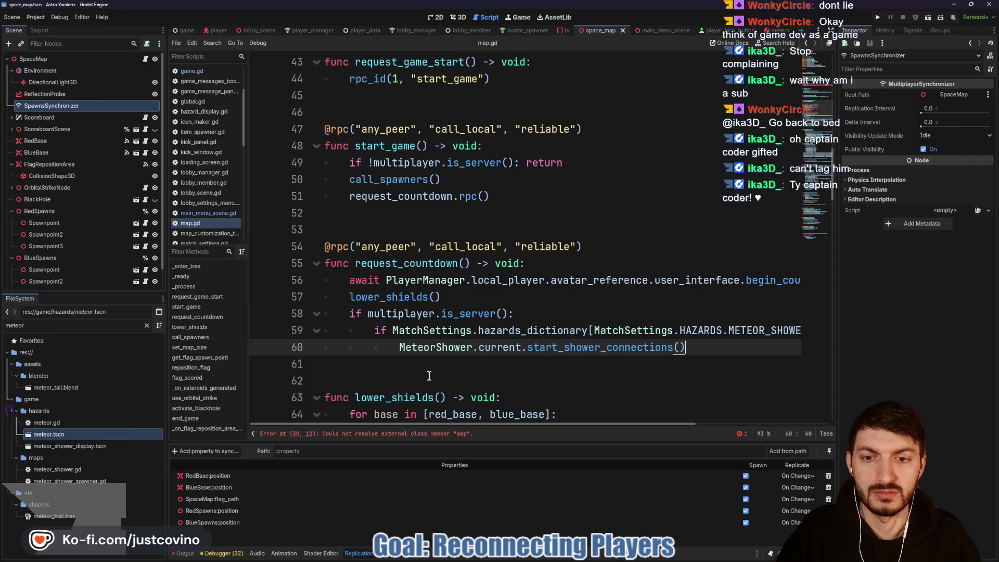
- Trace the reported error to Global.map in global.gd, then return to map.gd and resave
{"action": "left_click", "coordinate": [399, 435]}
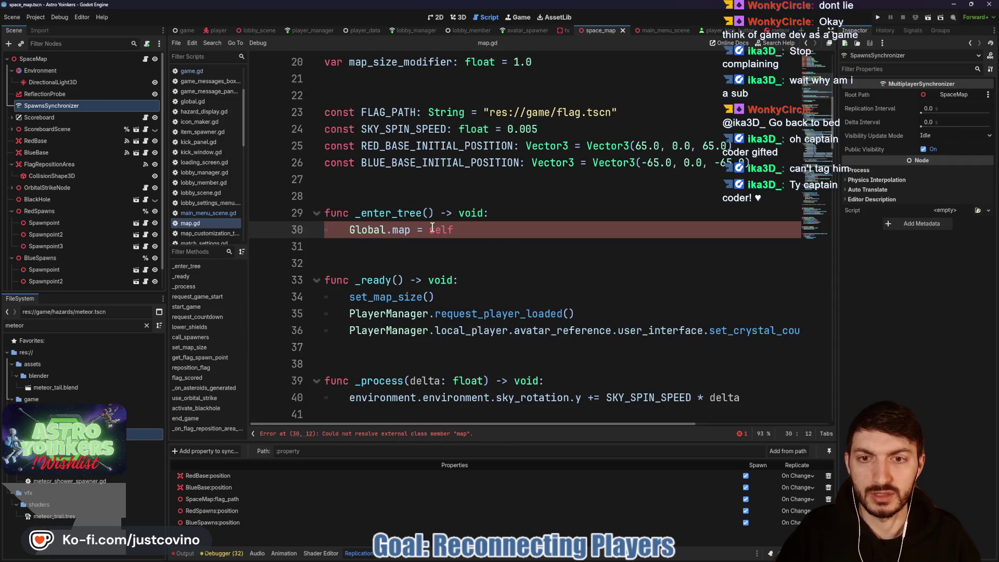
{"action": "scroll", "coordinate": [419, 238], "scroll_direction": "up", "scroll_amount": 6}
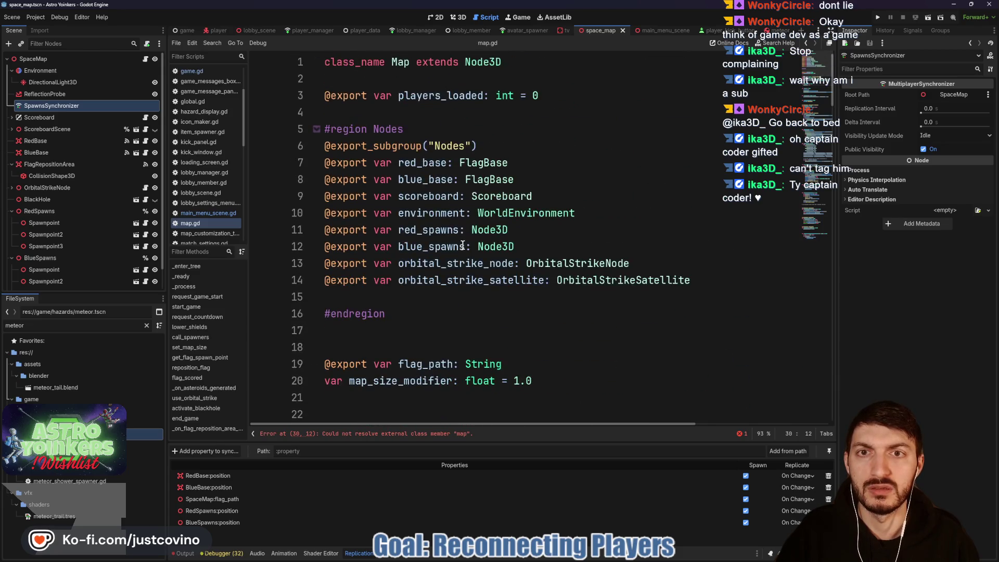
{"action": "scroll", "coordinate": [463, 246], "scroll_direction": "down", "scroll_amount": 6}
{"action": "left_click", "coordinate": [463, 246]}
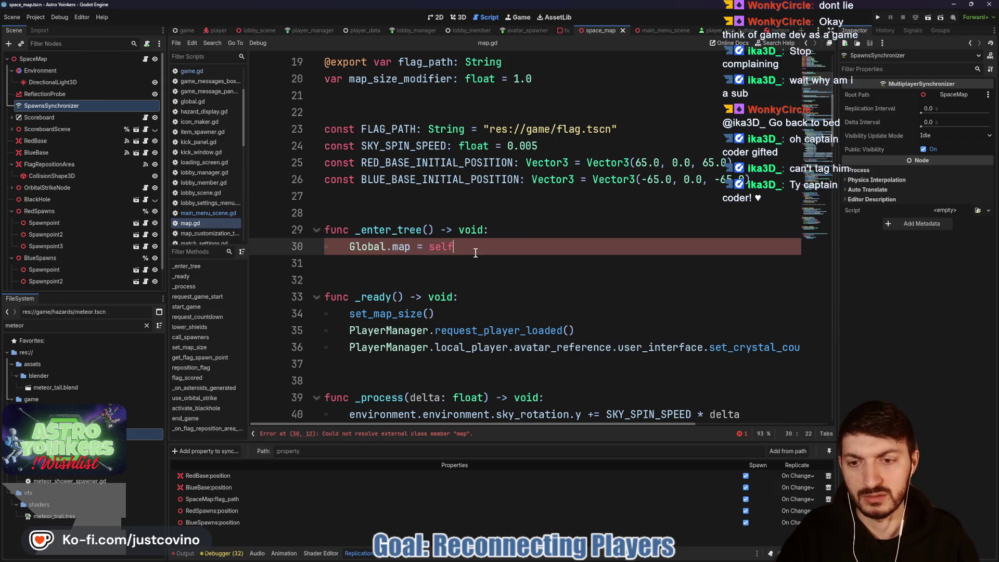
{"action": "left_click", "coordinate": [401, 247], "text": "ctrl"}
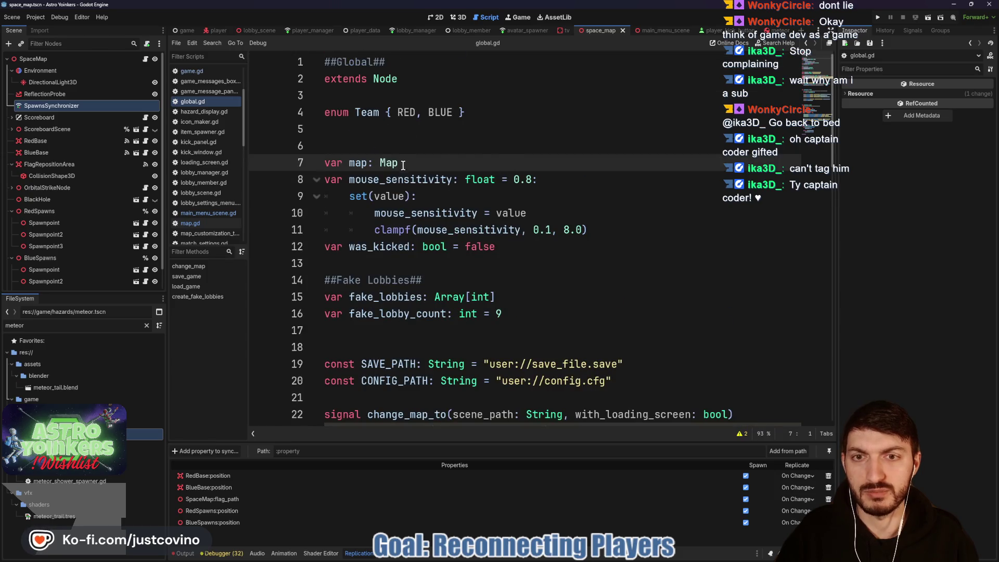
{"action": "left_click", "coordinate": [403, 164]}
{"action": "key", "text": "ctrl+s"}
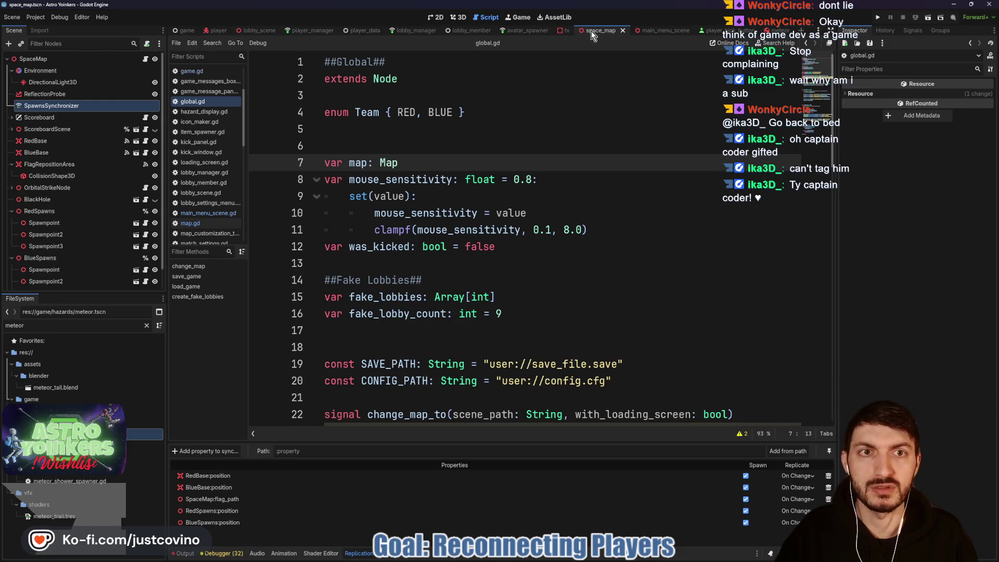
{"action": "key", "text": "alt+Left"}
{"action": "left_click", "coordinate": [457, 260]}
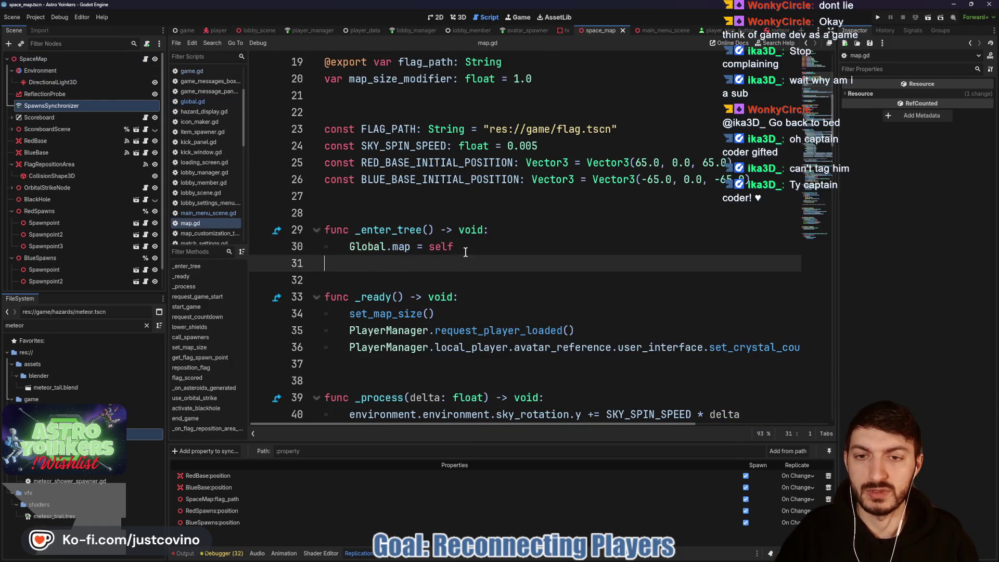
{"action": "key", "text": "ctrl+s"}
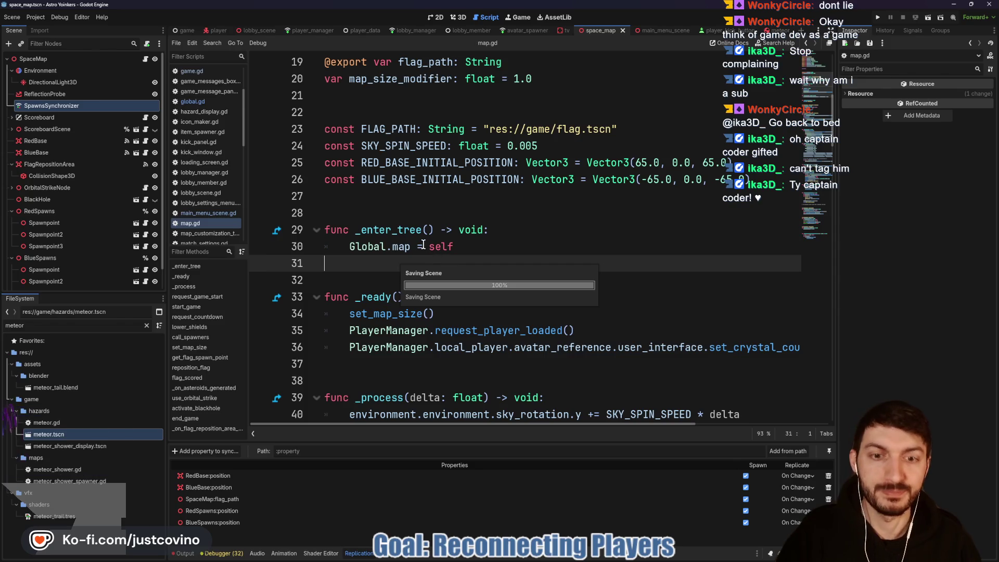
{"action": "scroll", "coordinate": [424, 227], "scroll_direction": "down", "scroll_amount": 6}
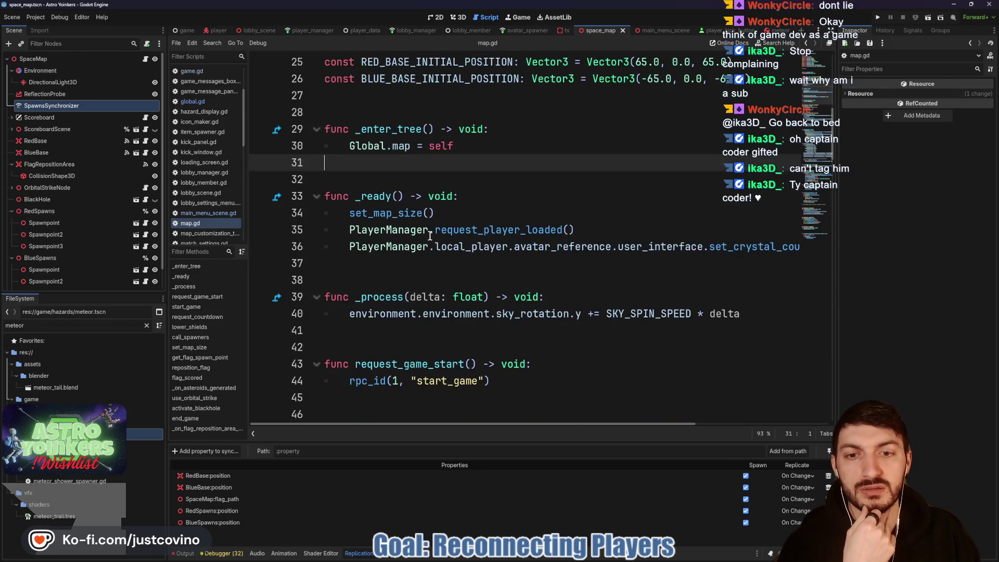
{"action": "left_click", "coordinate": [186, 32]}
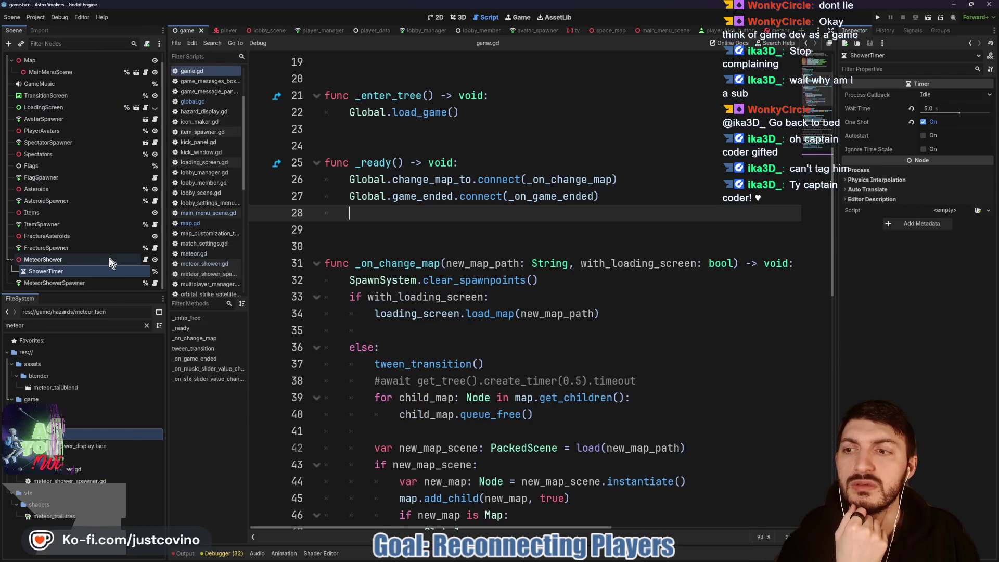
- Add a print after shower_timer.start() logging that the shower timer started, and save
{"action": "left_click", "coordinate": [146, 260]}
{"action": "left_click", "coordinate": [510, 196]}
{"action": "key", "text": "Return"}
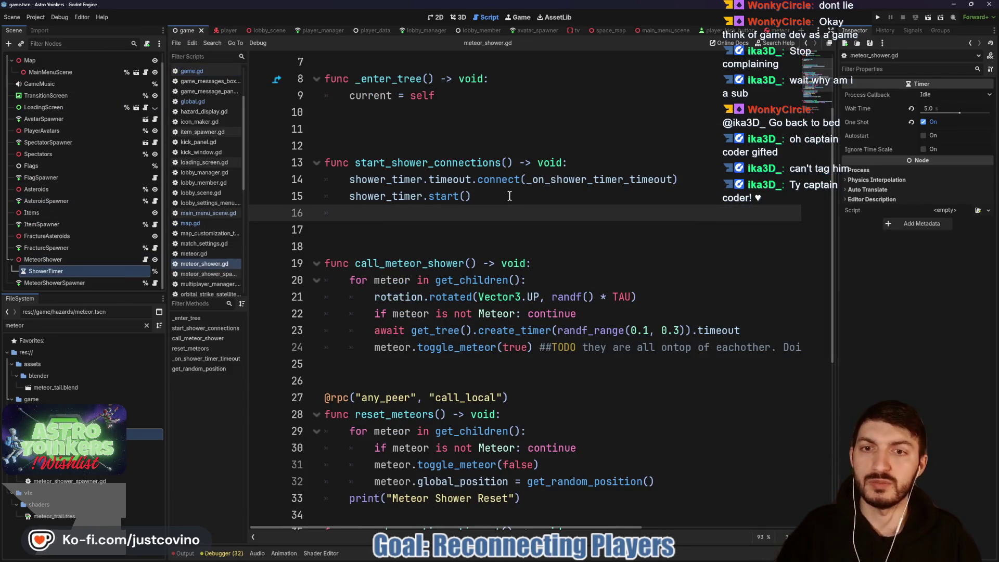
{"action": "type", "text": "print("}
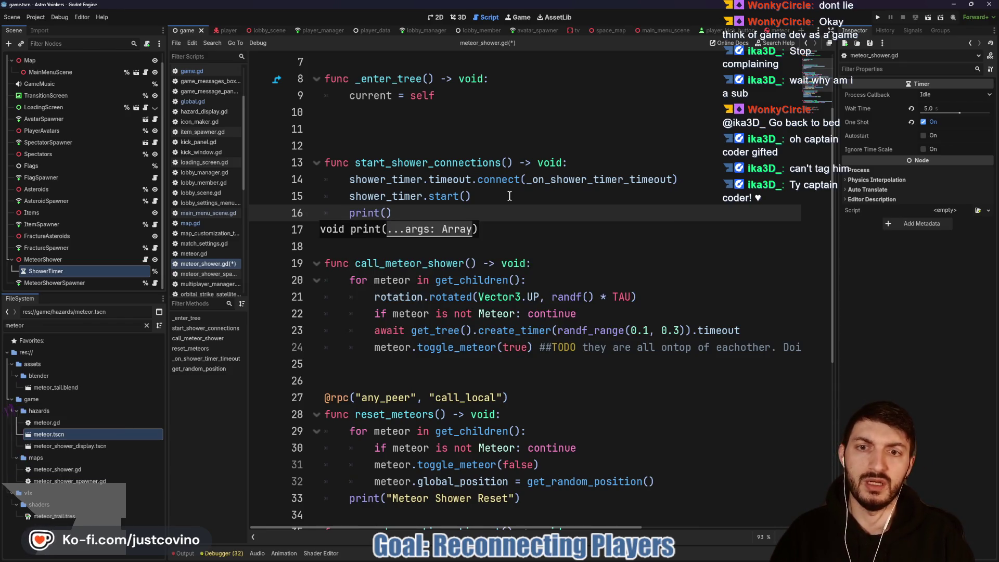
{"action": "type", "text": "Show"}
{"action": "key", "text": "BackSpace"}
{"action": "key", "text": "BackSpace"}
{"action": "key", "text": "BackSpace"}
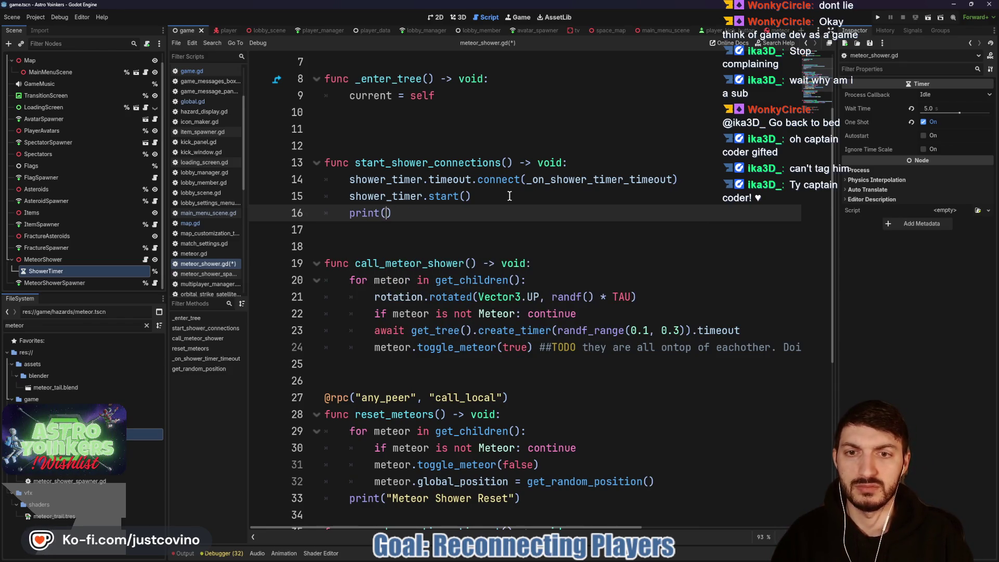
{"action": "type", "text": "\"shower timer st"}
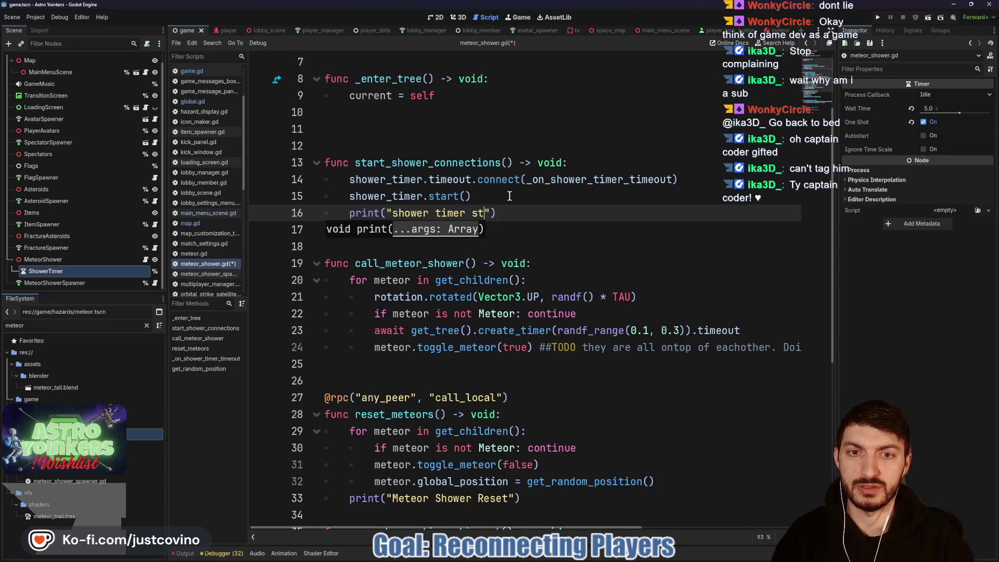
{"action": "type", "text": "d"}
{"action": "key", "text": "End"}
{"action": "key", "text": "ctrl+s"}
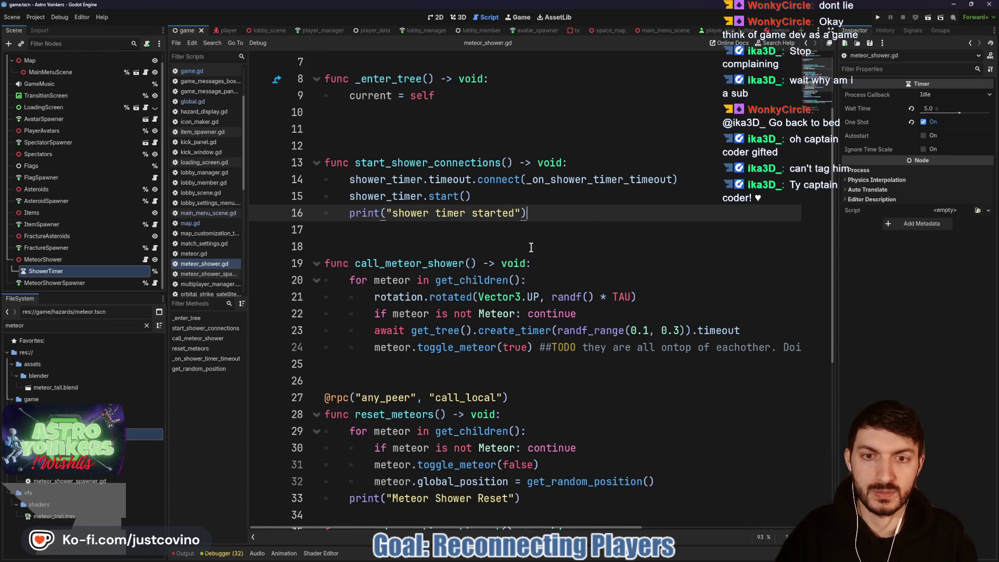
{"action": "left_click", "coordinate": [469, 241]}
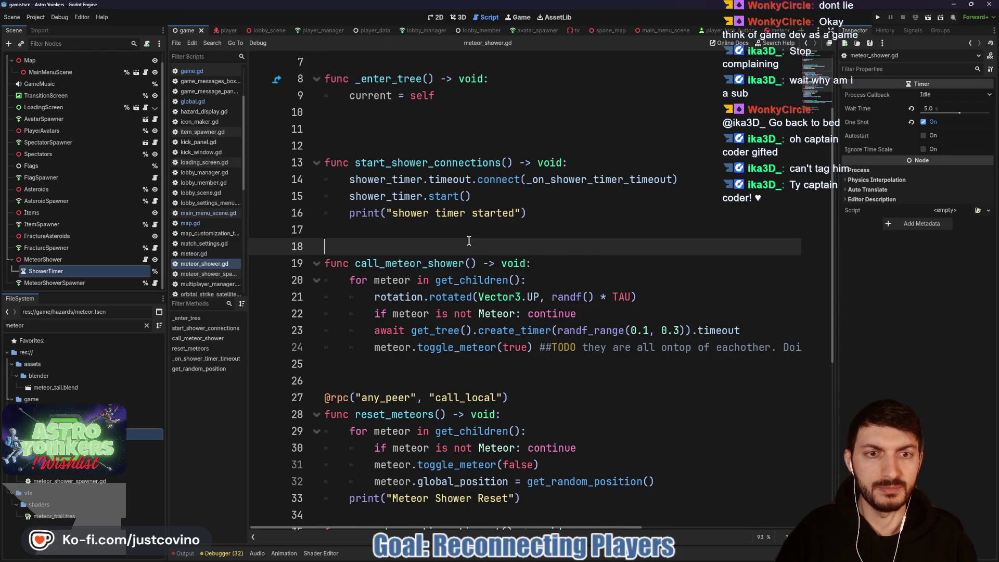
- Change the shower interval to randf_range(2.0, 3.0) with a '# Was 30, 120' comment, and save
{"action": "scroll", "coordinate": [536, 255], "scroll_direction": "down", "scroll_amount": 6}
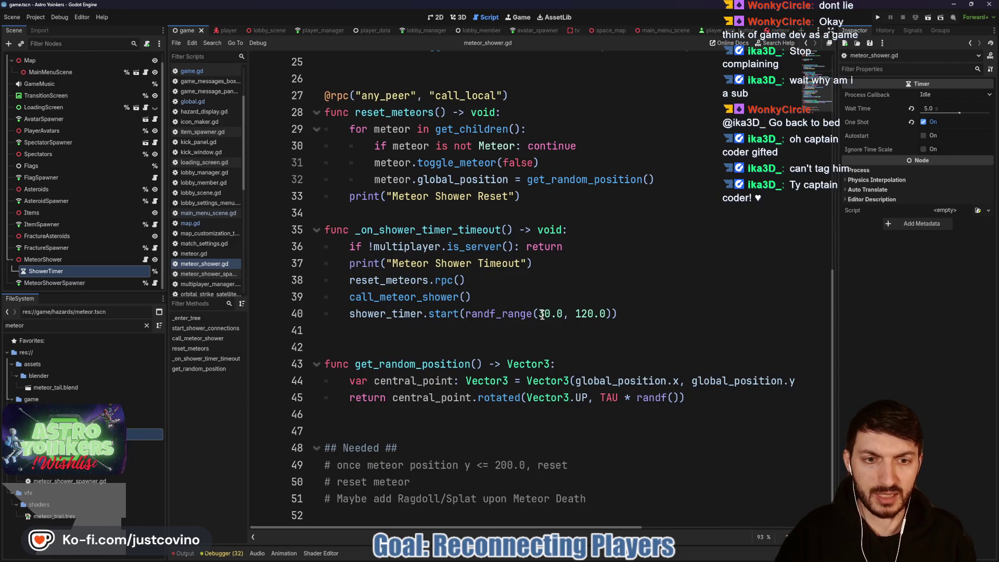
{"action": "left_click", "coordinate": [672, 311]}
{"action": "type", "text": "#"}
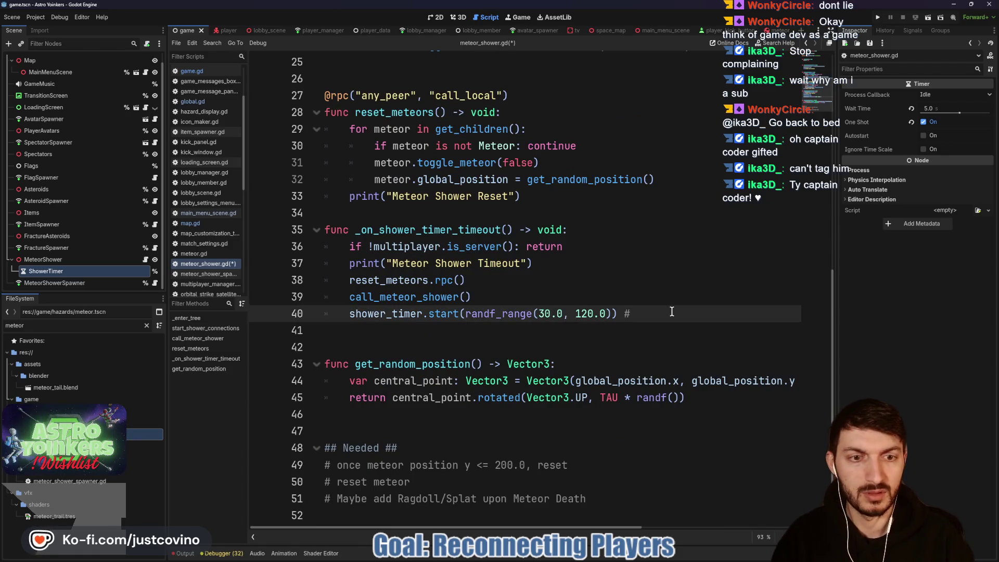
{"action": "key", "text": "BackSpace"}
{"action": "key", "text": "BackSpace"}
{"action": "key", "text": "BackSpace"}
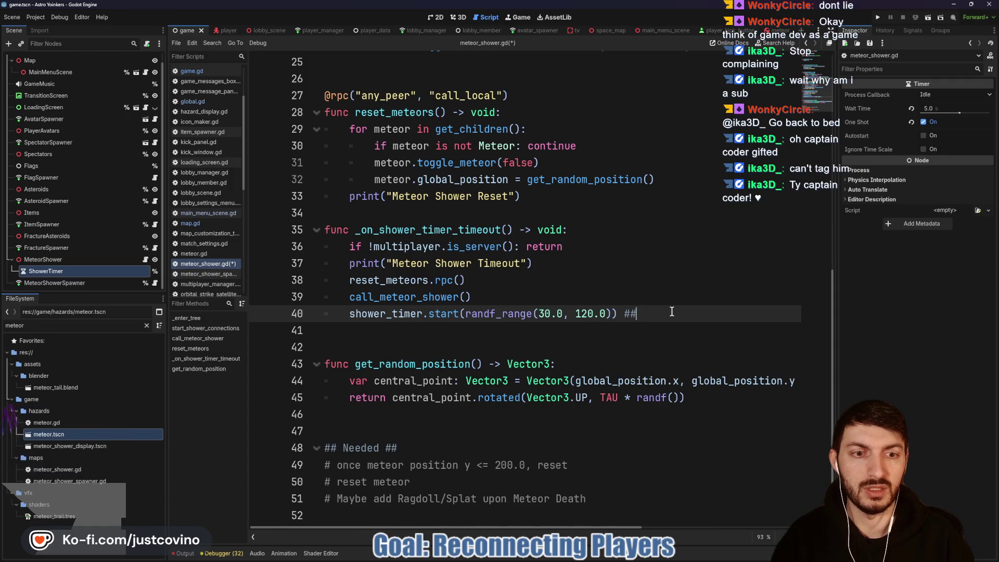
{"action": "type", "text": "Was 30, 120"}
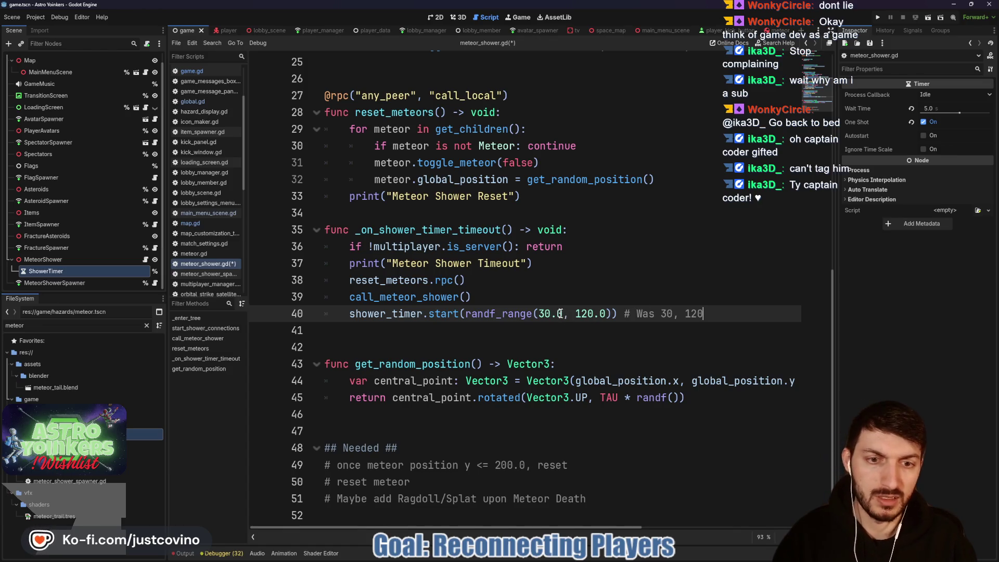
{"action": "mouse_move", "coordinate": [561, 314]}
{"action": "left_mouse_down"}
{"action": "mouse_move", "coordinate": [540, 313]}
{"action": "mouse_move", "coordinate": [582, 315]}
{"action": "left_mouse_up"}
{"action": "type", "text": "2.0, 3.0"}
{"action": "left_click", "coordinate": [732, 313]}
{"action": "key", "text": "ctrl+s"}
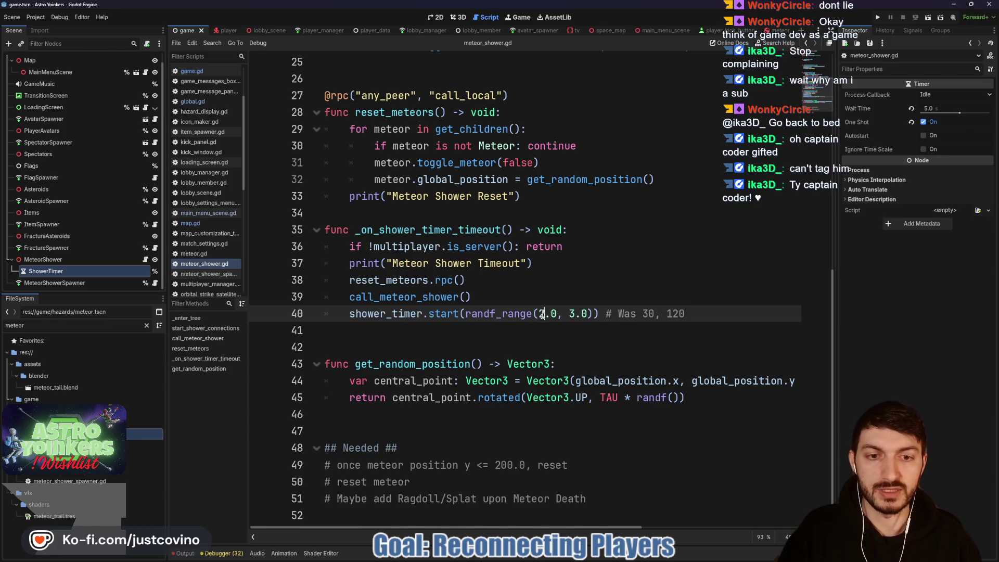
- Retype the first range value, save, and run the project to test meteor timing
{"action": "key", "text": "BackSpace"}
{"action": "type", "text": "1"}
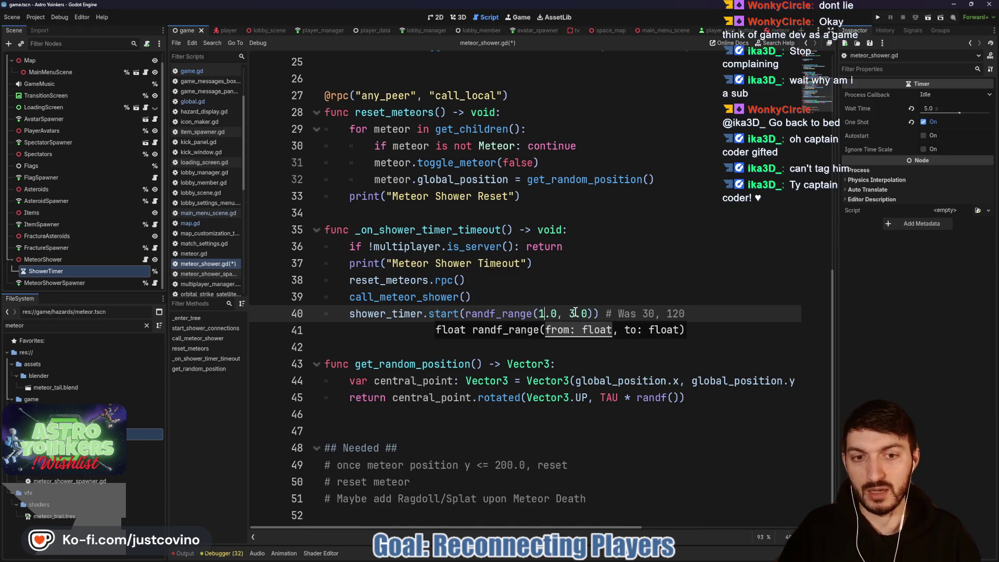
{"action": "type", "text": "2"}
{"action": "left_click", "coordinate": [712, 313]}
{"action": "key", "text": "ctrl+s"}
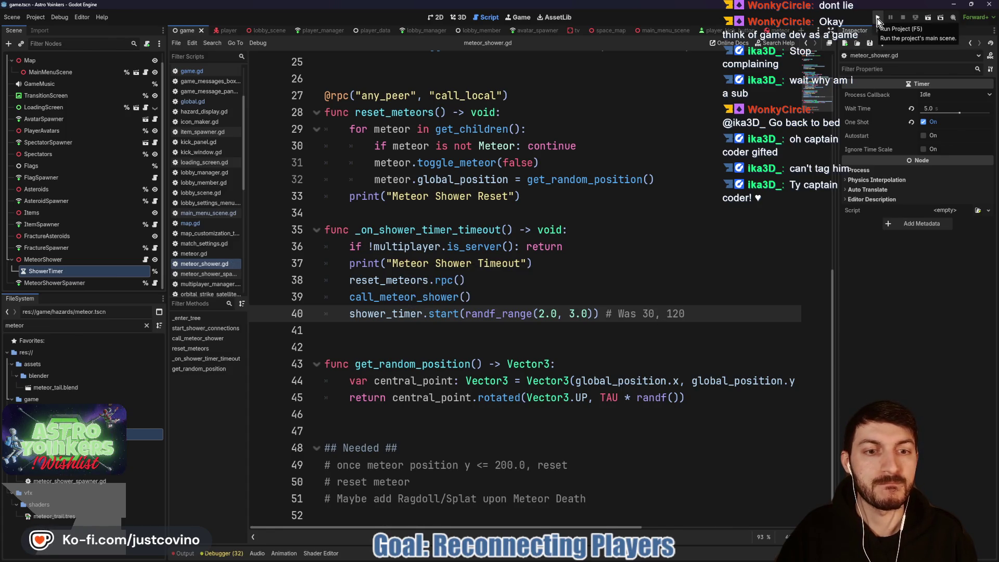
{"action": "left_click", "coordinate": [879, 19]}
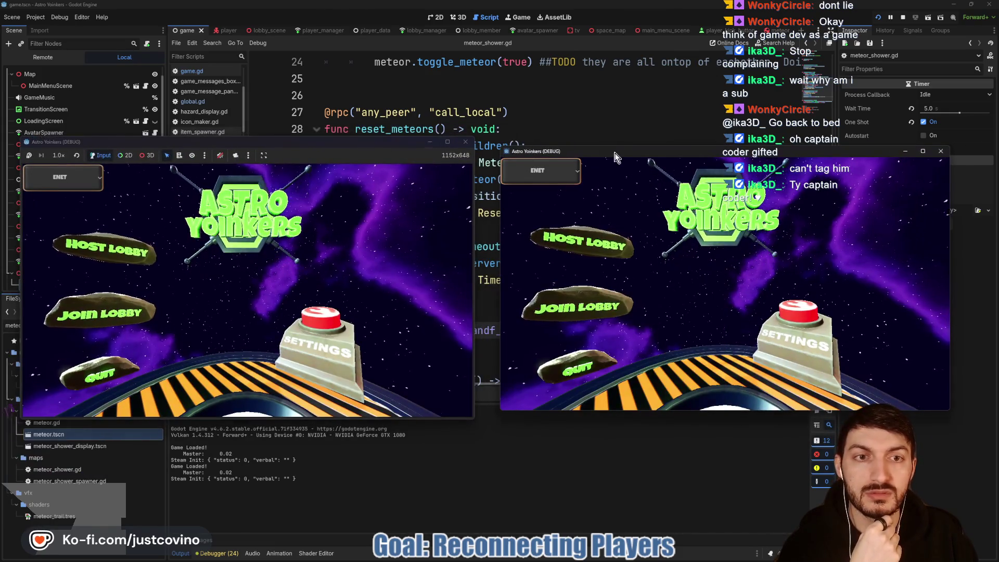
- Host a lobby in the first game window, join lobby 0 from the second, and ready that player up
{"action": "left_click", "coordinate": [151, 235]}
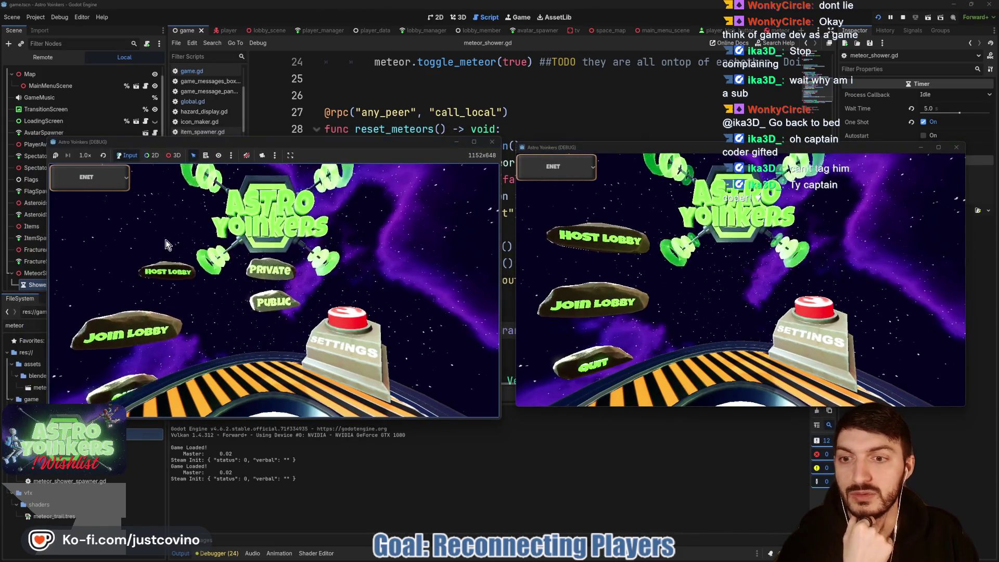
{"action": "left_click", "coordinate": [253, 250]}
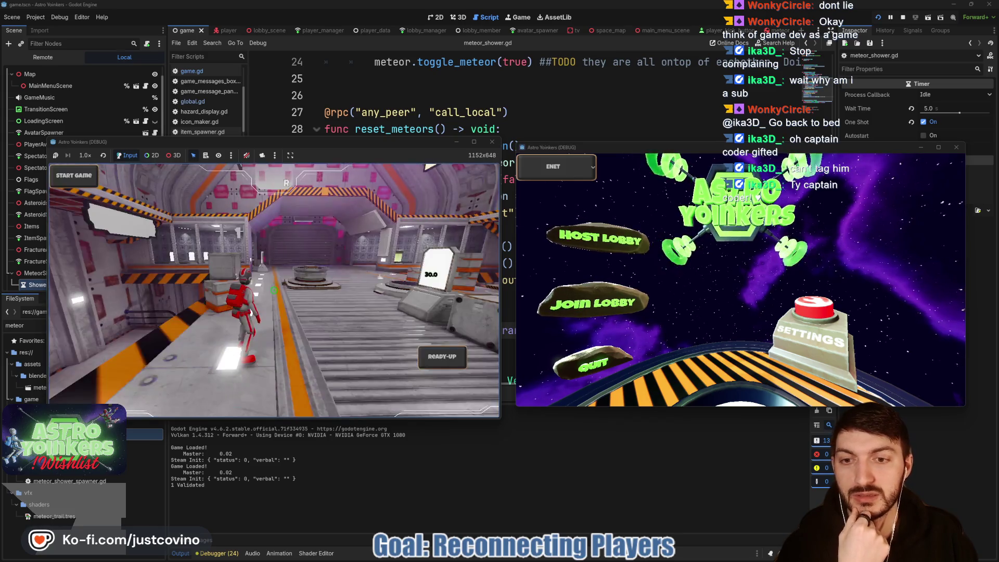
{"action": "left_click", "coordinate": [594, 303]}
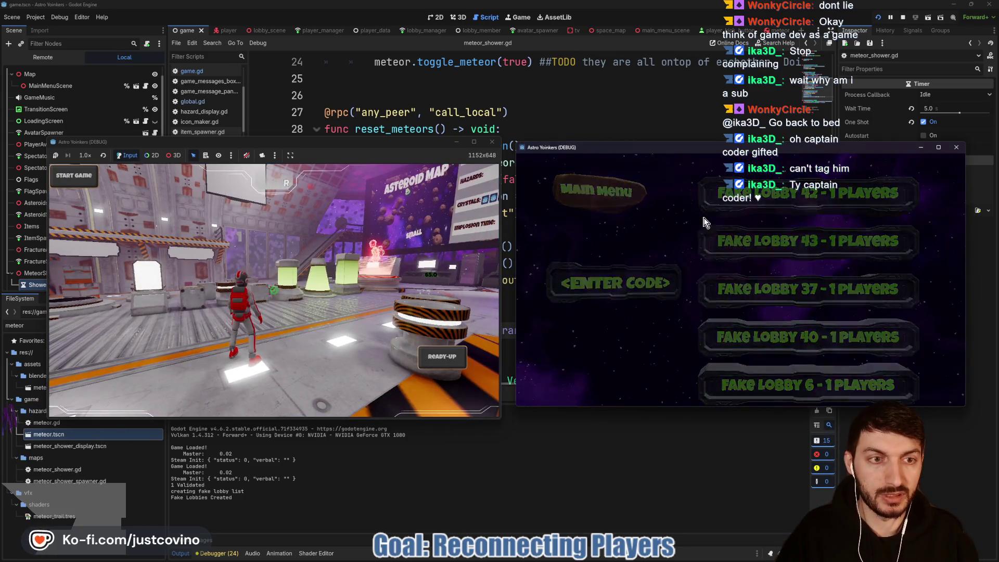
{"action": "left_click", "coordinate": [737, 204]}
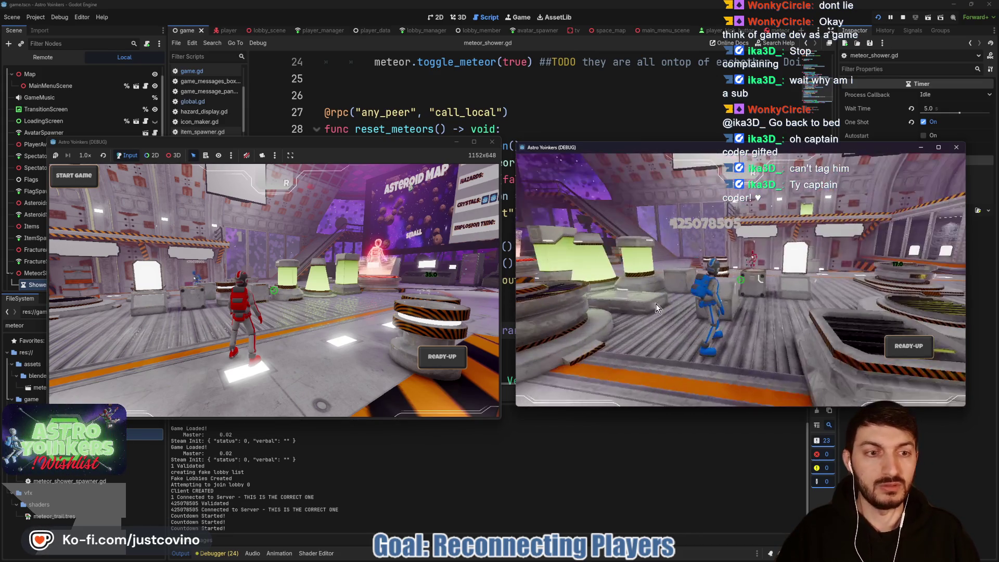
{"action": "left_click", "coordinate": [905, 343]}
- Walk the red host player to the Asteroid Map board, view its Hazards list, then ready up
{"action": "left_click", "coordinate": [383, 146]}
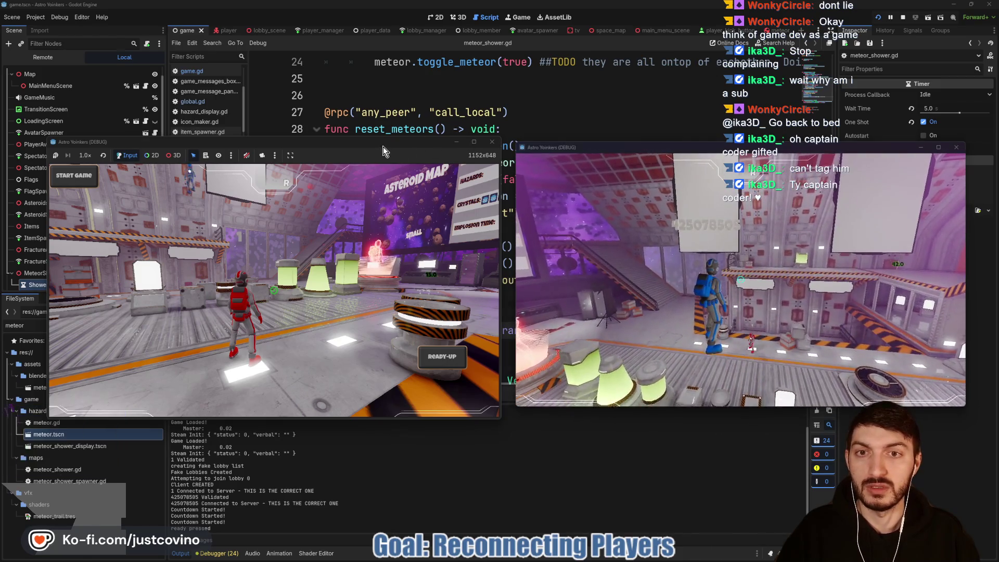
{"action": "key", "text": "w"}
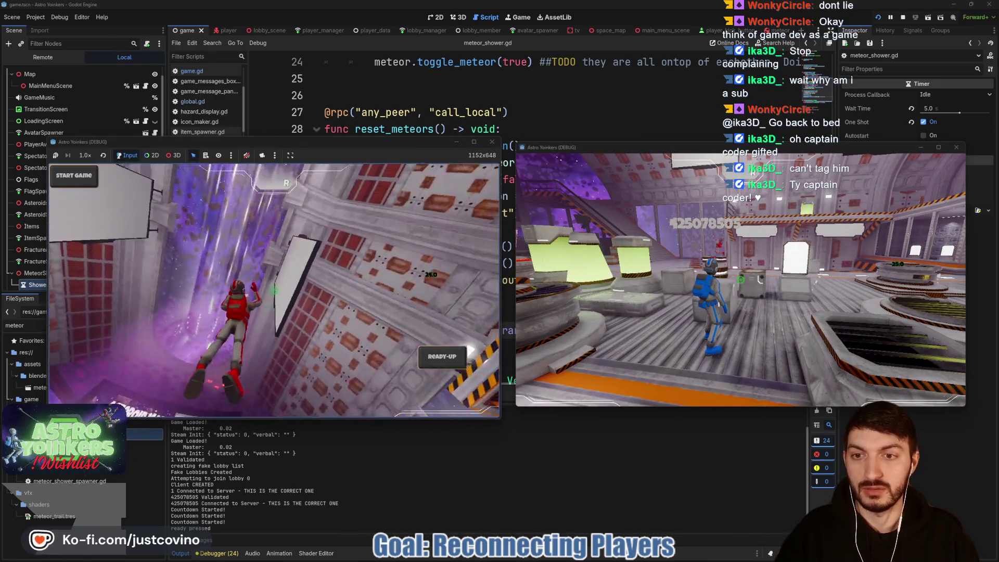
{"action": "key", "text": "w"}
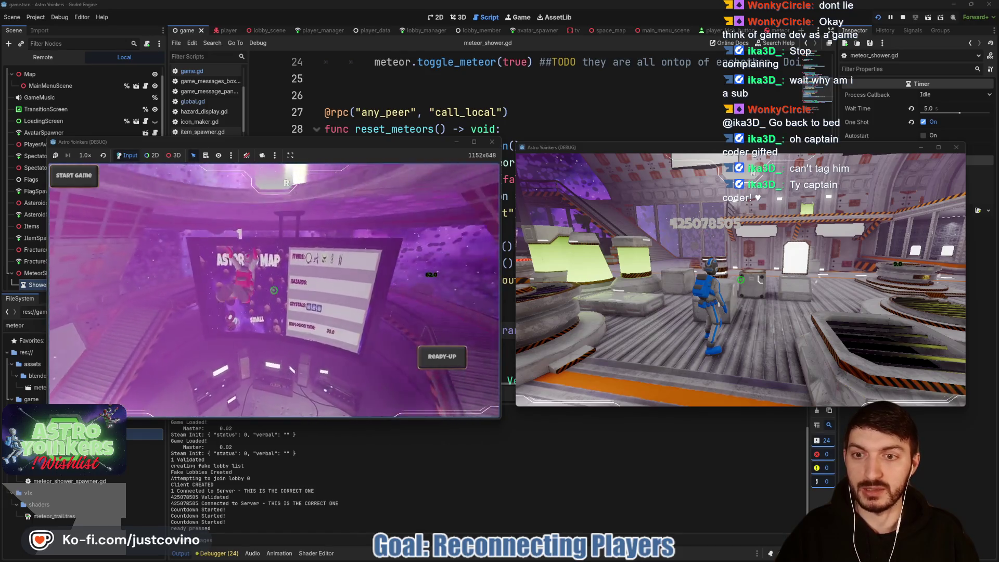
{"action": "key", "text": "e"}
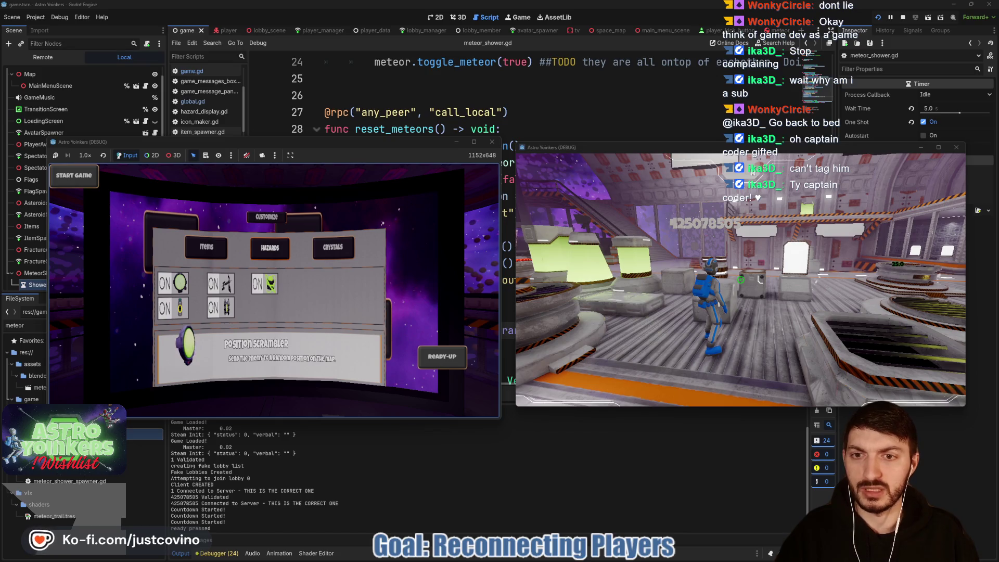
{"action": "key", "text": "e"}
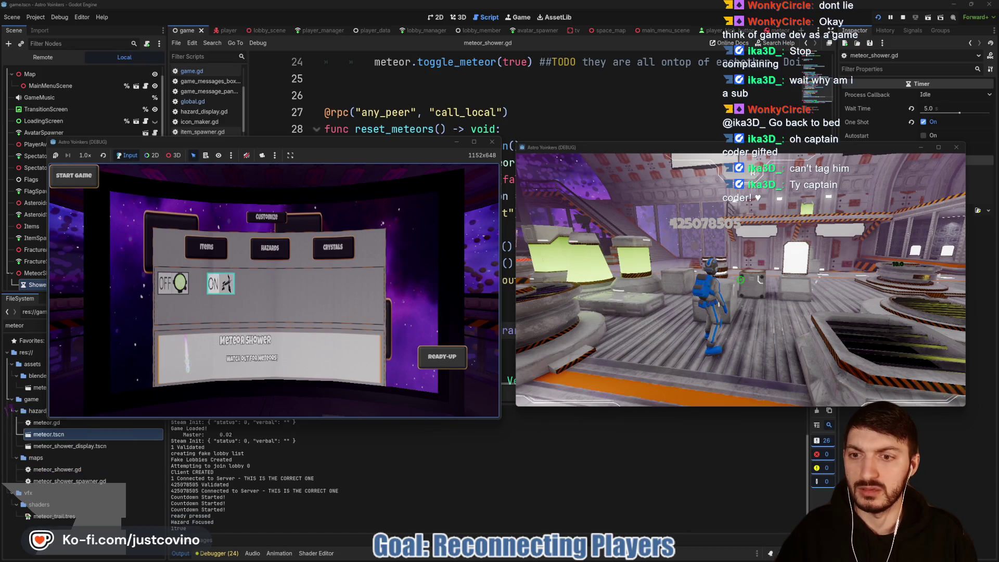
{"action": "key", "text": "Escape"}
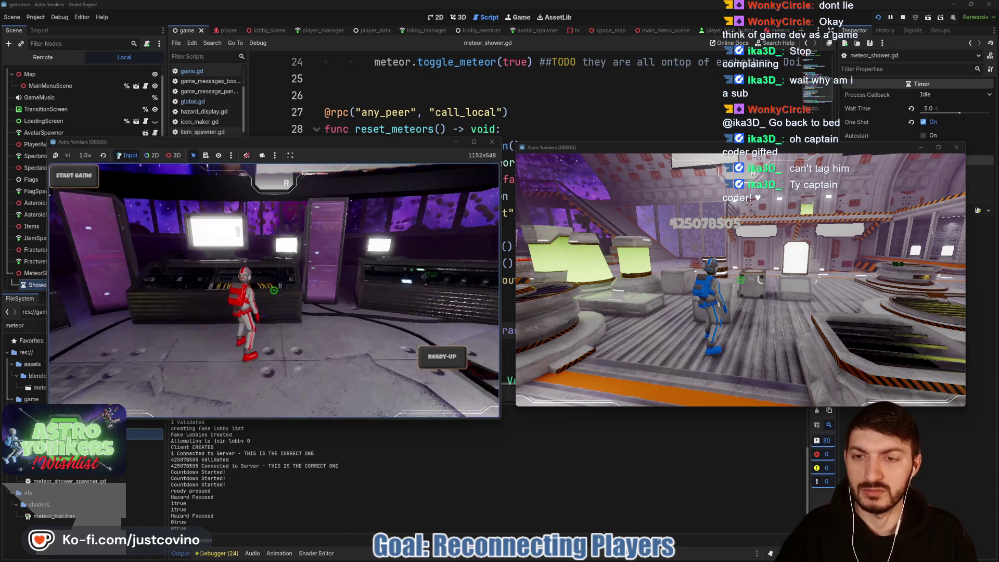
{"action": "key", "text": "a"}
{"action": "left_click", "coordinate": [440, 360]}
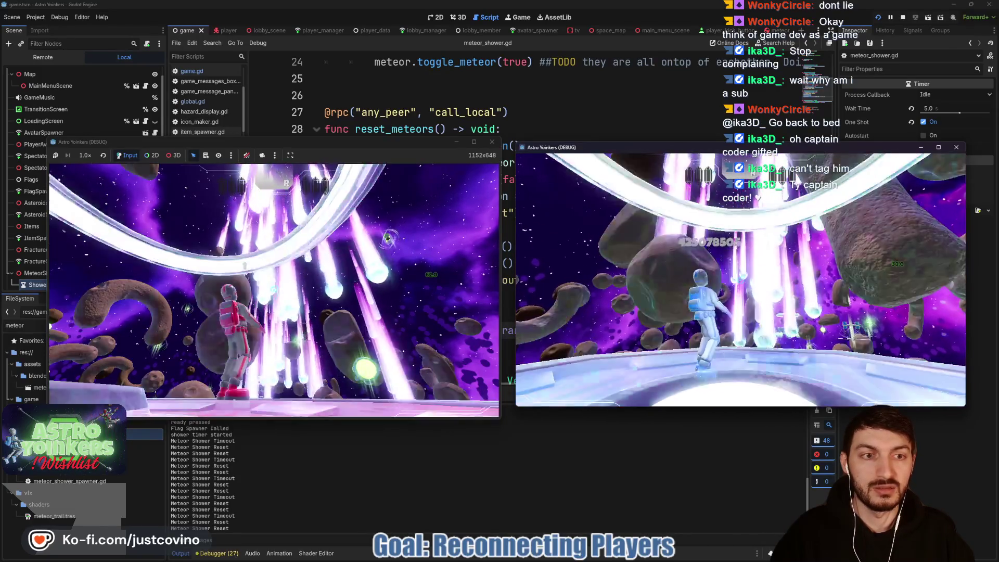
- Stop both running game instances with F8 after watching the meteor shower
{"action": "key", "text": "F8"}
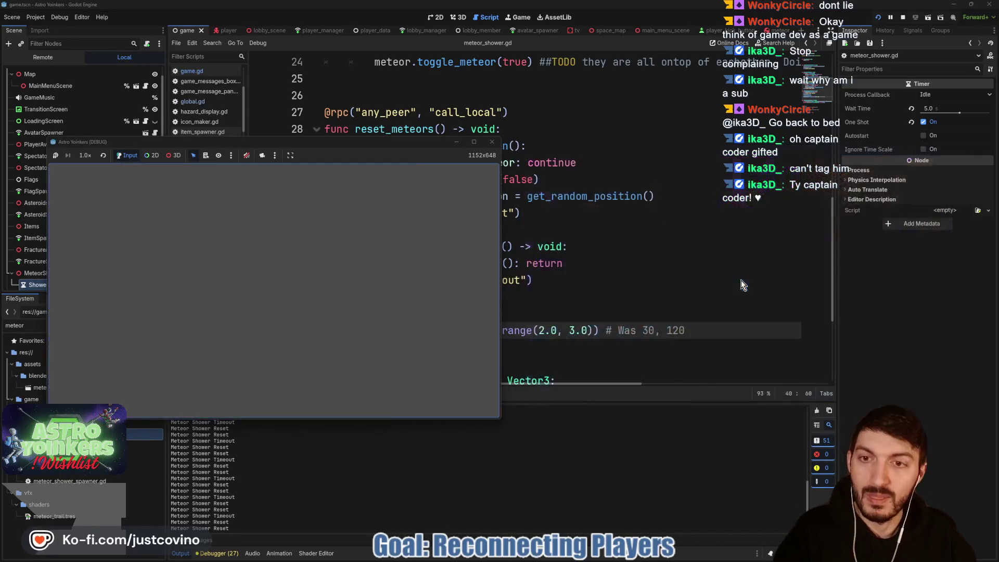
- Edit the two range values on line 40, delete its trailing 'Was 30, 120' comment, and save
{"action": "left_click", "coordinate": [540, 330]}
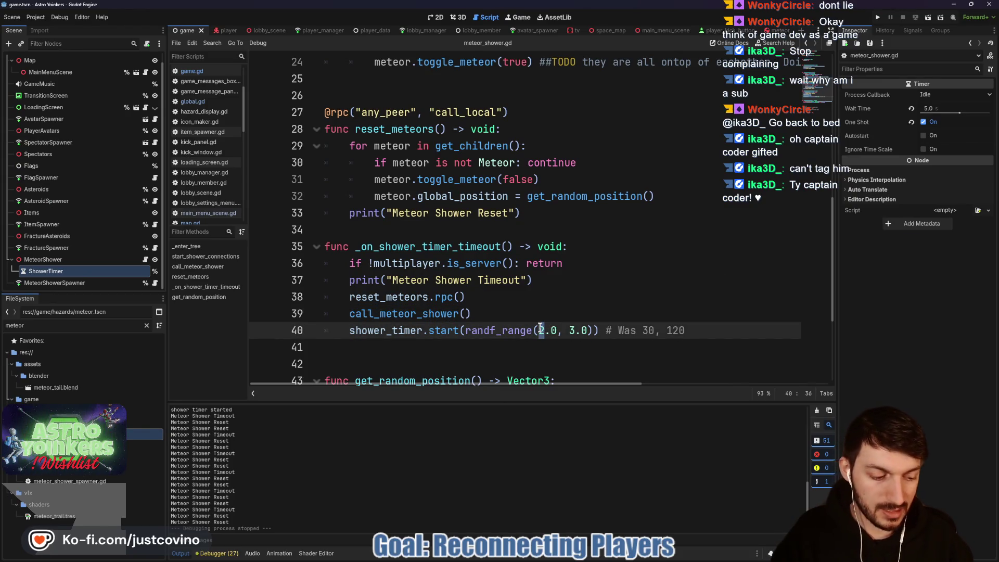
{"action": "key", "text": "Delete"}
{"action": "type", "text": "50"}
{"action": "left_click", "coordinate": [580, 330]}
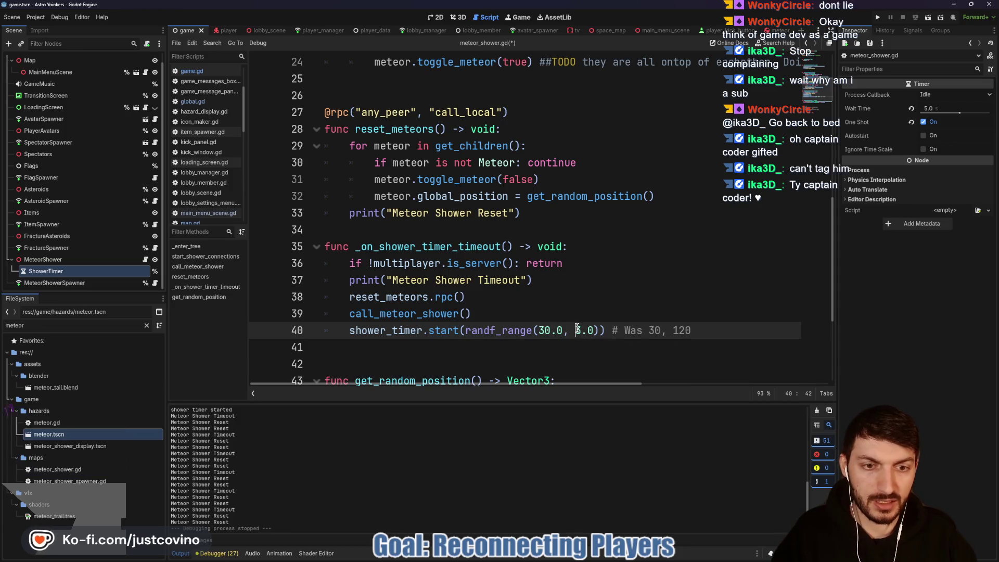
{"action": "key", "text": "BackSpace"}
{"action": "type", "text": "120"}
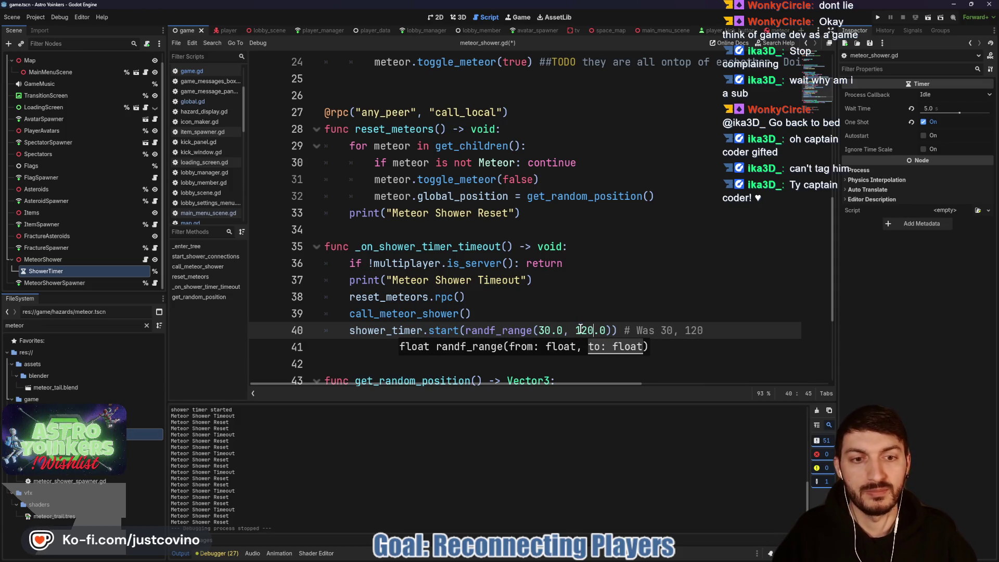
{"action": "left_click", "coordinate": [729, 331]}
{"action": "left_click_drag", "start_coordinate": [723, 330], "coordinate": [623, 331]}
{"action": "key", "text": "BackSpace"}
{"action": "key", "text": "ctrl+s"}
- Delete the Meteor Shower Timeout and Meteor Shower Reset print lines and save
{"action": "left_click_drag", "start_coordinate": [536, 280], "coordinate": [265, 285]}
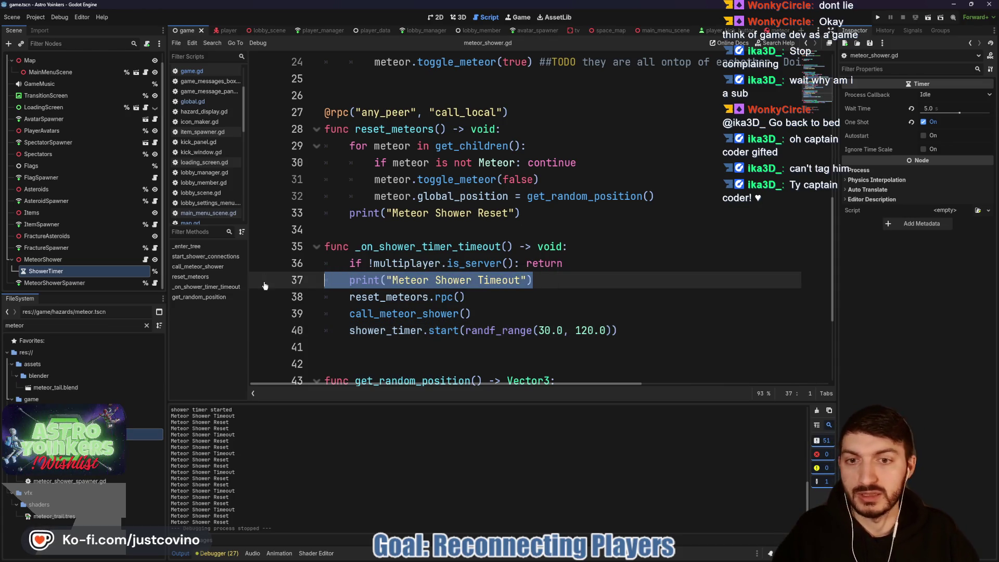
{"action": "key", "text": "BackSpace"}
{"action": "key", "text": "BackSpace"}
{"action": "left_click_drag", "start_coordinate": [518, 213], "coordinate": [282, 218]}
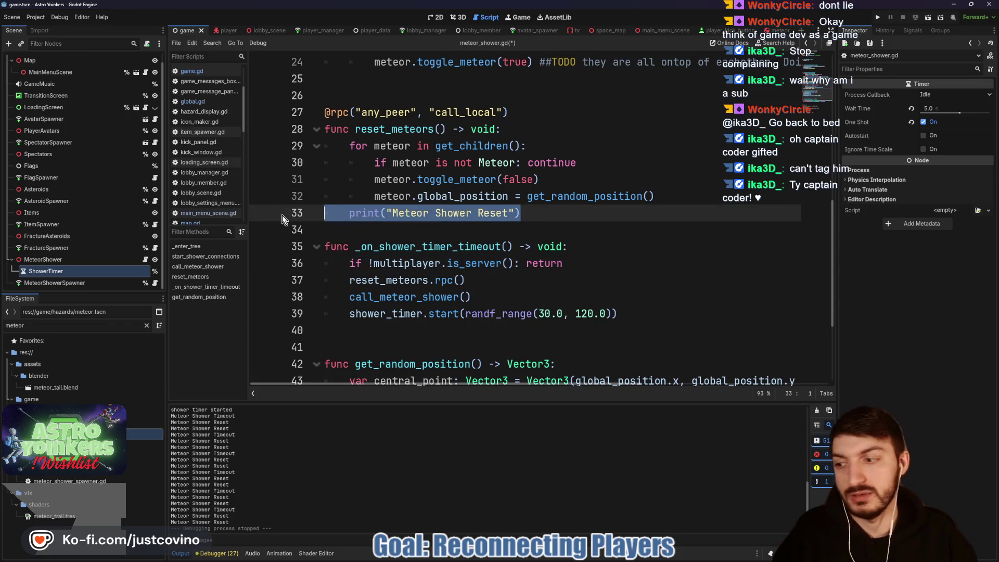
{"action": "key", "text": "BackSpace"}
{"action": "key", "text": "BackSpace"}
{"action": "left_click", "coordinate": [441, 215]}
{"action": "key", "text": "Return"}
{"action": "key", "text": "ctrl+s"}
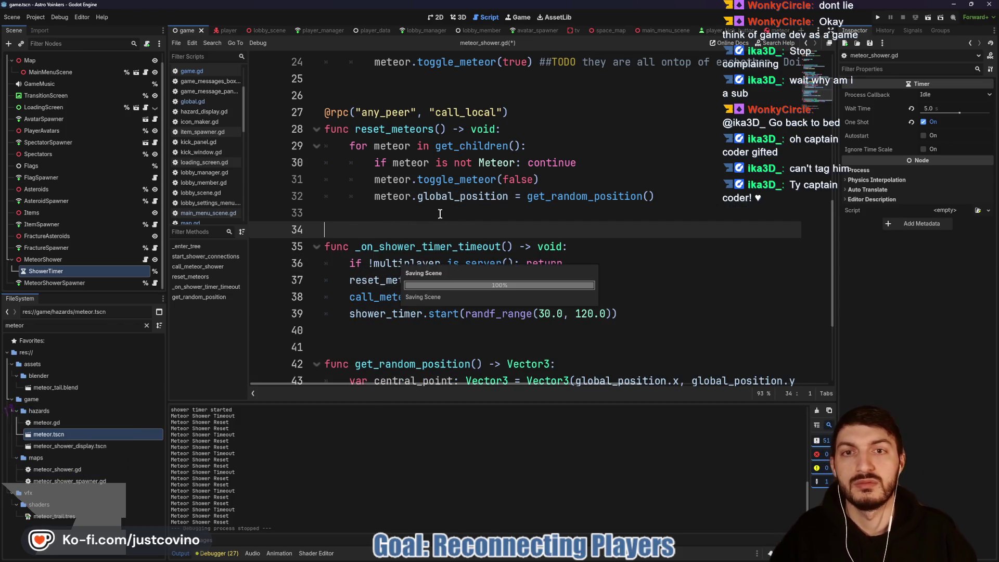
- Remove the 'shower timer started' print and two extra blank lines, save, then switch to space_map
{"action": "scroll", "coordinate": [492, 247], "scroll_direction": "down", "scroll_amount": 3}
{"action": "scroll", "coordinate": [492, 246], "scroll_direction": "up", "scroll_amount": 10}
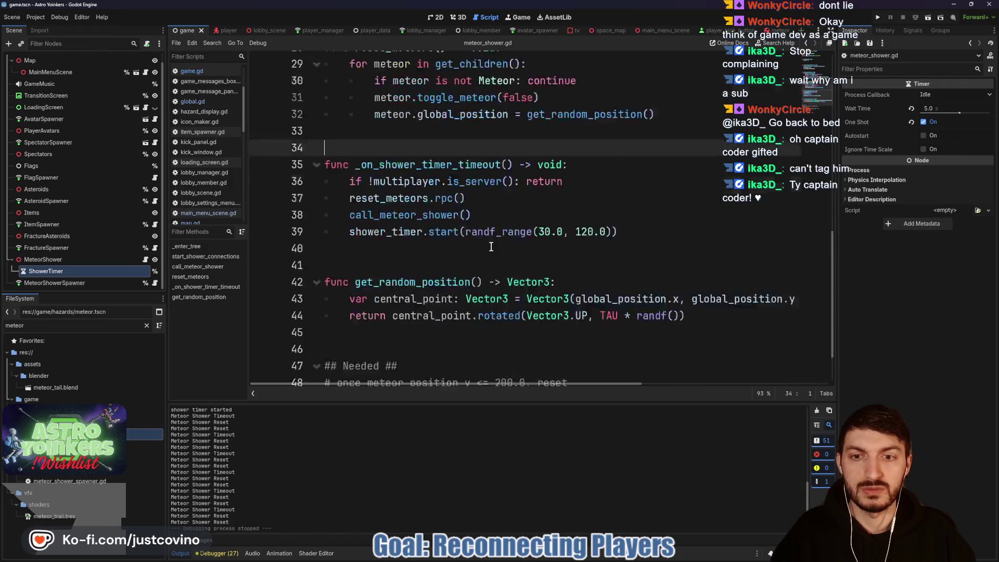
{"action": "left_click_drag", "start_coordinate": [555, 287], "coordinate": [290, 288]}
{"action": "key", "text": "BackSpace"}
{"action": "left_click", "coordinate": [353, 217]}
{"action": "key", "text": "BackSpace"}
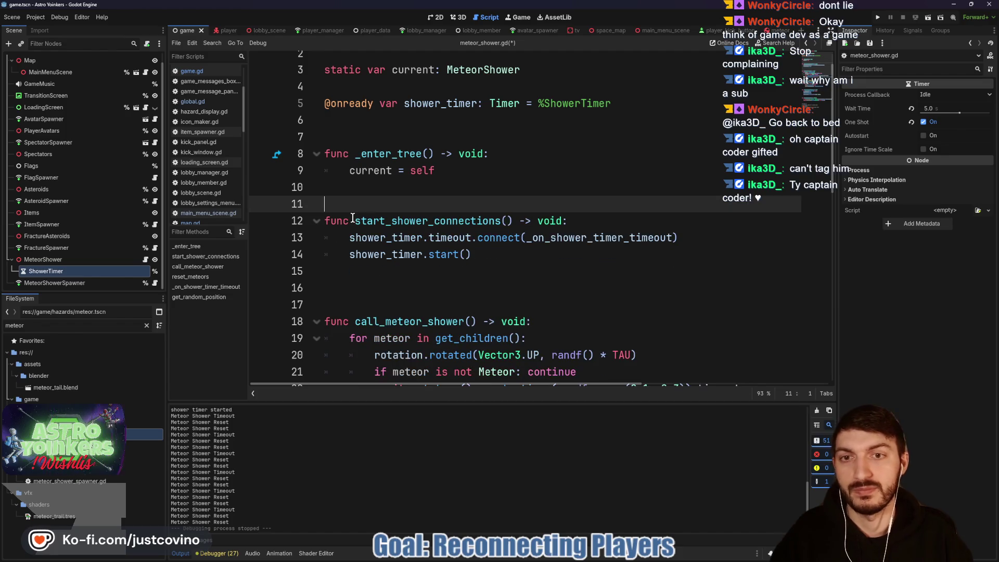
{"action": "left_click", "coordinate": [366, 289]}
{"action": "key", "text": "BackSpace"}
{"action": "key", "text": "ctrl+s"}
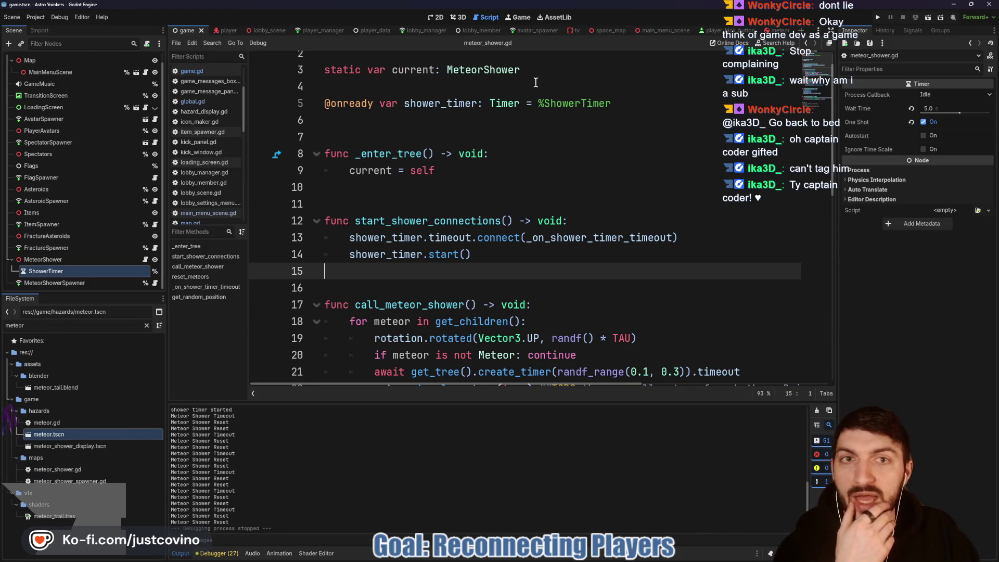
{"action": "left_click", "coordinate": [603, 35]}
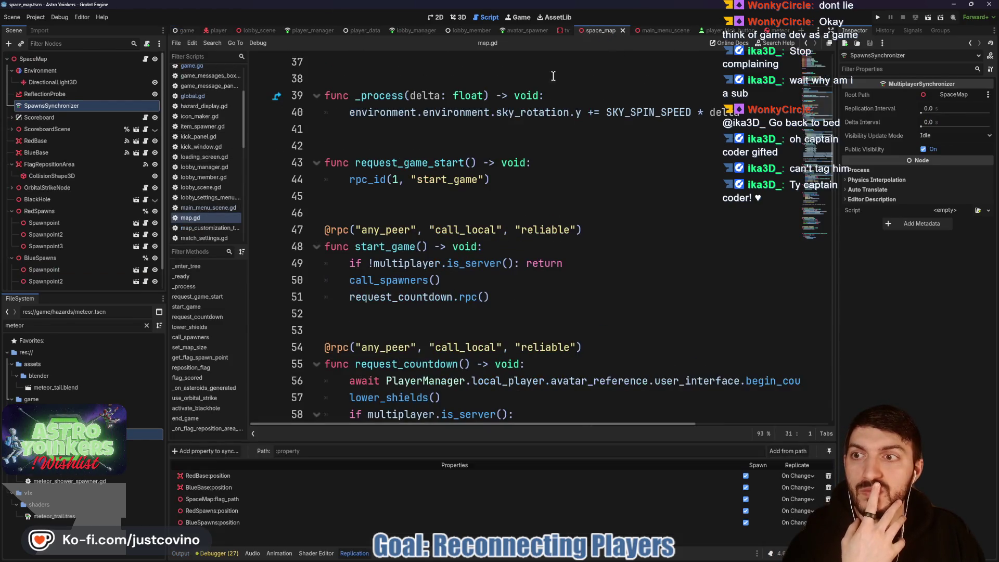
- Fold the RedSpawns and BlueSpawns groups in the space_map scene tree, then bring up GitHub Desktop
{"action": "scroll", "coordinate": [96, 172], "scroll_direction": "down", "scroll_amount": 1}
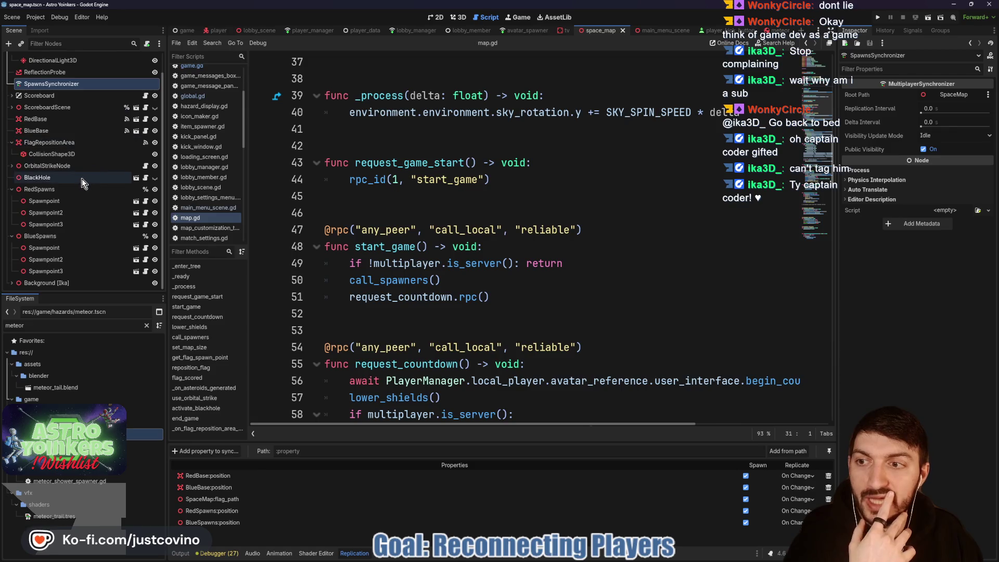
{"action": "left_click", "coordinate": [11, 190]}
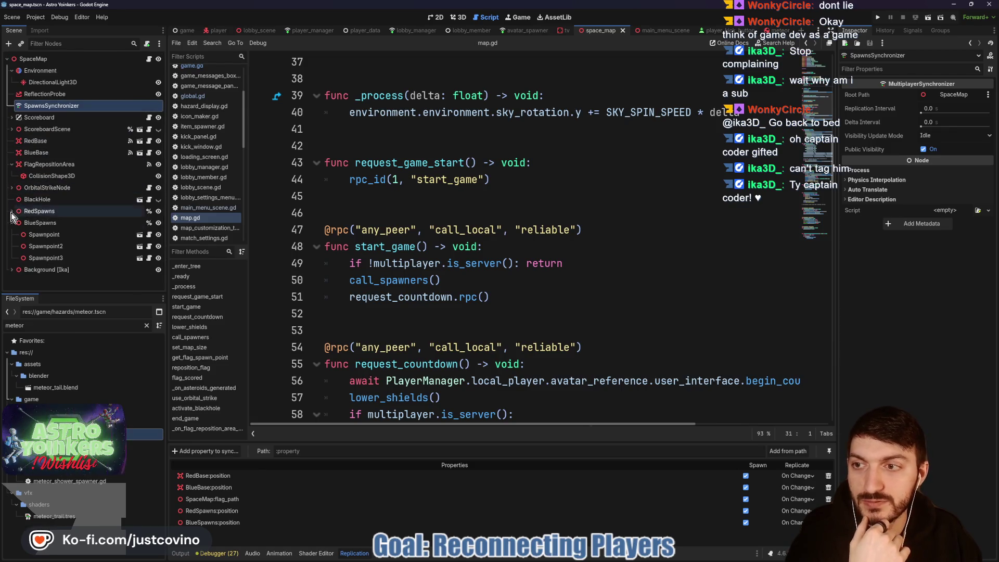
{"action": "left_click", "coordinate": [12, 223]}
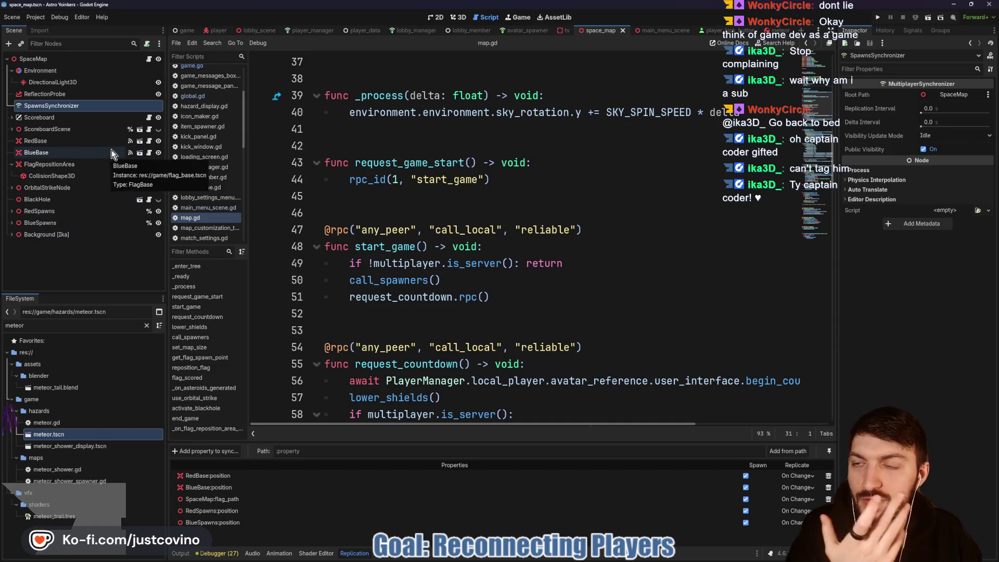
{"action": "left_click", "coordinate": [440, 203]}
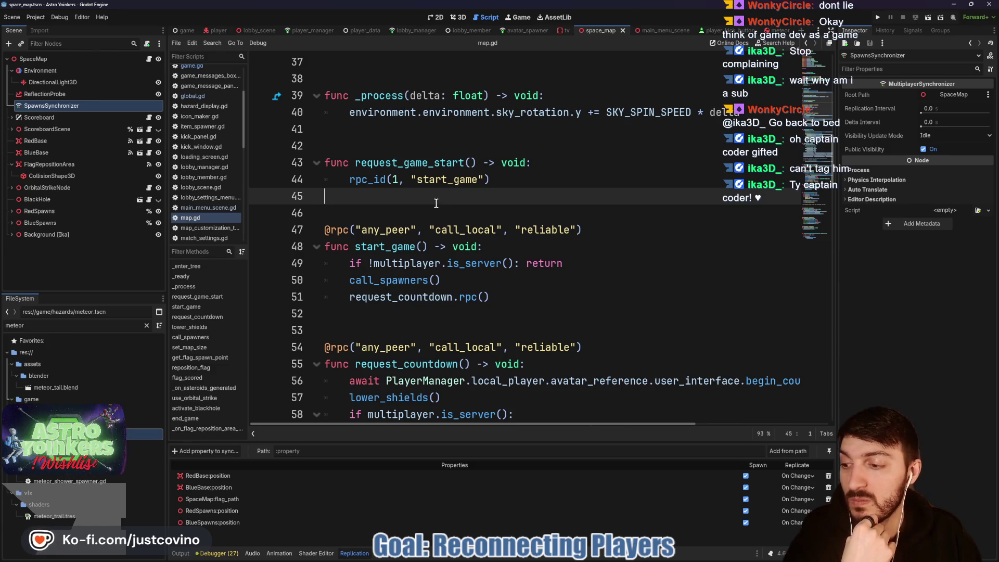
{"action": "left_click", "coordinate": [468, 206]}
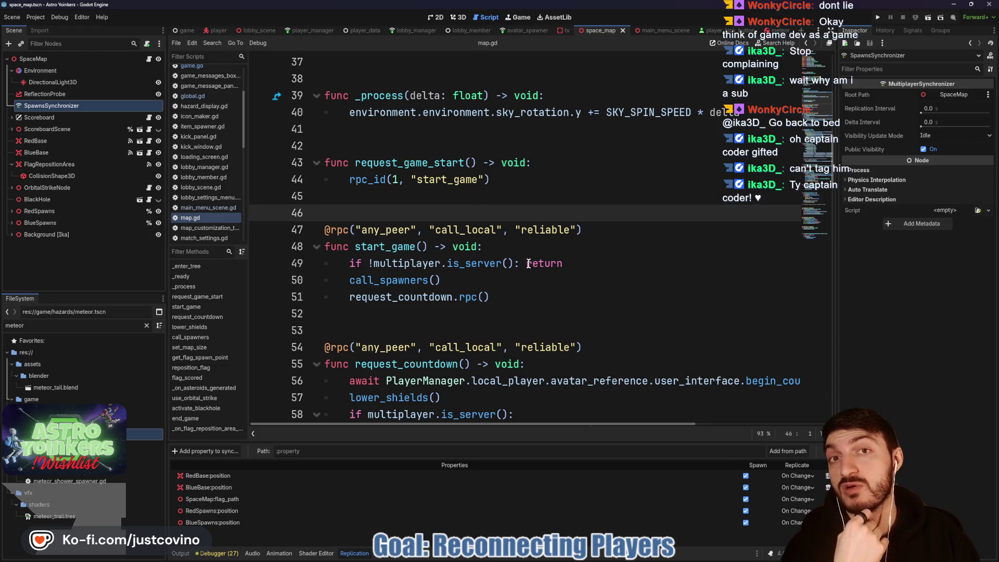
{"action": "left_click", "coordinate": [422, 131]}
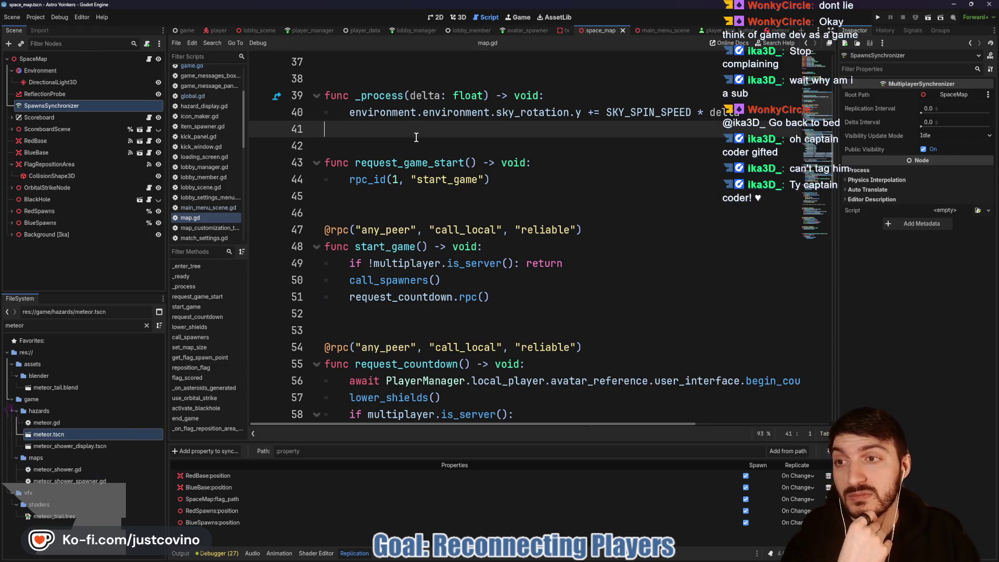
{"action": "left_click", "coordinate": [562, 559]}
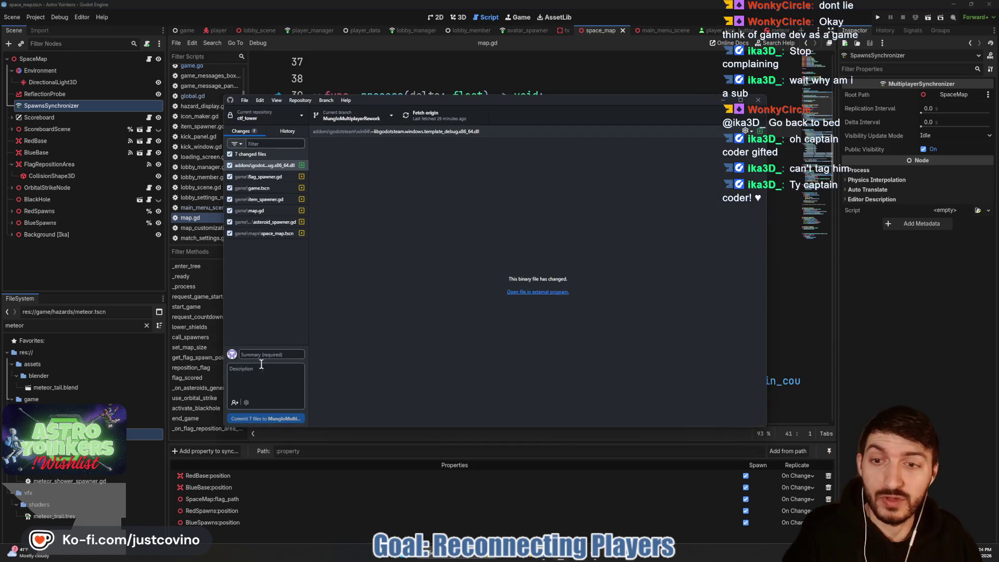
- Commit as 'Moved Spawners to Higher Level (Game)', push to origin, and open Godot's game scene
{"action": "type", "text": "Moved Spawners to Hi"}
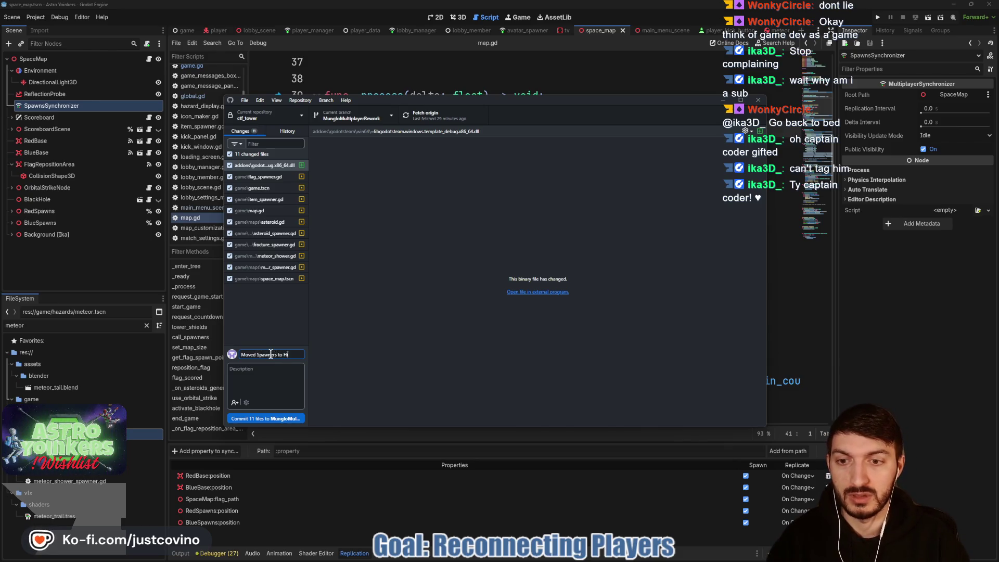
{"action": "type", "text": "Game"}
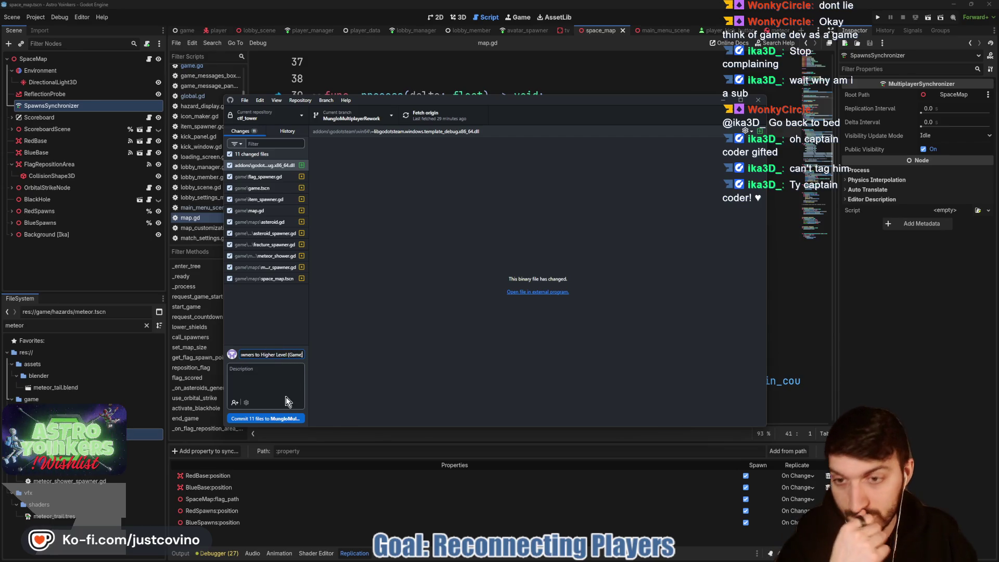
{"action": "left_click", "coordinate": [284, 418]}
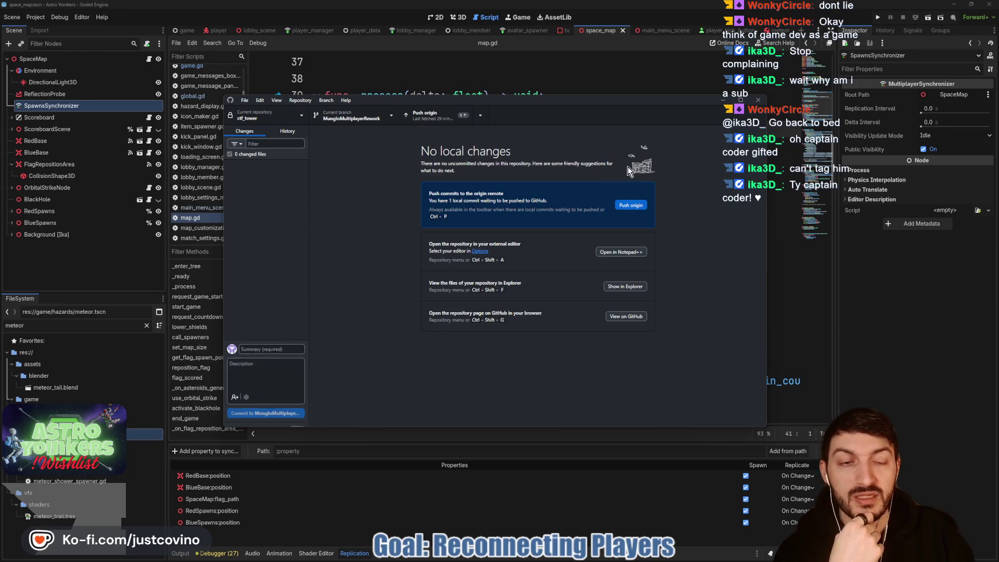
{"action": "left_click", "coordinate": [626, 206]}
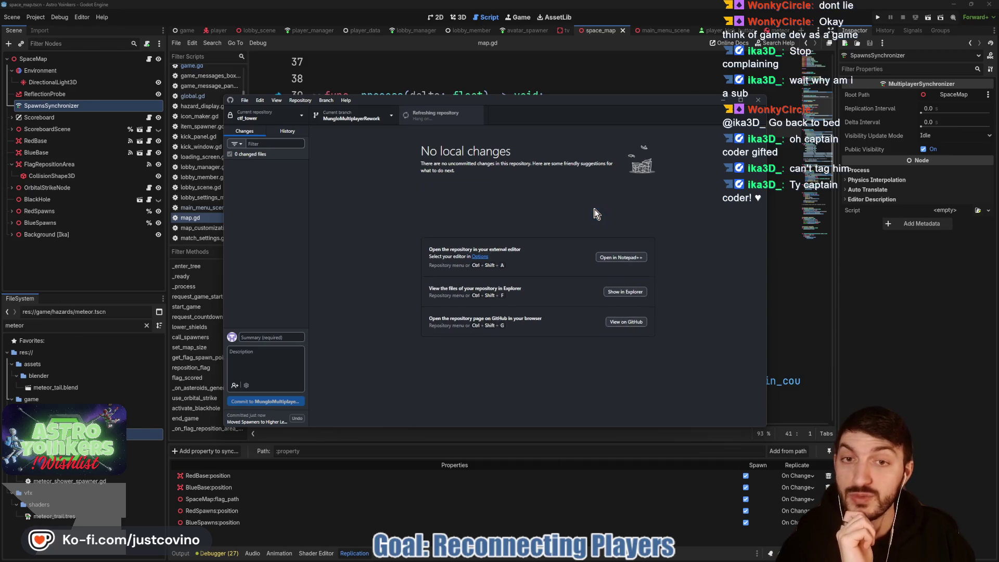
{"action": "left_click", "coordinate": [554, 85]}
{"action": "left_click", "coordinate": [187, 31]}
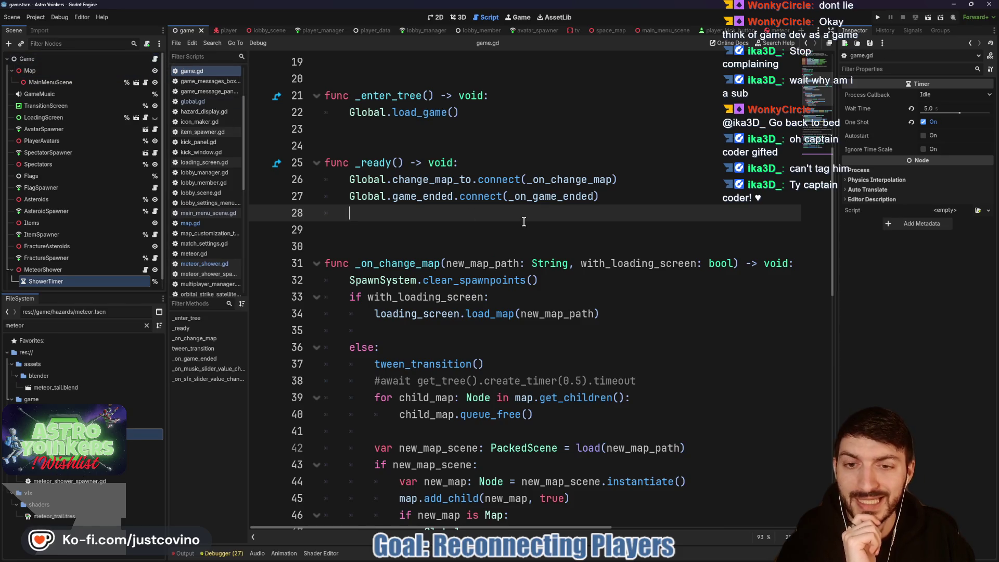
- Below _on_game_ended, declare func reset_spawned_things() -> void: with an empty indented body
{"action": "scroll", "coordinate": [515, 220], "scroll_direction": "down", "scroll_amount": 4}
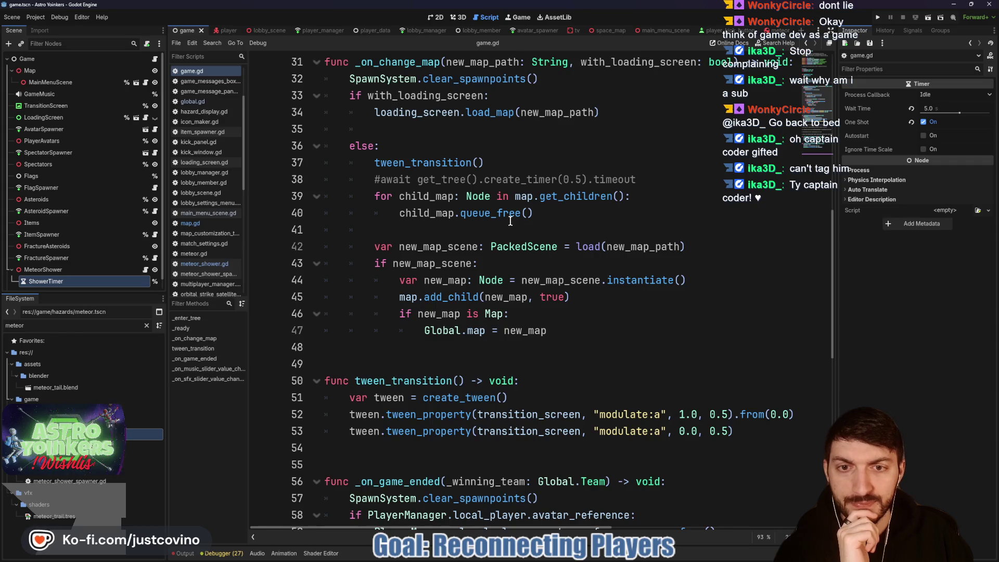
{"action": "scroll", "coordinate": [509, 220], "scroll_direction": "down", "scroll_amount": 5}
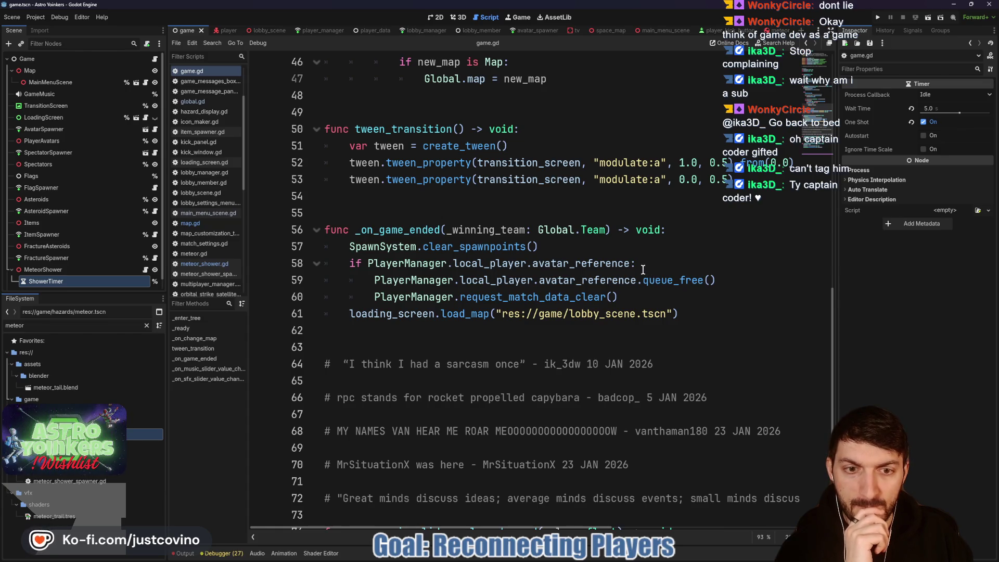
{"action": "left_click", "coordinate": [407, 341]}
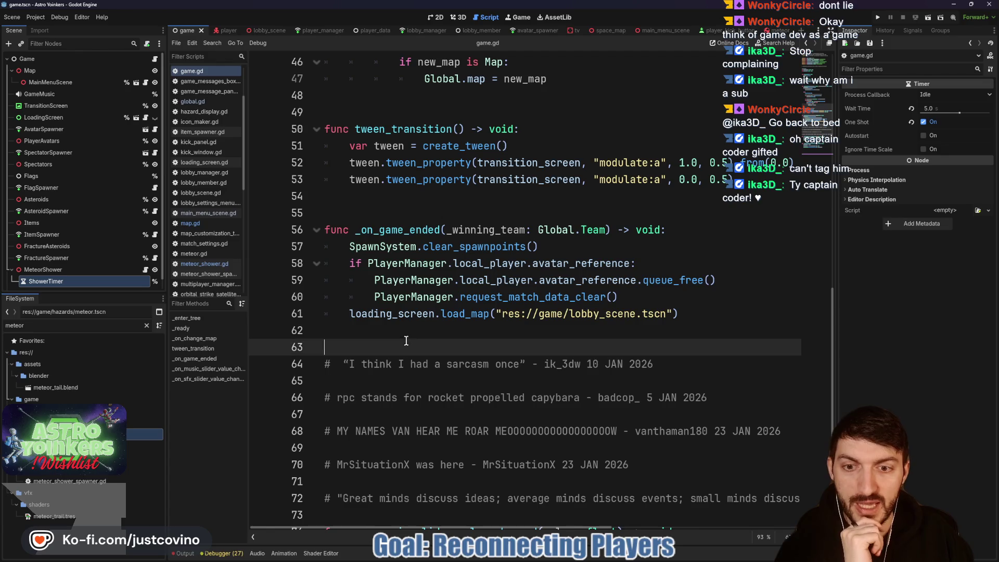
{"action": "scroll", "coordinate": [495, 331], "scroll_direction": "down", "scroll_amount": 6}
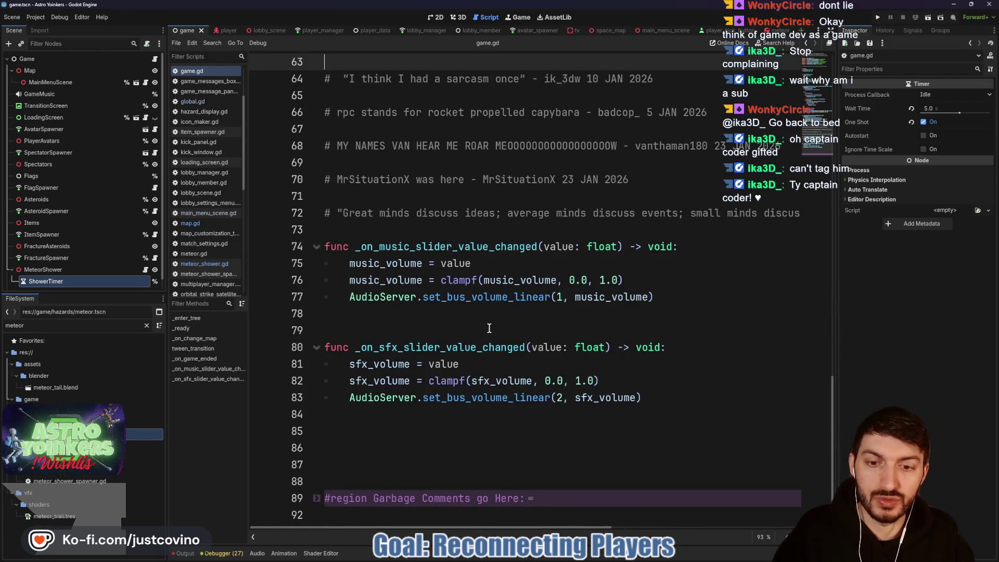
{"action": "scroll", "coordinate": [490, 328], "scroll_direction": "up", "scroll_amount": 6}
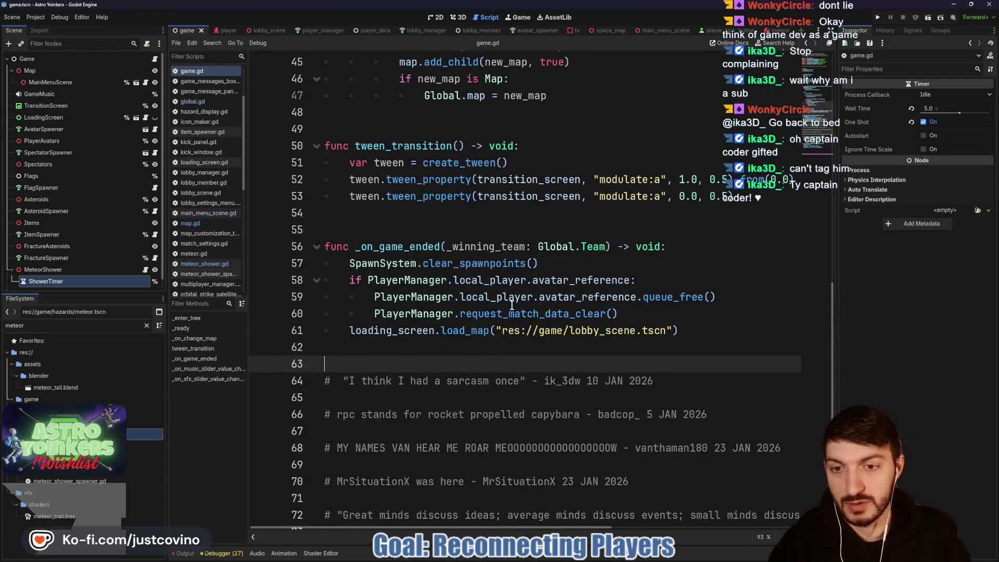
{"action": "key", "text": "Return"}
{"action": "key", "text": "Return"}
{"action": "key", "text": "Return"}
{"action": "key", "text": "Up"}
{"action": "key", "text": "Up"}
{"action": "key", "text": "Up"}
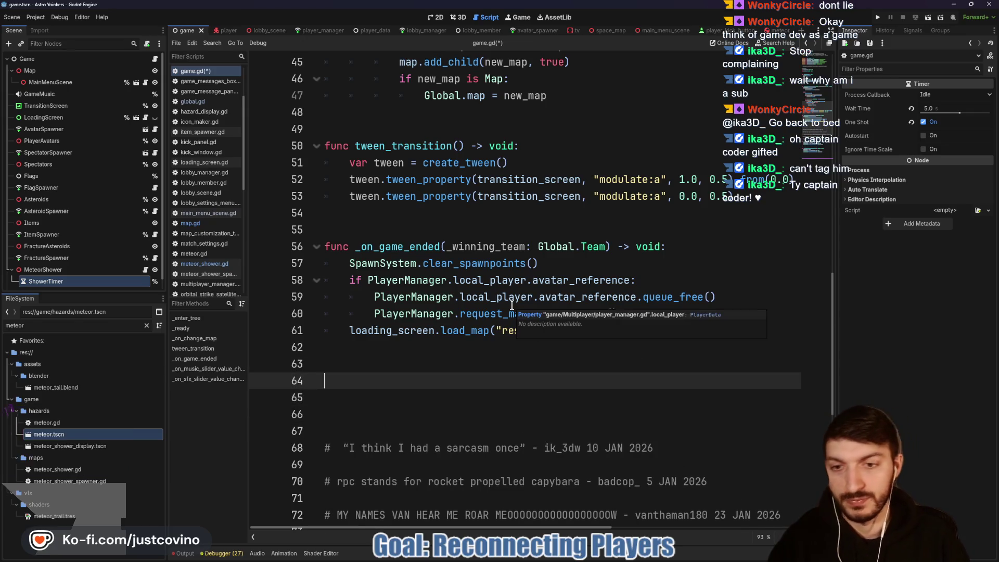
{"action": "type", "text": "func re"}
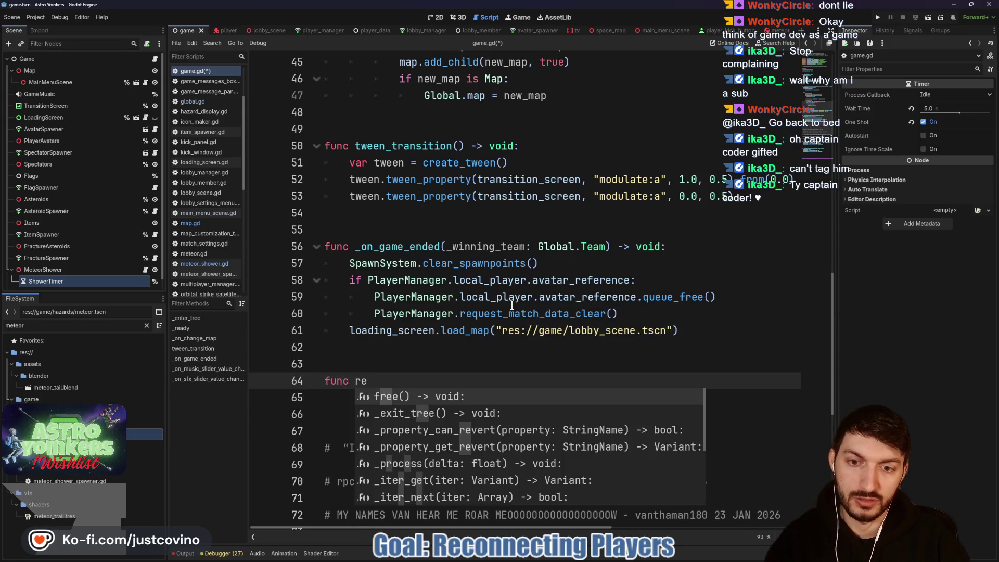
{"action": "type", "text": "set_spawned_things"}
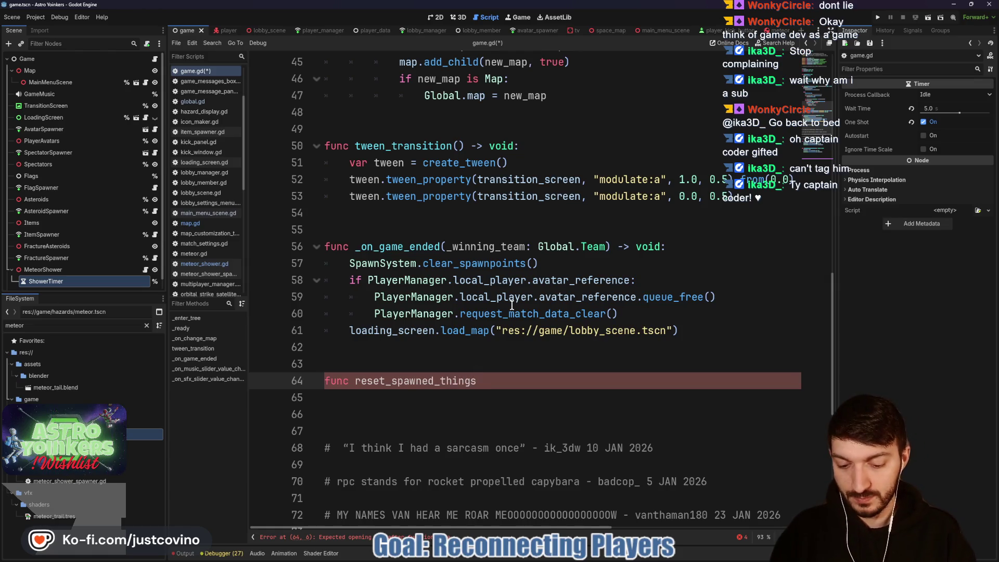
{"action": "type", "text": "() -> void:"}
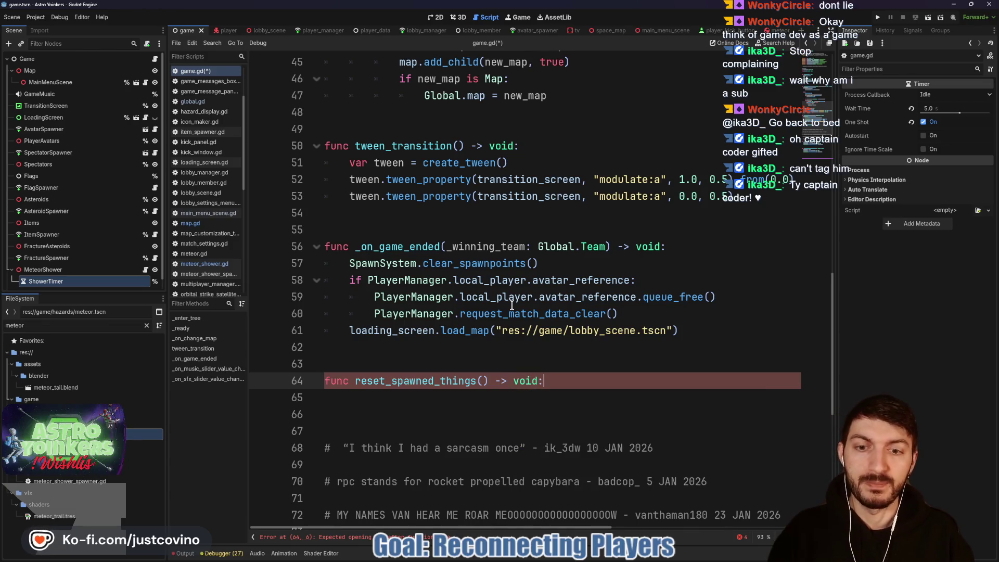
{"action": "key", "text": "Return"}
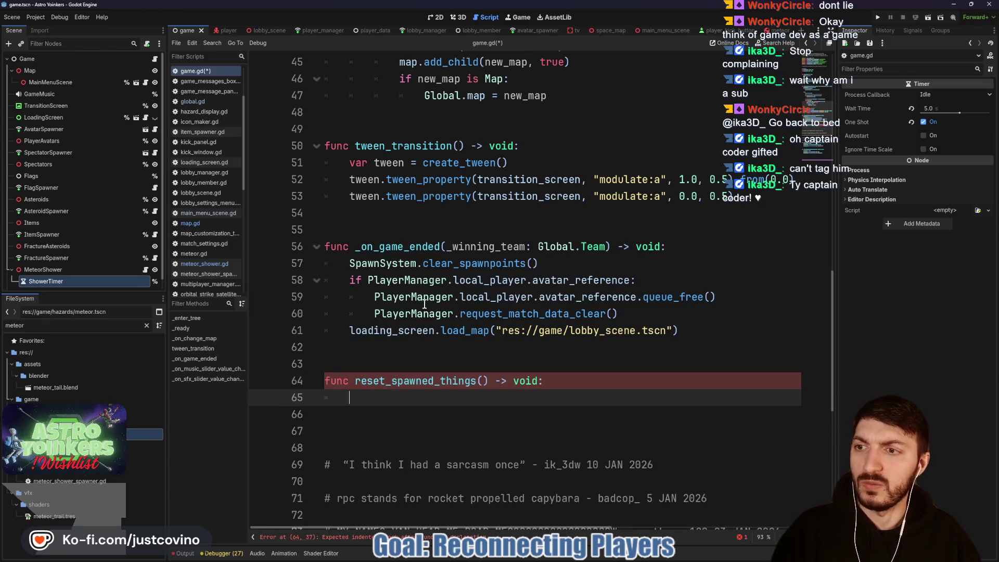
{"action": "scroll", "coordinate": [417, 307], "scroll_direction": "up", "scroll_amount": 15}
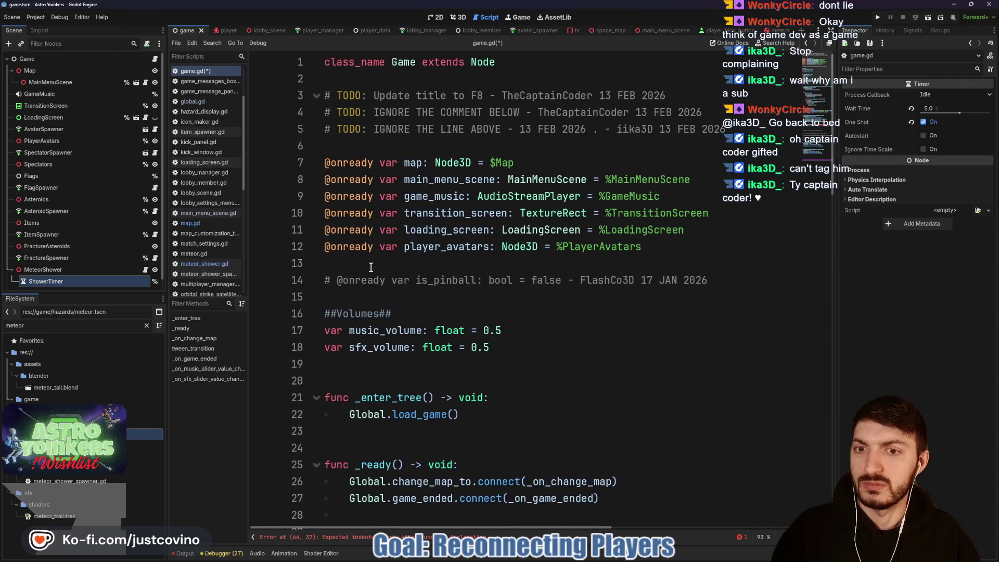
{"action": "left_click", "coordinate": [371, 267]}
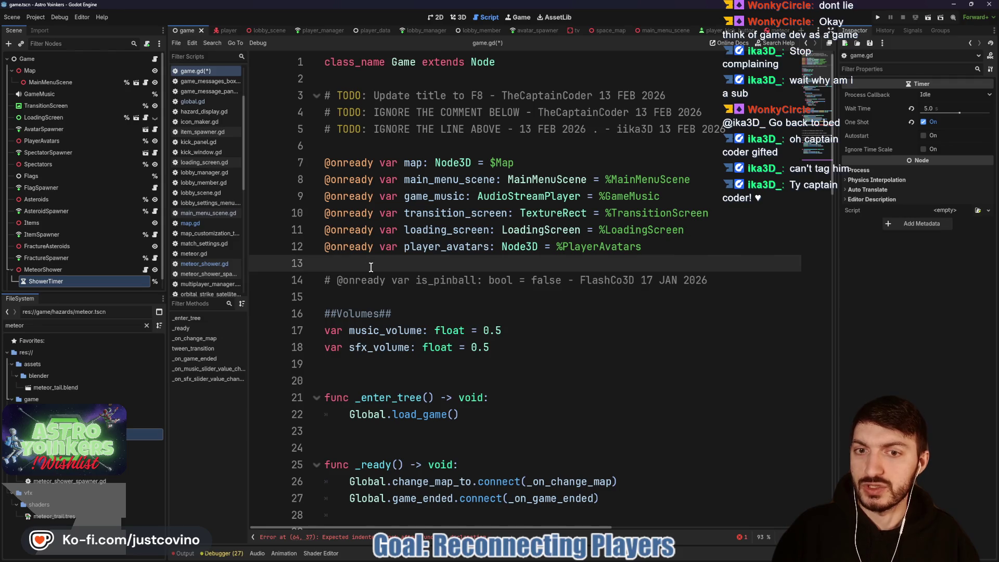
{"action": "left_click", "coordinate": [368, 139]}
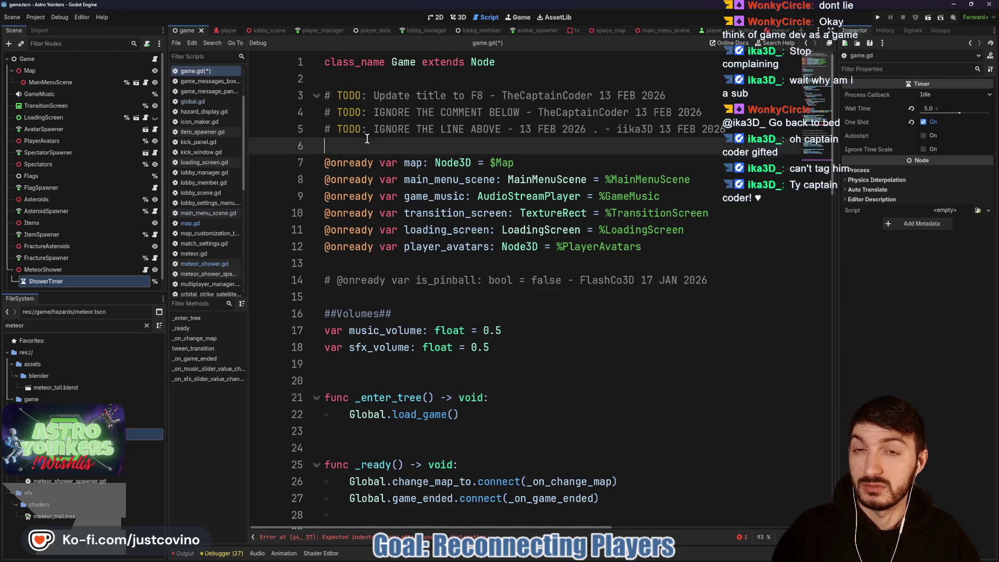
{"action": "key", "text": "Return"}
{"action": "key", "text": "Return"}
{"action": "key", "text": "Return"}
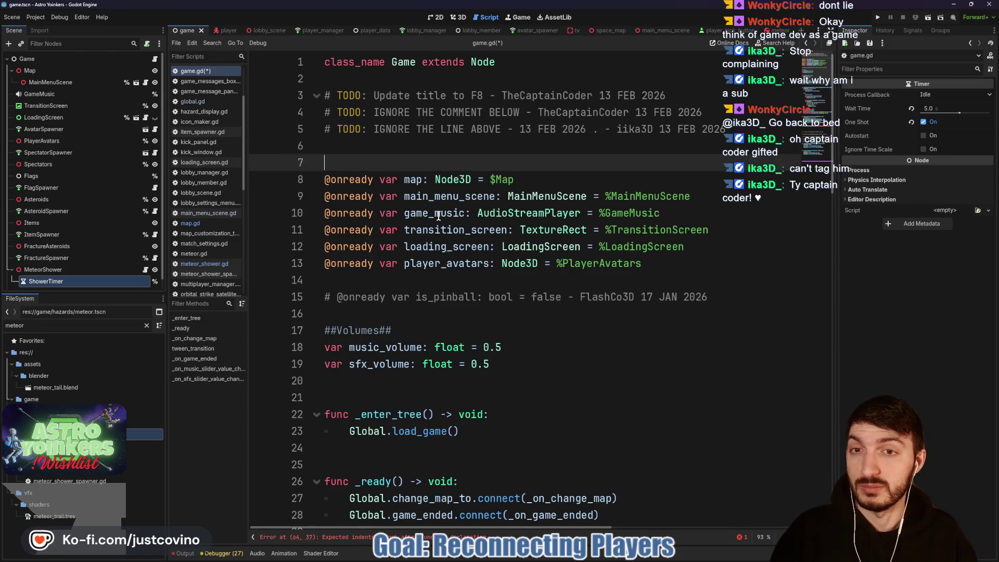
{"action": "key", "text": "Up"}
{"action": "key", "text": "Up"}
{"action": "type", "text": "@e"}
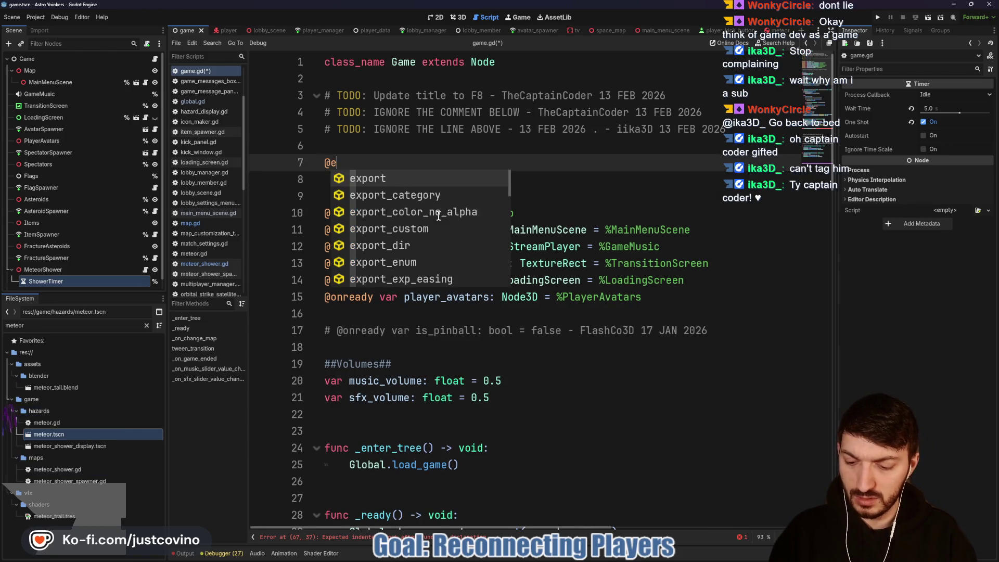
{"action": "type", "text": "xport_s"}
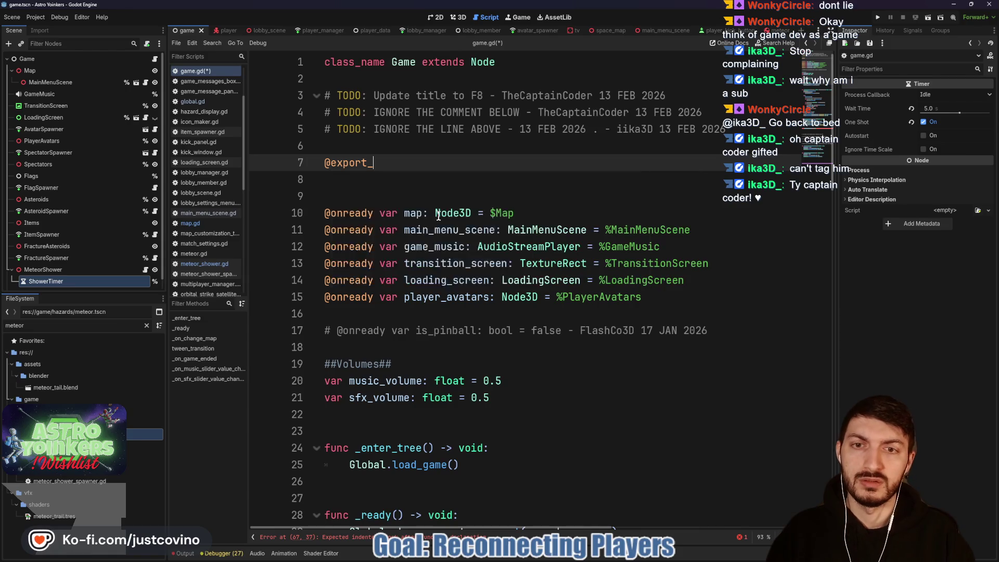
{"action": "key", "text": "Return"}
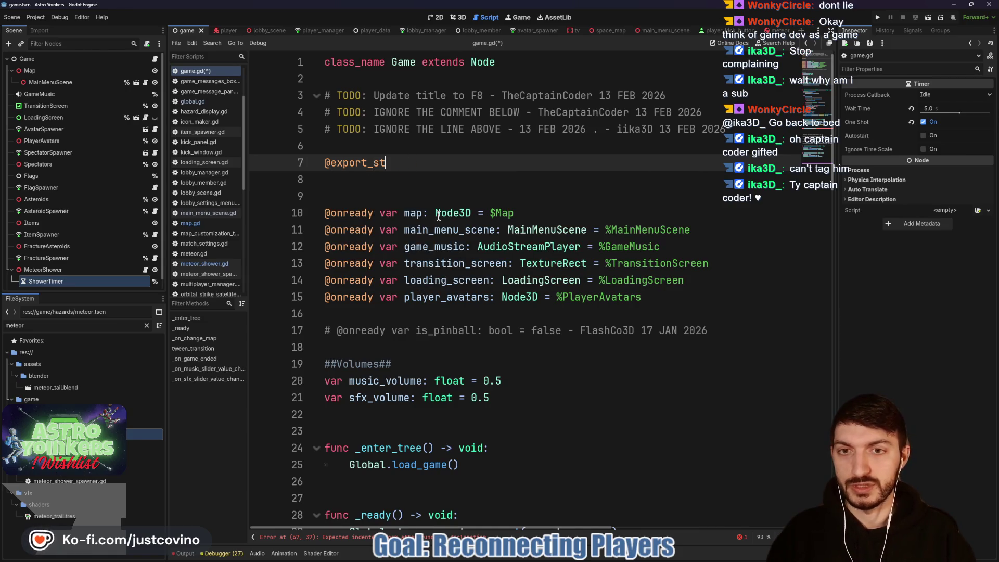
{"action": "type", "text": "ub"}
{"action": "key", "text": "Return"}
{"action": "type", "text": "\"Nodes\")"}
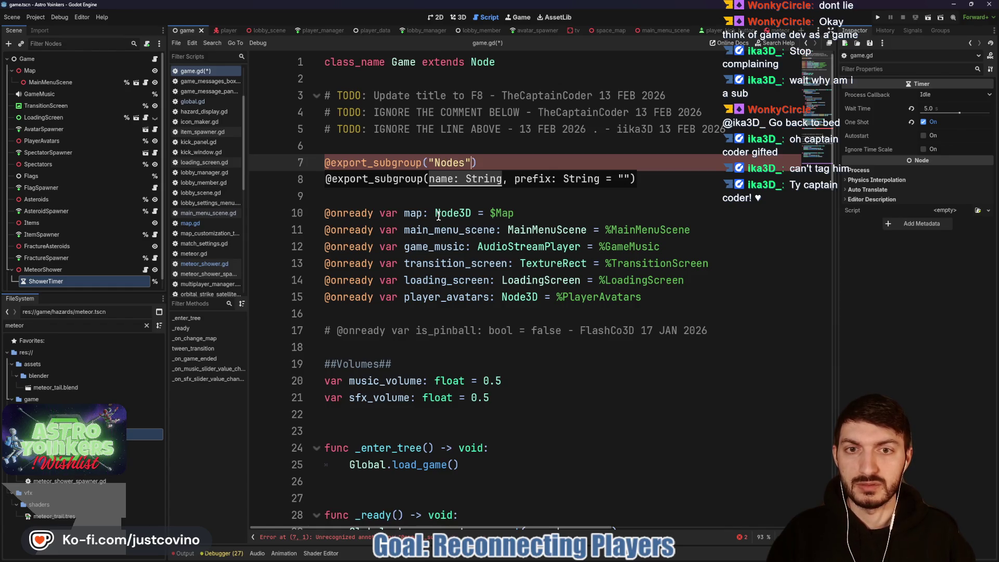
{"action": "key", "text": "End"}
{"action": "key", "text": "Return"}
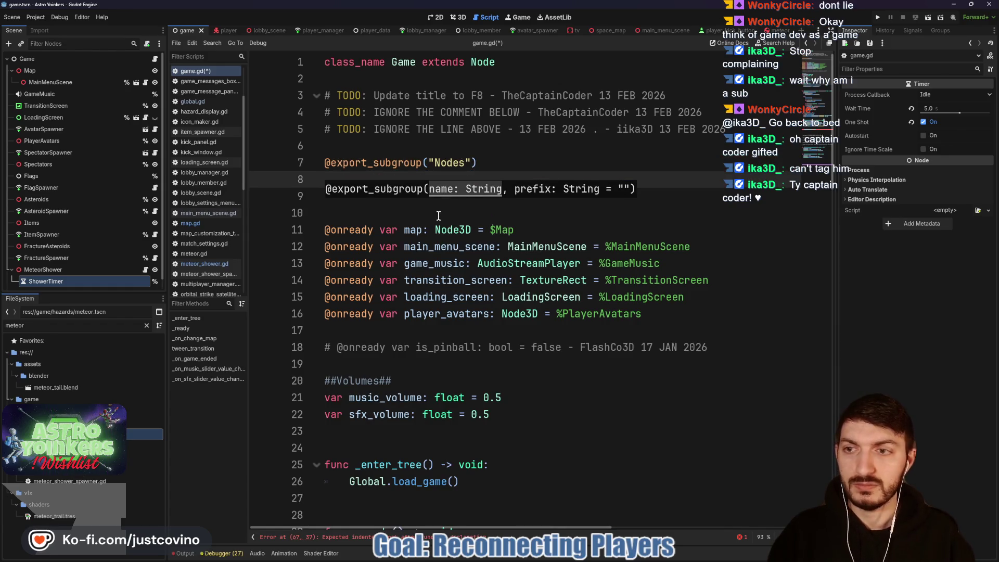
- Drag Asteroids, Items, FractureAsteroids and MeteorShower into the script as exported node variables
{"action": "left_click", "coordinate": [70, 270]}
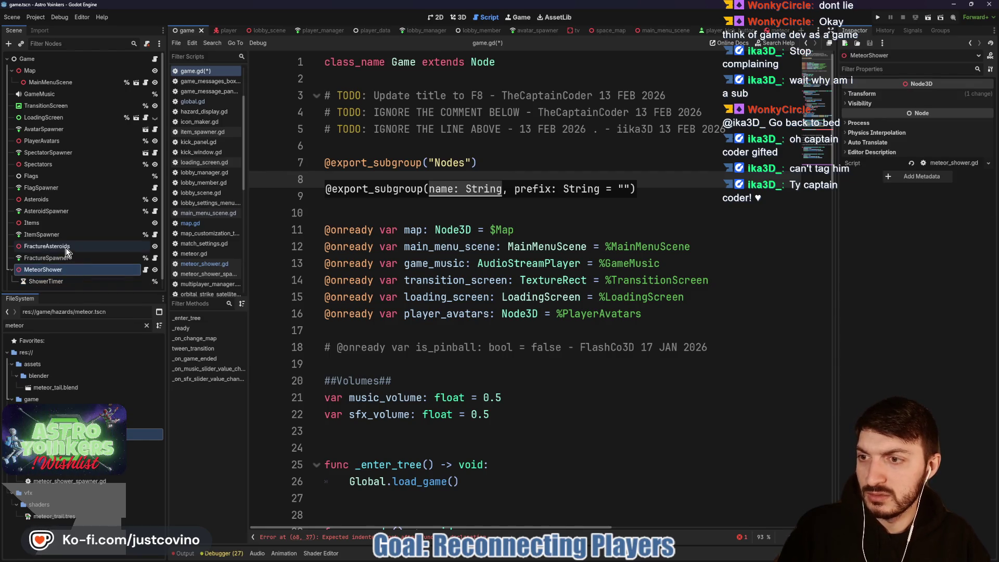
{"action": "left_click", "coordinate": [65, 247], "text": "ctrl"}
{"action": "left_click", "coordinate": [54, 223], "text": "ctrl"}
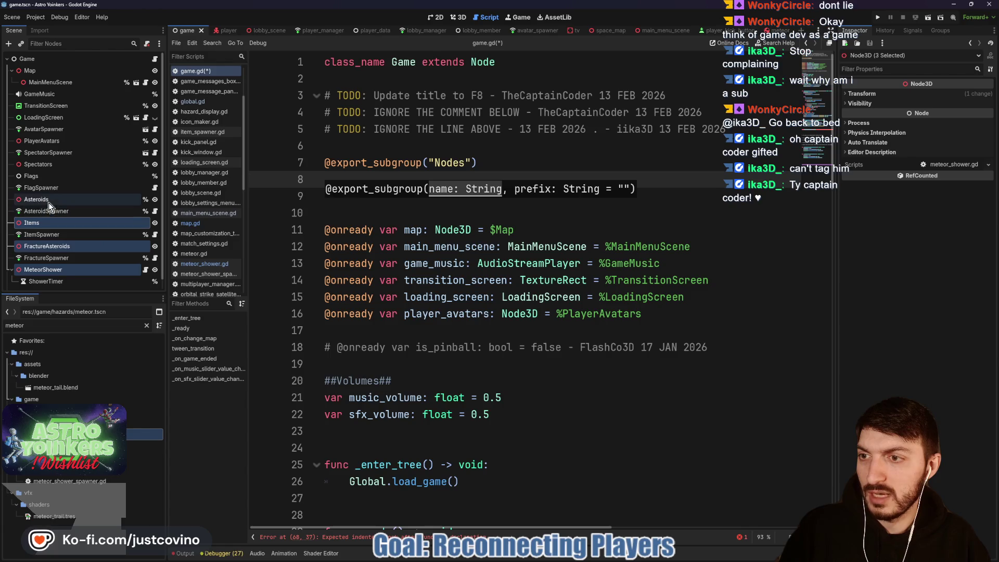
{"action": "left_click", "coordinate": [47, 204], "text": "ctrl"}
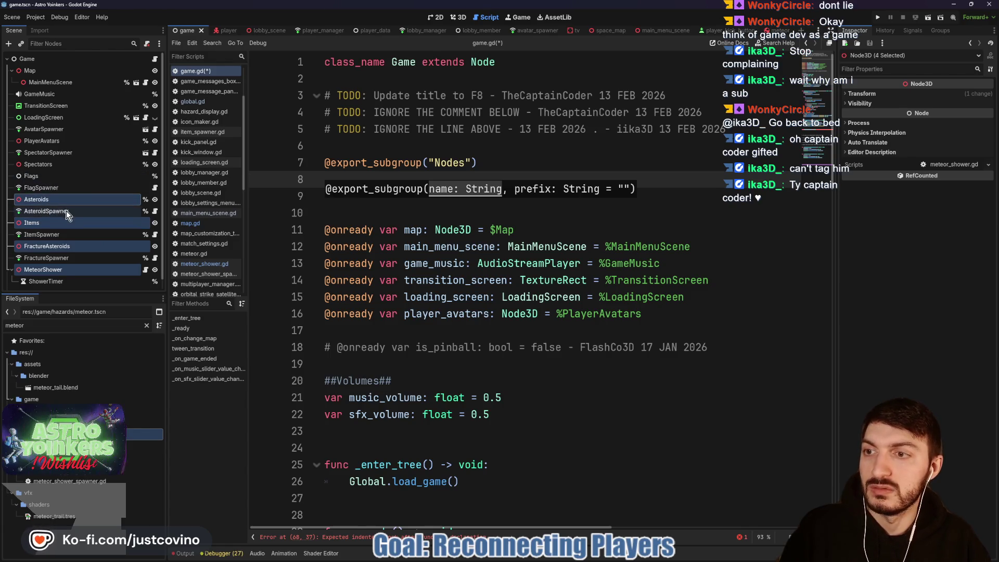
{"action": "scroll", "coordinate": [66, 214], "scroll_direction": "down", "scroll_amount": 1}
{"action": "mouse_move", "coordinate": [39, 263]}
{"action": "left_mouse_down"}
{"action": "mouse_move", "coordinate": [347, 216]}
{"action": "mouse_move", "coordinate": [360, 179]}
{"action": "left_mouse_up"}
{"action": "left_click", "coordinate": [393, 285]}
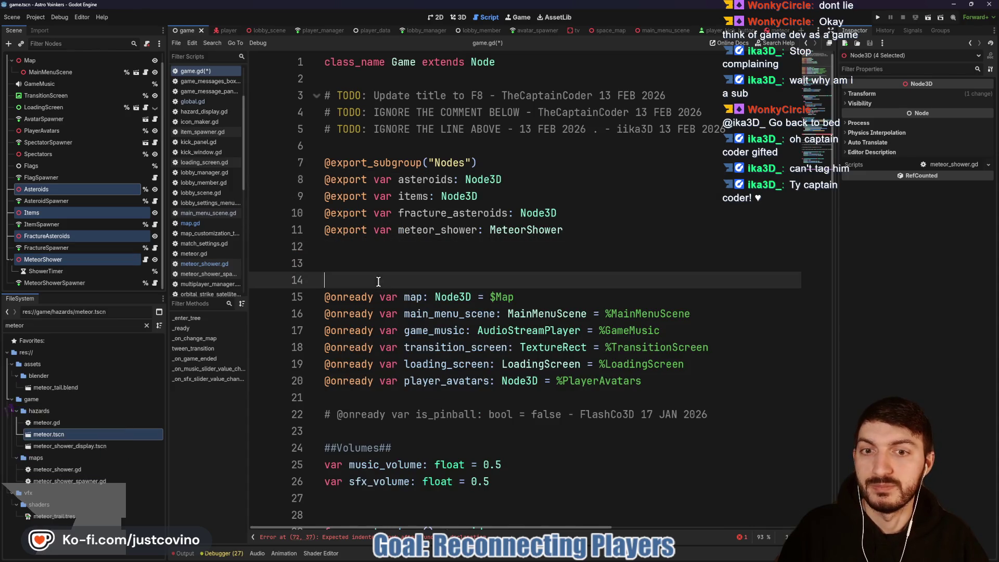
{"action": "scroll", "coordinate": [405, 252], "scroll_direction": "down", "scroll_amount": 20}
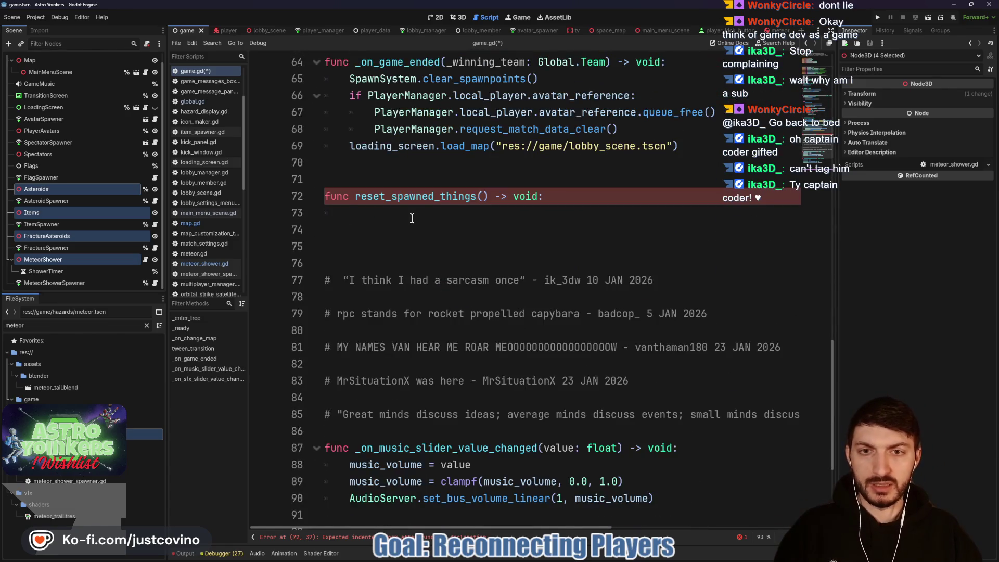
- In reset_spawned_things, write 'for asteroid in asteroids.get_children():', then bring up the Steam window
{"action": "left_click", "coordinate": [411, 218]}
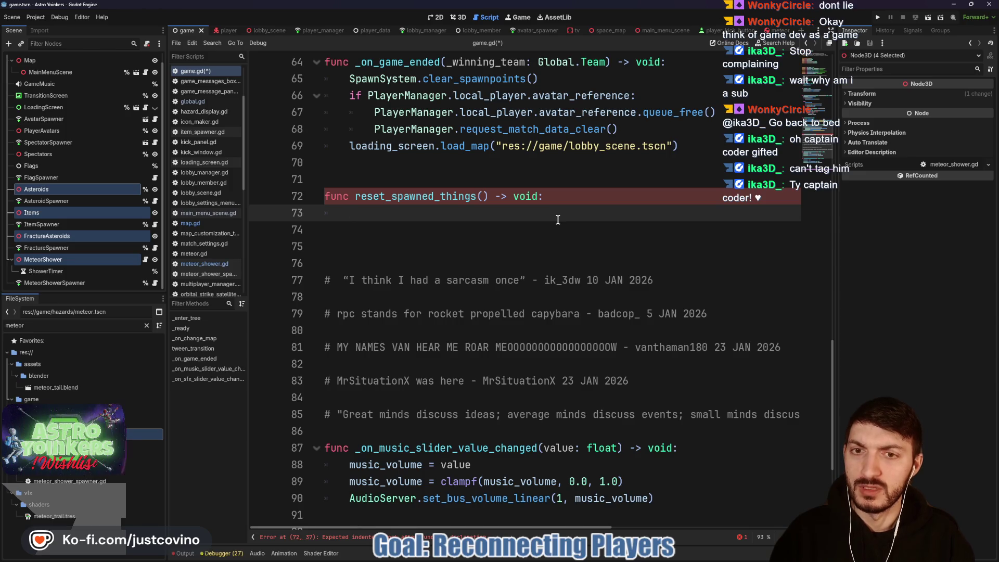
{"action": "type", "text": "for aste"}
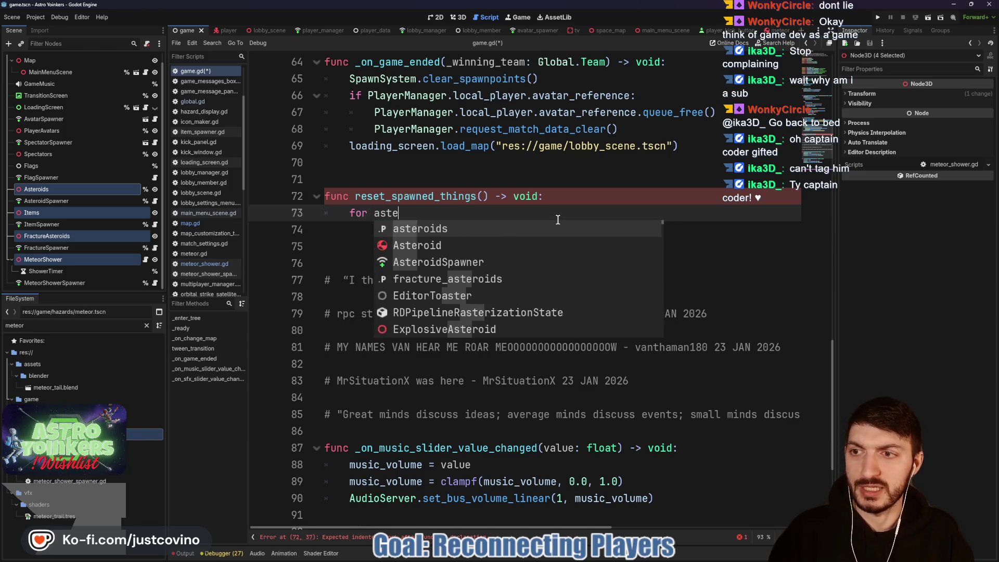
{"action": "type", "text": "roid in"}
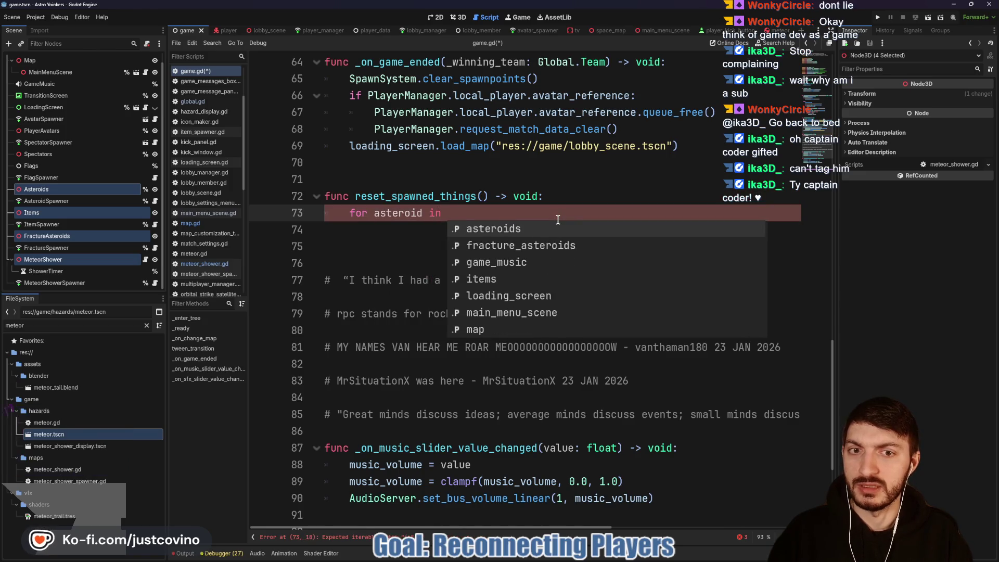
{"action": "key", "text": "Return"}
{"action": "type", "text": "get"}
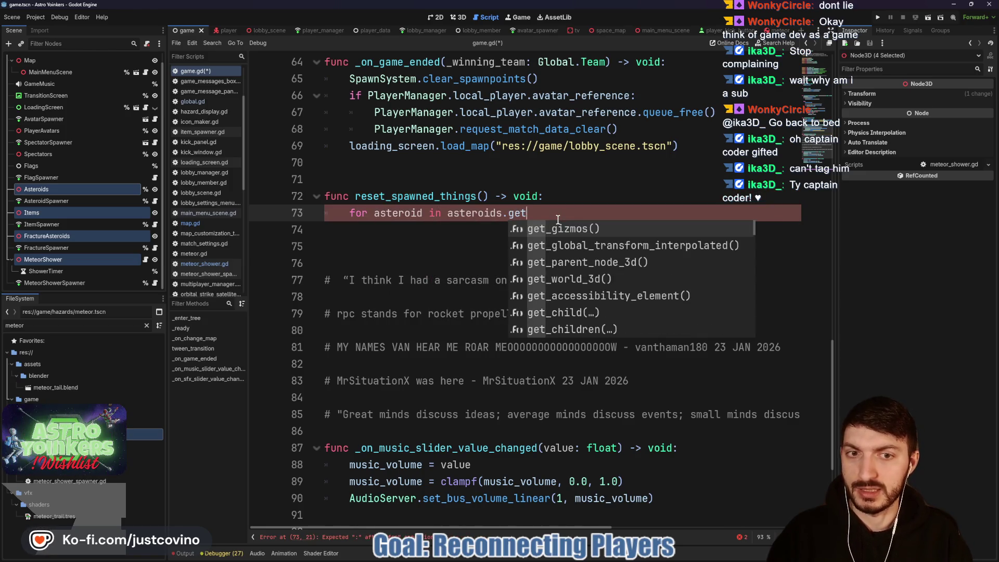
{"action": "type", "text": "_chikdre"}
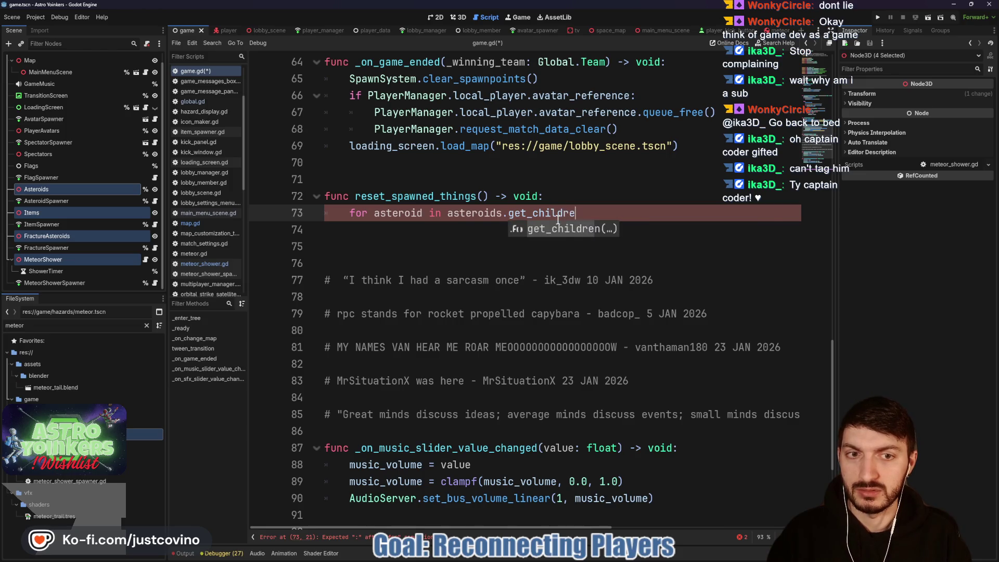
{"action": "key", "text": "Return"}
{"action": "type", "text": ":"}
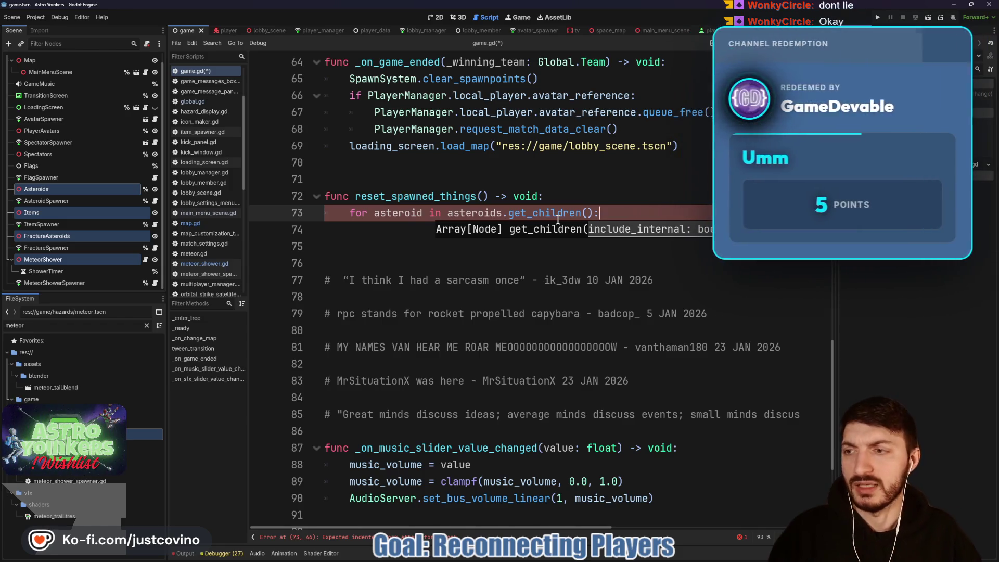
{"action": "left_click", "coordinate": [468, 208]}
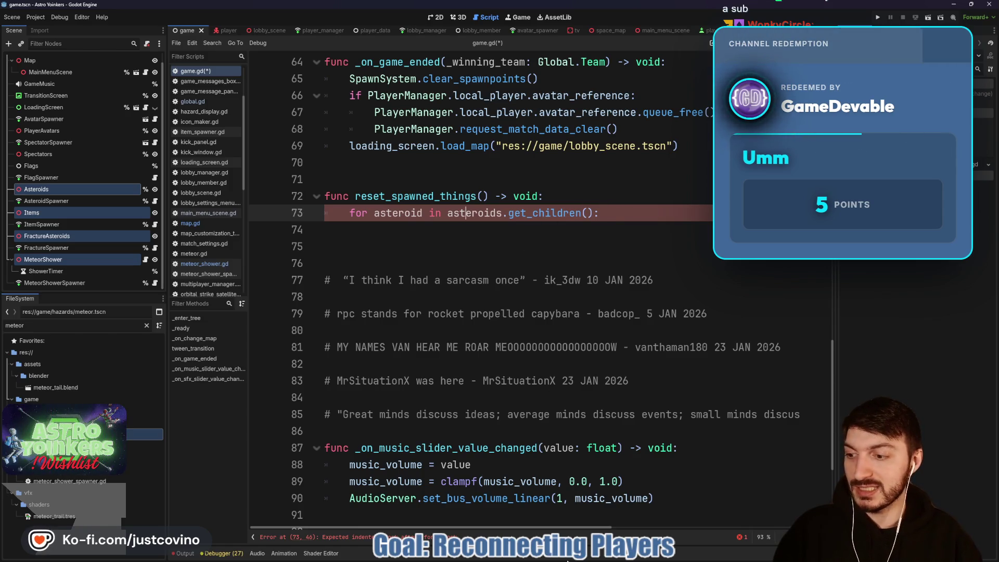
{"action": "left_click", "coordinate": [600, 553]}
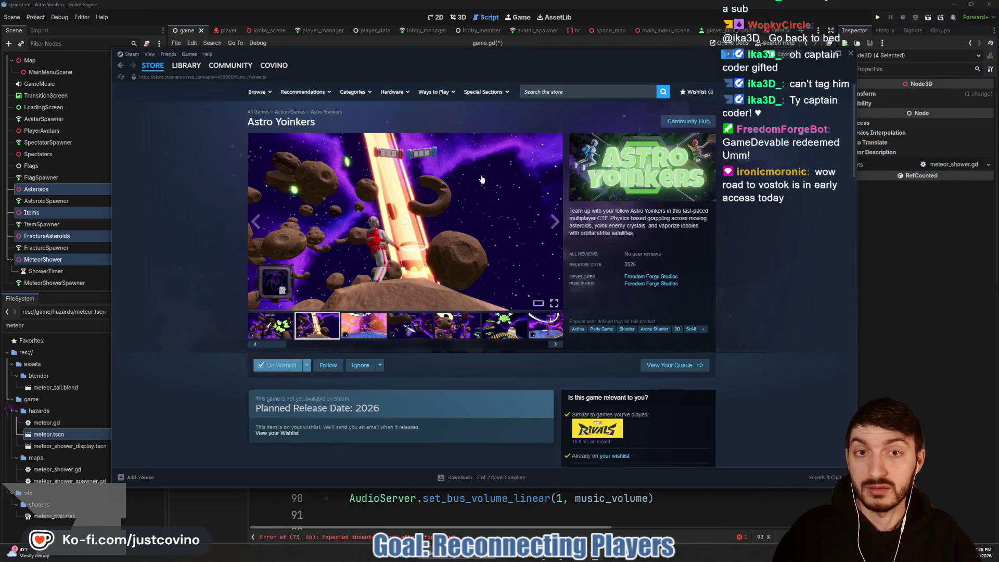
- Search the Steam store and open the Road to Vostok store page
{"action": "left_click", "coordinate": [575, 91]}
{"action": "type", "text": "road to"}
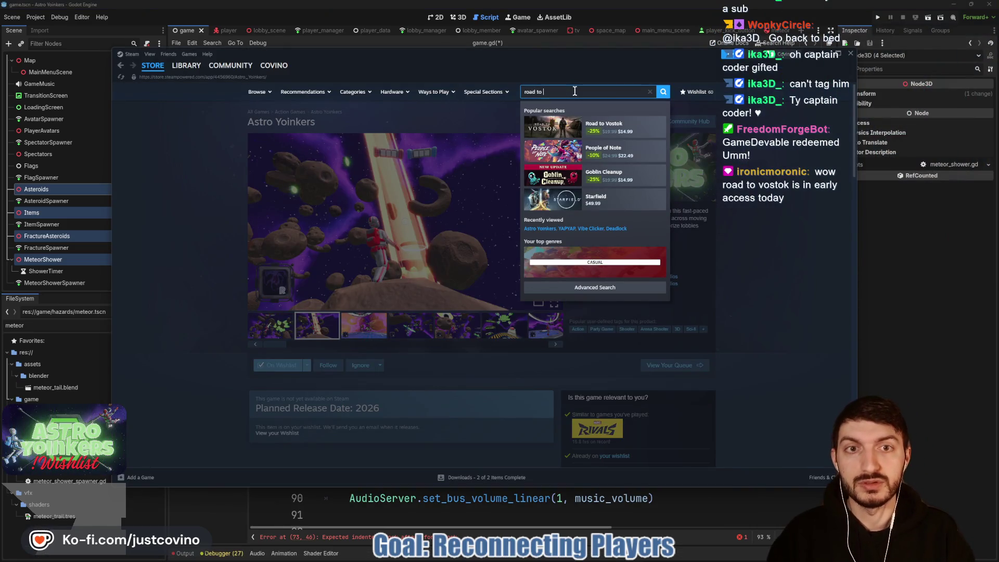
{"action": "left_click", "coordinate": [614, 124]}
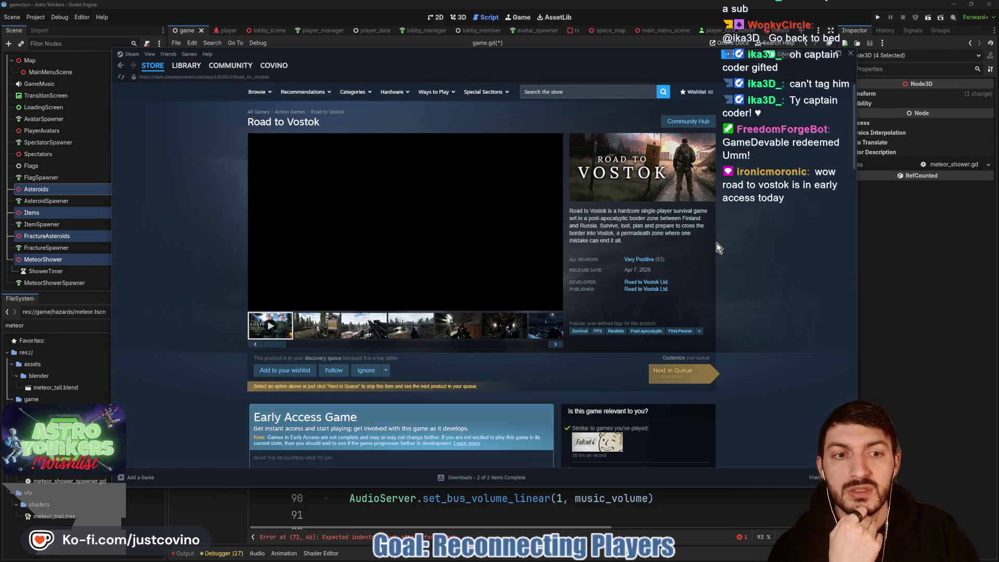
{"action": "mouse_move", "coordinate": [646, 262]}
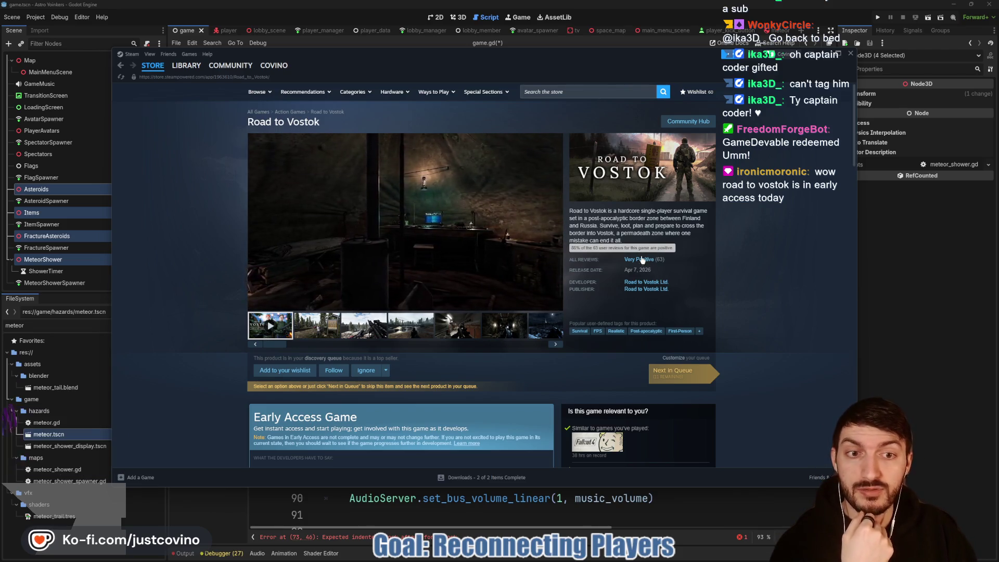
{"action": "scroll", "coordinate": [542, 285], "scroll_direction": "down", "scroll_amount": 3}
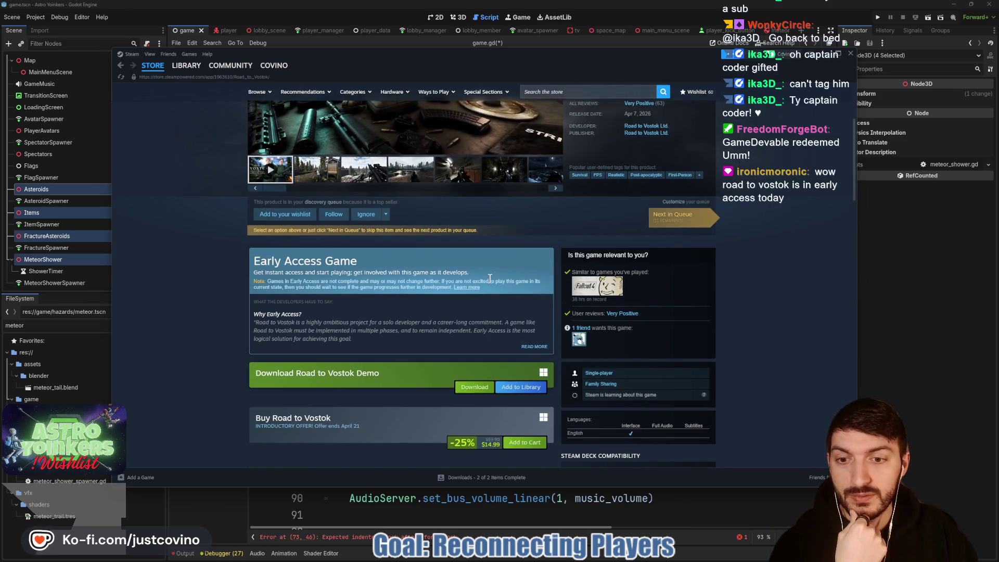
{"action": "scroll", "coordinate": [485, 277], "scroll_direction": "down", "scroll_amount": 1}
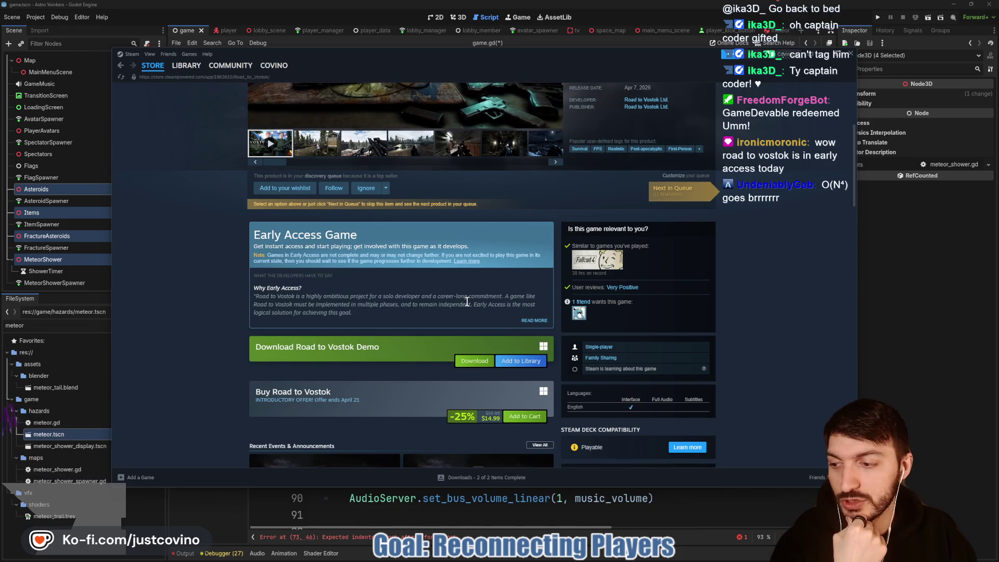
{"action": "scroll", "coordinate": [394, 293], "scroll_direction": "down", "scroll_amount": 5}
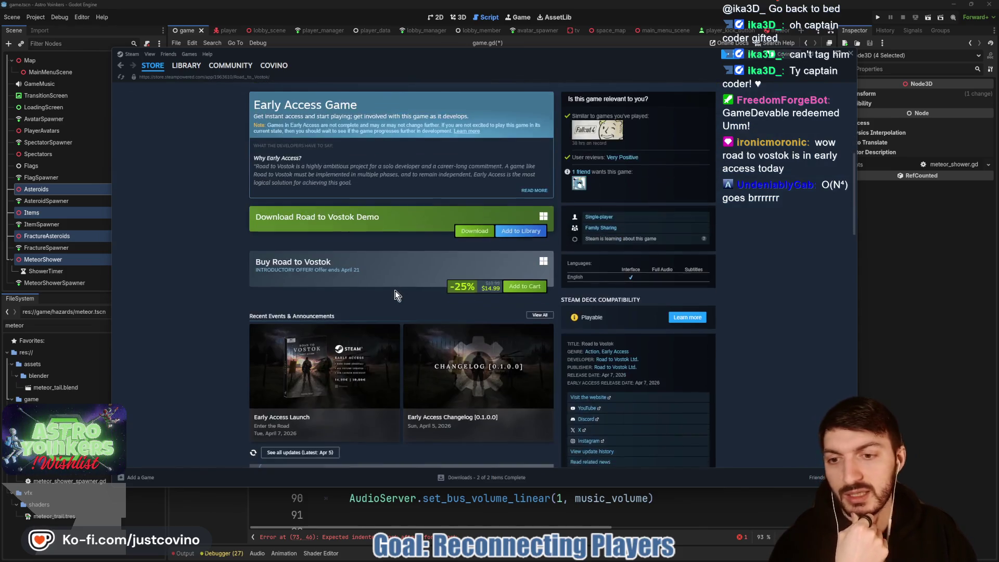
{"action": "scroll", "coordinate": [395, 292], "scroll_direction": "up", "scroll_amount": 9}
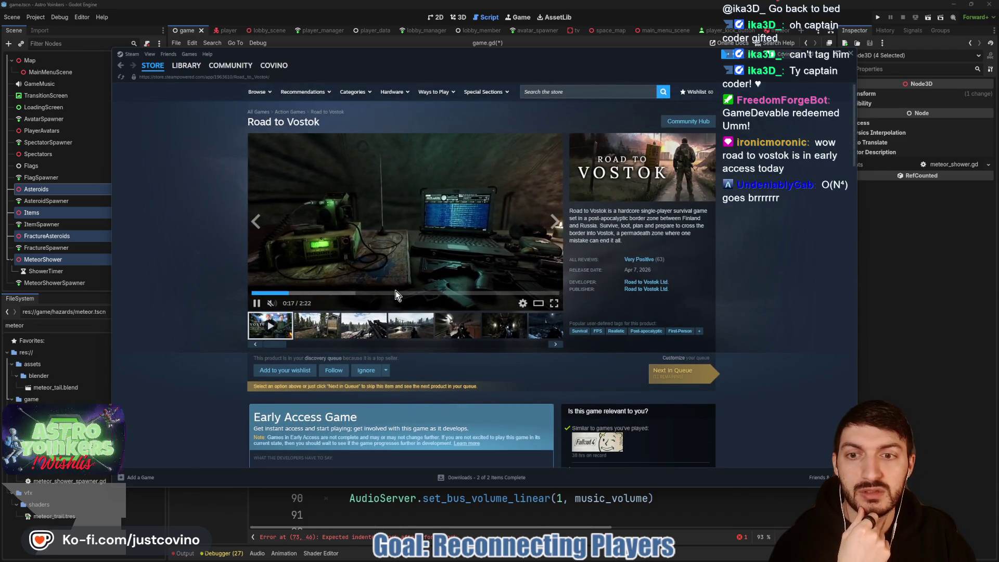
- Step through the store screenshots until the weapons-room shot is showing
{"action": "left_click", "coordinate": [555, 223]}
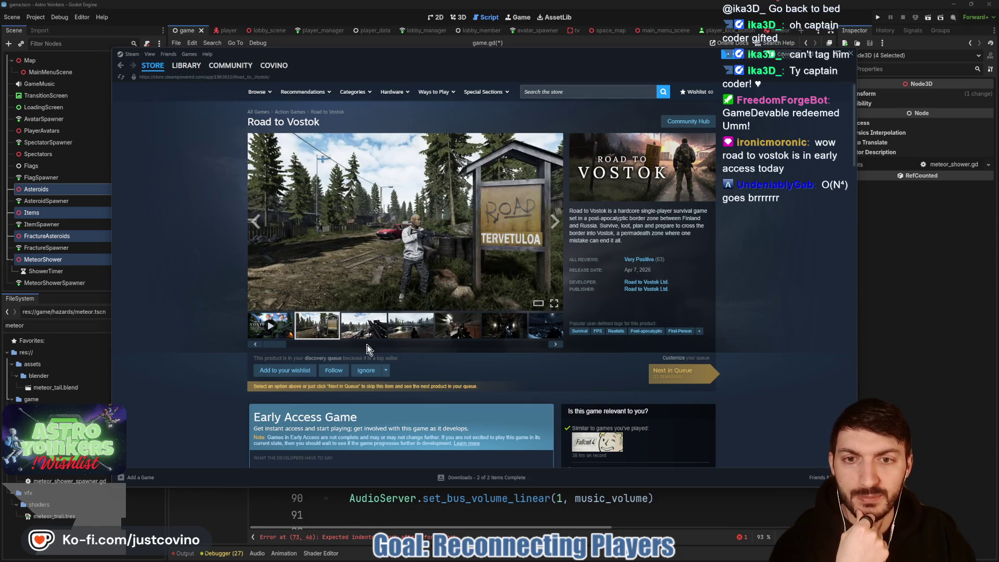
{"action": "left_click", "coordinate": [556, 223]}
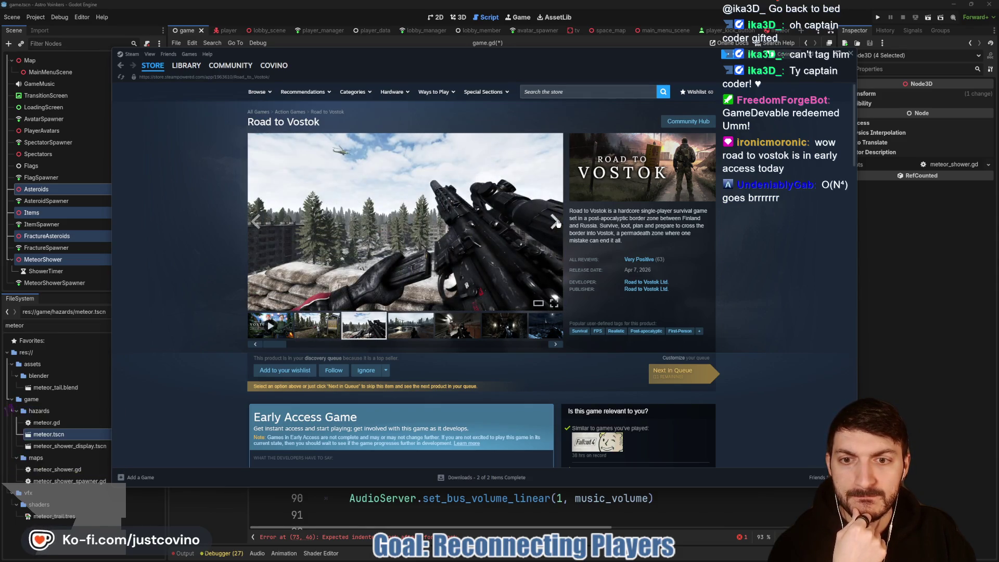
{"action": "left_click", "coordinate": [556, 223]}
{"action": "left_click", "coordinate": [556, 223]}
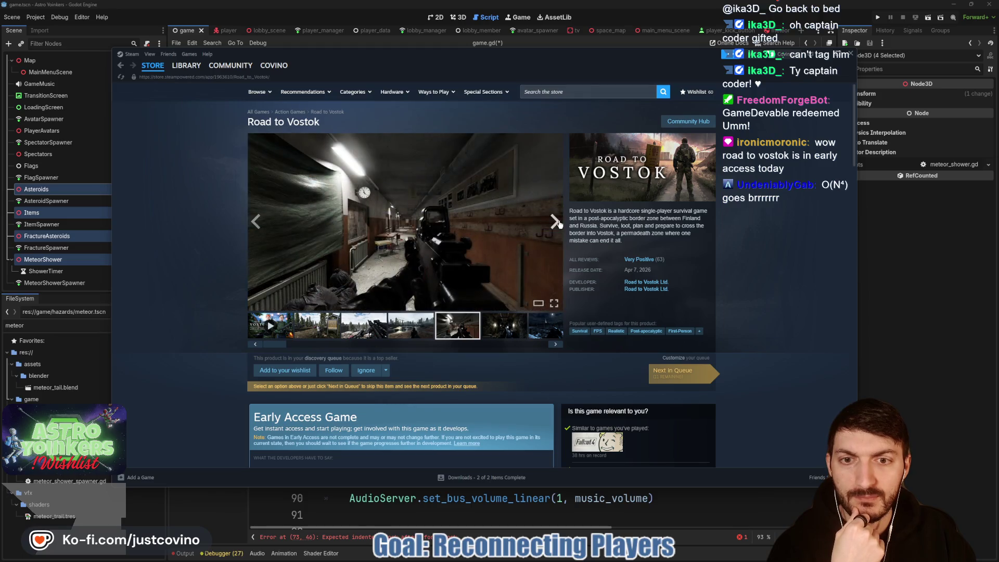
{"action": "left_click", "coordinate": [555, 223]}
{"action": "left_click", "coordinate": [555, 223]}
{"action": "left_click", "coordinate": [556, 223]}
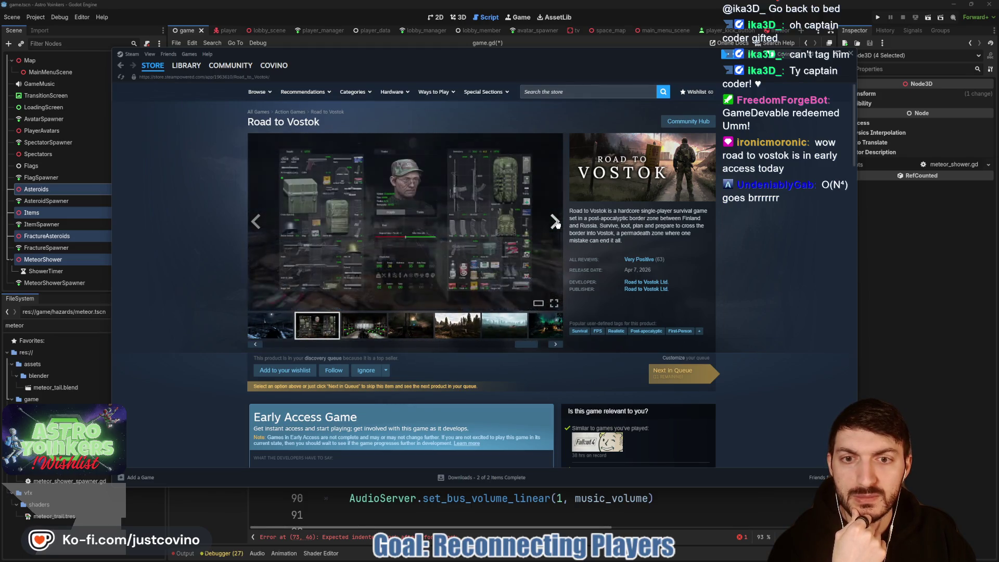
{"action": "left_click", "coordinate": [556, 223]}
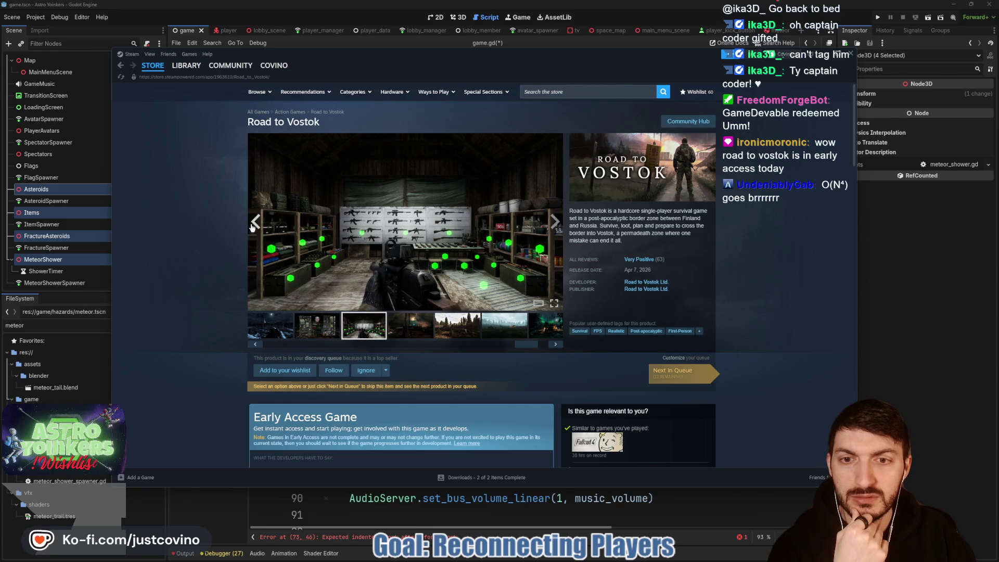
{"action": "key", "text": "Left"}
{"action": "left_click", "coordinate": [555, 222]}
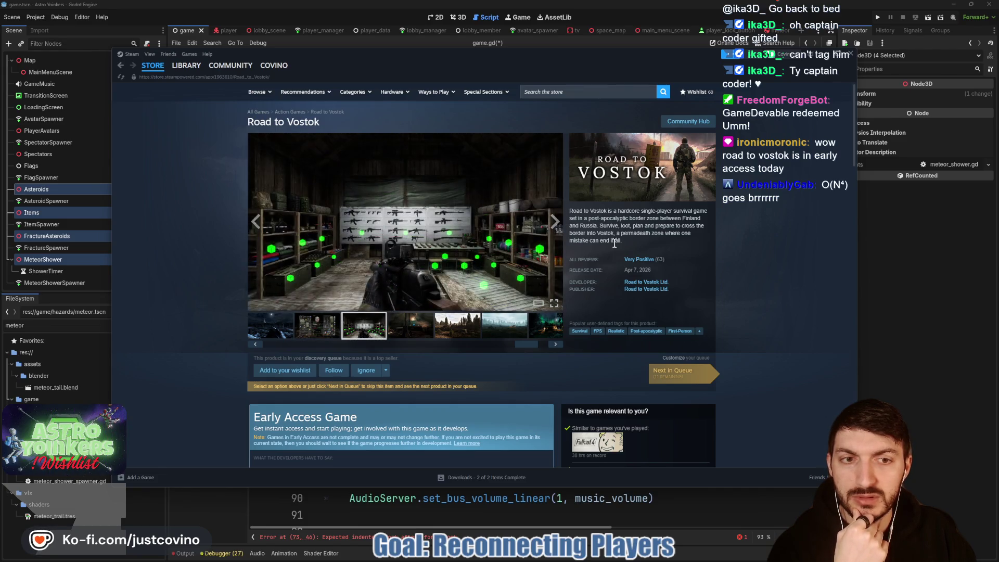
- Jump to Road to Vostok's Very Positive customer reviews and scroll through them
{"action": "left_click", "coordinate": [648, 260]}
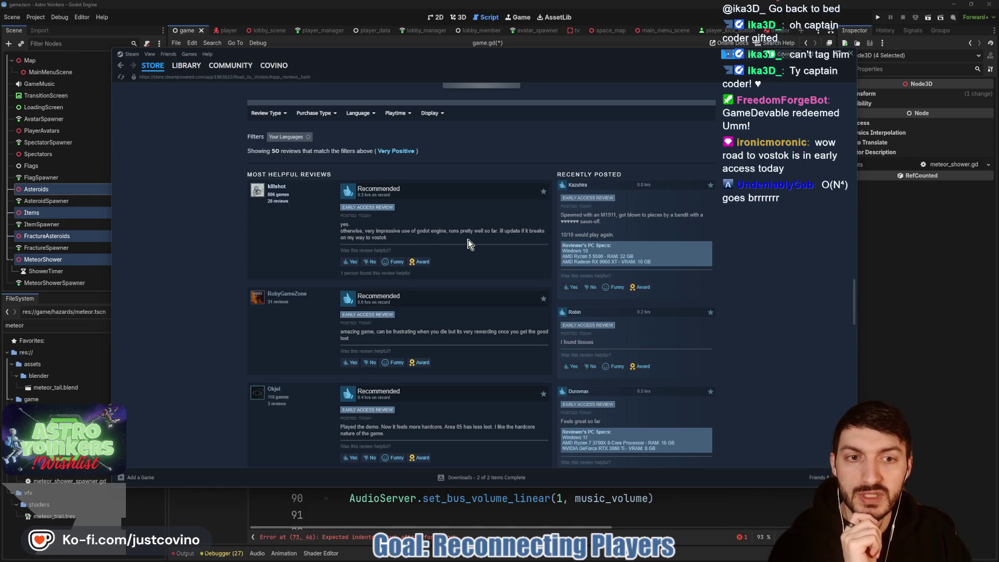
{"action": "scroll", "coordinate": [469, 238], "scroll_direction": "down", "scroll_amount": 3}
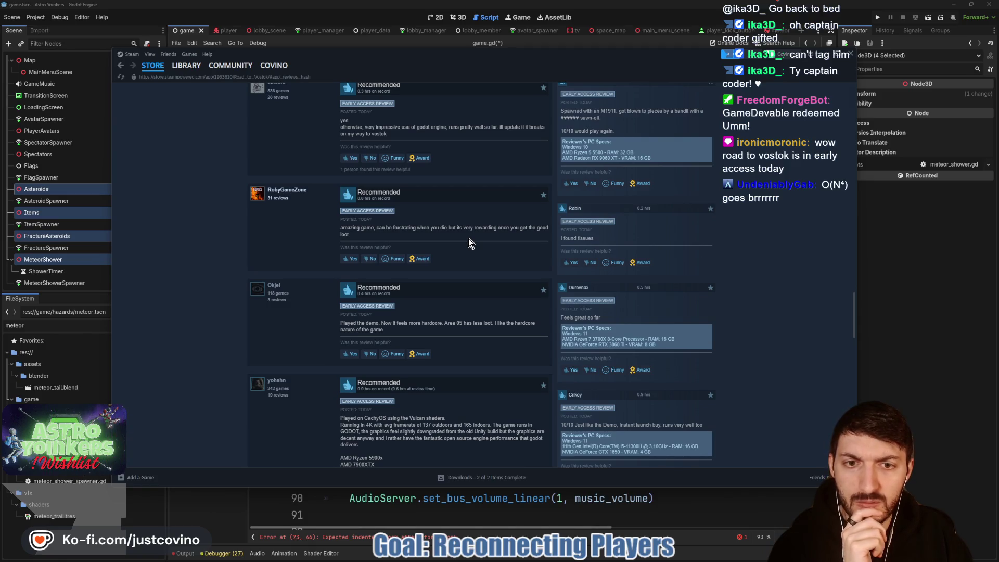
{"action": "scroll", "coordinate": [469, 238], "scroll_direction": "down", "scroll_amount": 2}
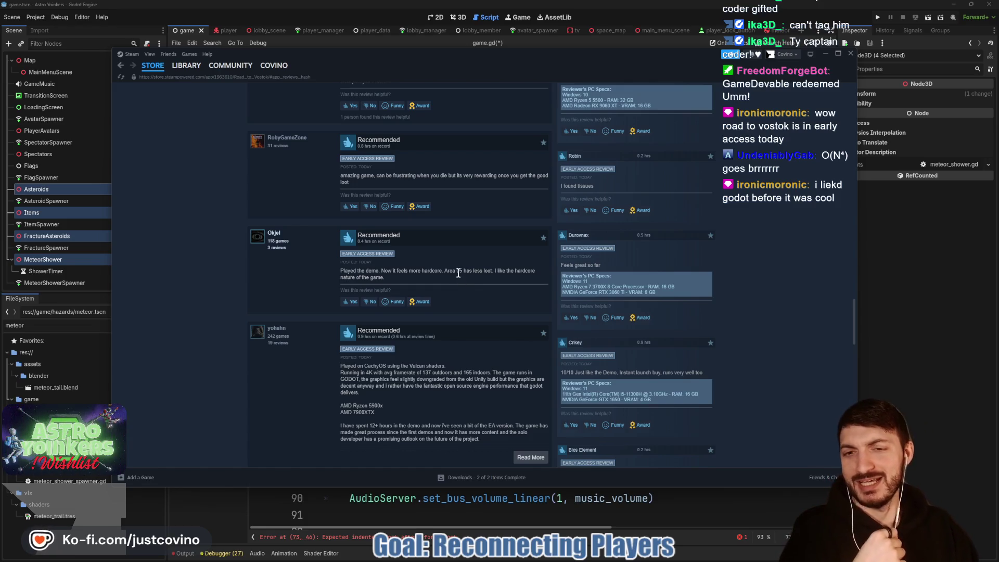
{"action": "scroll", "coordinate": [461, 278], "scroll_direction": "up", "scroll_amount": 4}
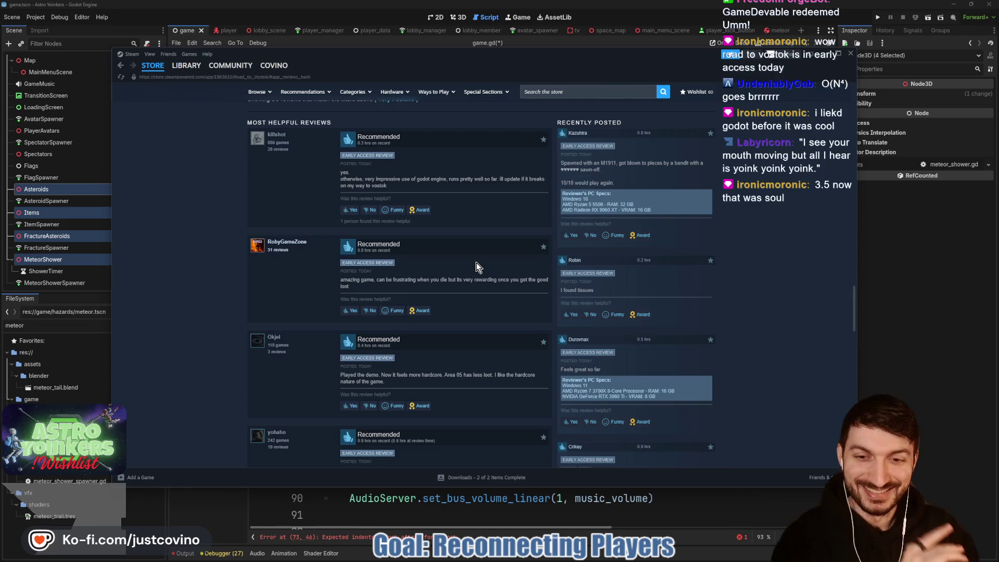
{"action": "scroll", "coordinate": [476, 263], "scroll_direction": "down", "scroll_amount": 3}
{"action": "scroll", "coordinate": [470, 278], "scroll_direction": "up", "scroll_amount": 10}
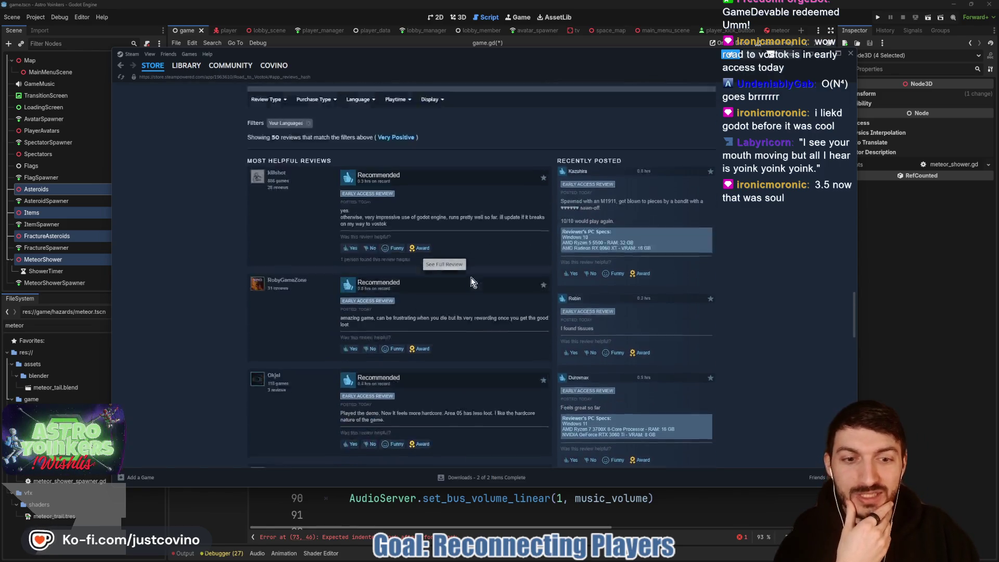
{"action": "scroll", "coordinate": [471, 282], "scroll_direction": "down", "scroll_amount": 8}
{"action": "scroll", "coordinate": [469, 234], "scroll_direction": "up", "scroll_amount": 1}
{"action": "scroll", "coordinate": [460, 219], "scroll_direction": "up", "scroll_amount": 15}
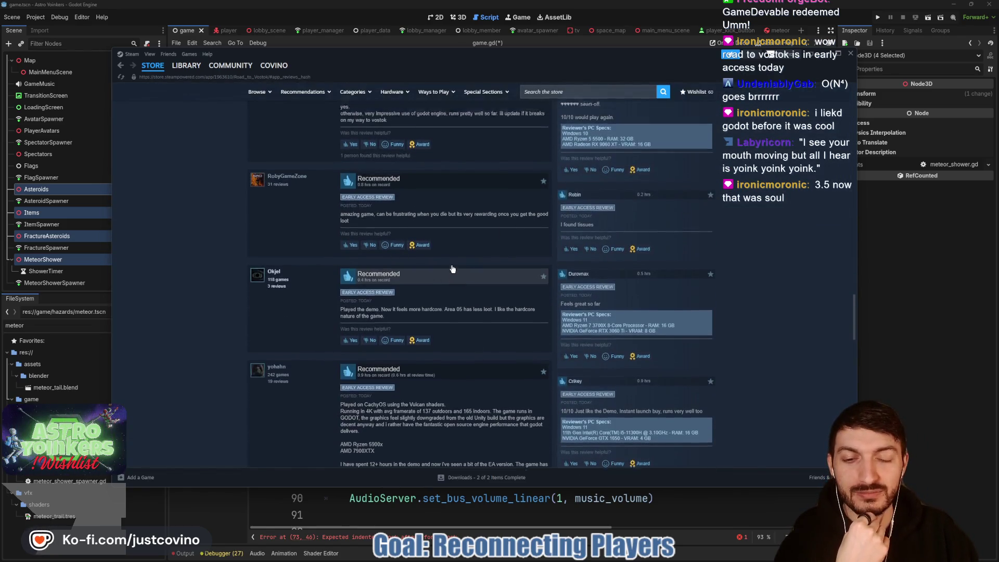
{"action": "scroll", "coordinate": [453, 279], "scroll_direction": "up", "scroll_amount": 2}
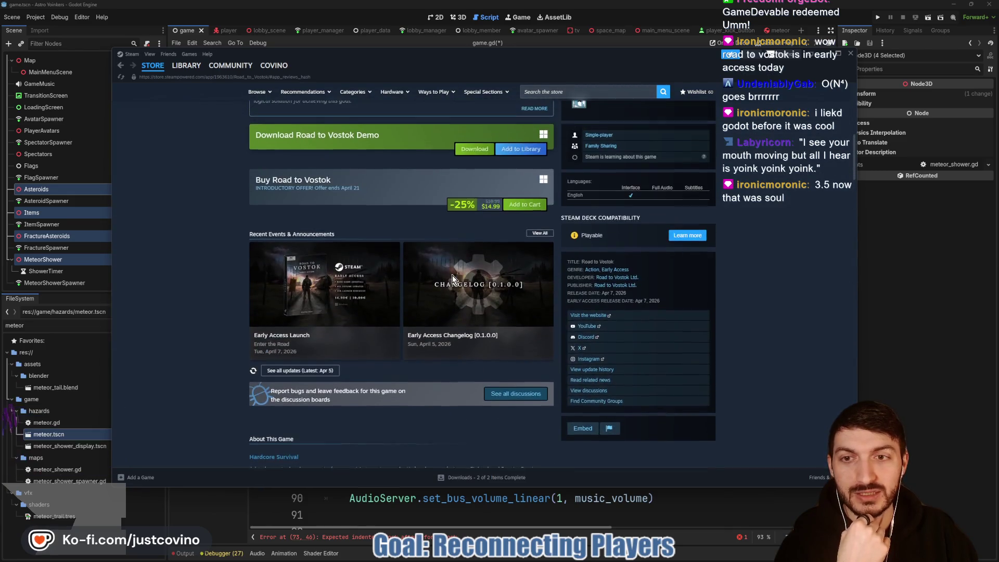
{"action": "scroll", "coordinate": [405, 233], "scroll_direction": "down", "scroll_amount": 4}
{"action": "scroll", "coordinate": [401, 239], "scroll_direction": "down", "scroll_amount": 3}
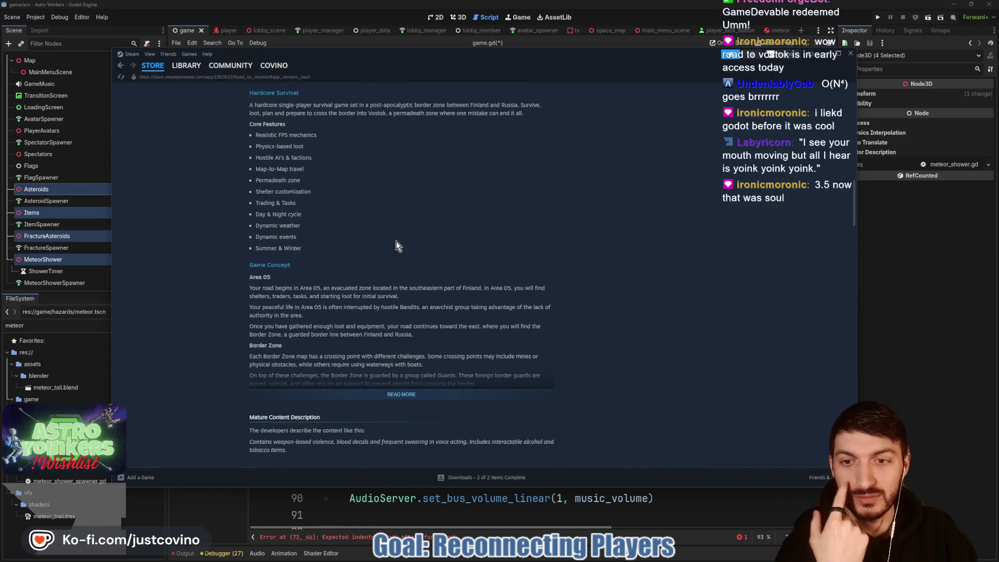
{"action": "scroll", "coordinate": [395, 241], "scroll_direction": "down", "scroll_amount": 7}
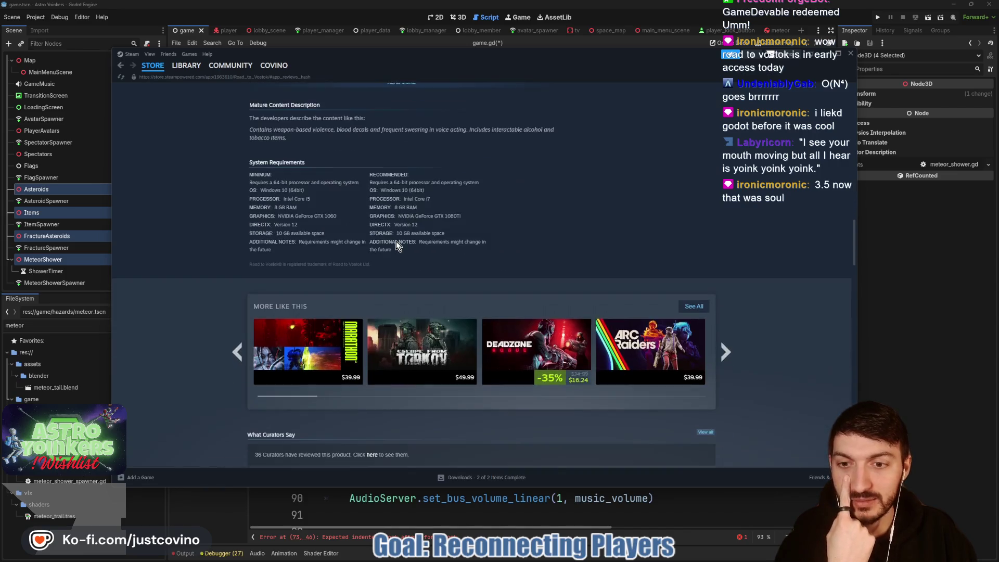
{"action": "scroll", "coordinate": [425, 281], "scroll_direction": "down", "scroll_amount": 12}
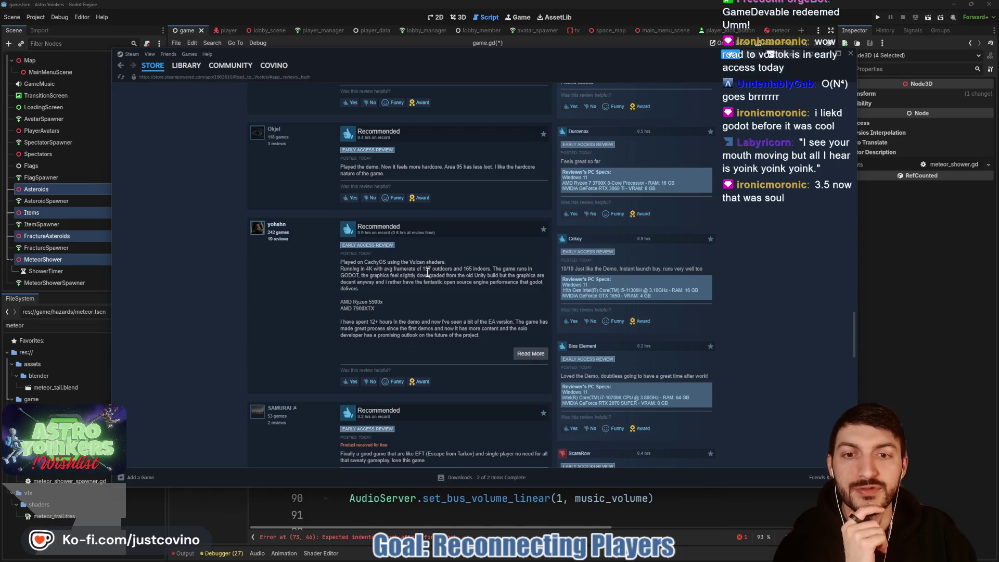
- Highlight review passages on the 137 outdoors/165 indoors framerates and downgraded graphics
{"action": "left_click_drag", "start_coordinate": [423, 270], "coordinate": [452, 270]}
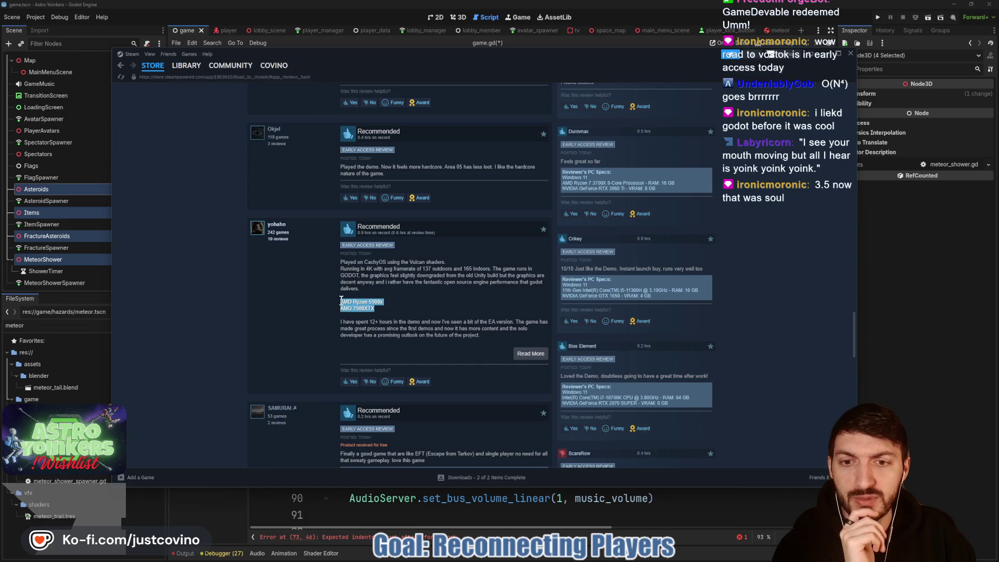
{"action": "left_click", "coordinate": [463, 299]}
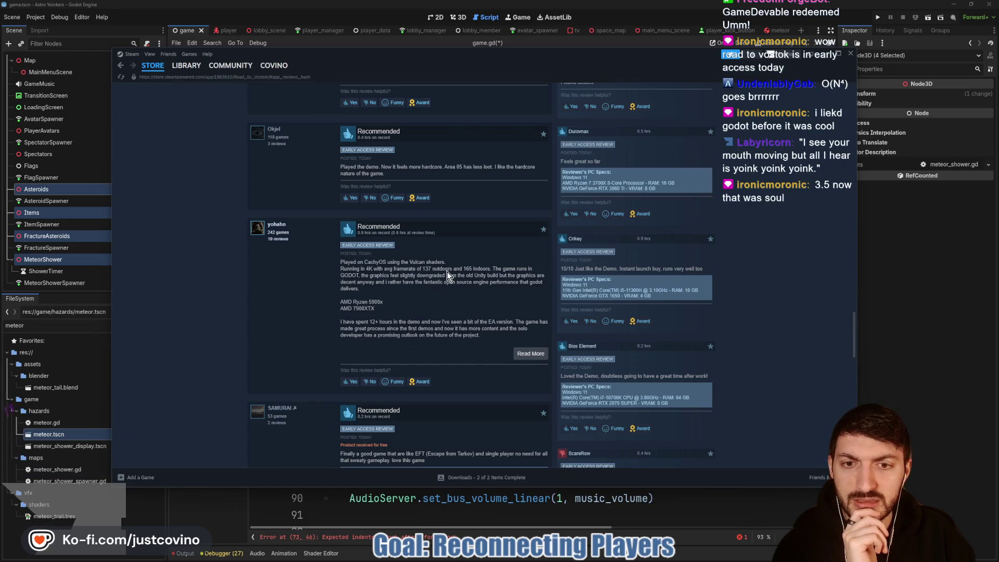
{"action": "left_click_drag", "start_coordinate": [421, 269], "coordinate": [491, 269]}
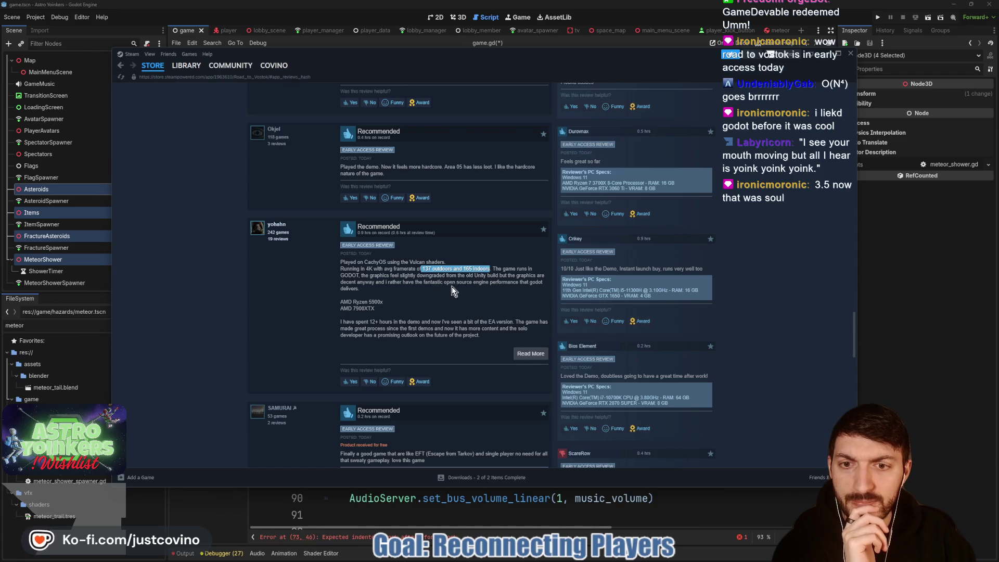
{"action": "scroll", "coordinate": [450, 286], "scroll_direction": "down", "scroll_amount": 2}
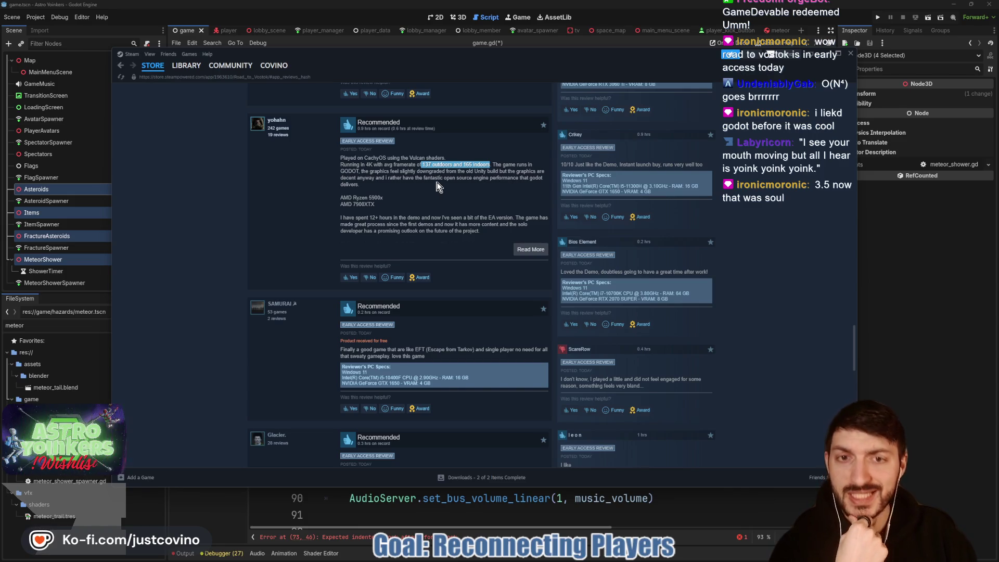
{"action": "left_click_drag", "start_coordinate": [380, 175], "coordinate": [503, 166]}
{"action": "left_click_drag", "start_coordinate": [441, 172], "coordinate": [369, 172]}
{"action": "left_click", "coordinate": [426, 196]}
- Read further down the reviews, then scroll back up to the Customer reviews header
{"action": "scroll", "coordinate": [438, 201], "scroll_direction": "down", "scroll_amount": 3}
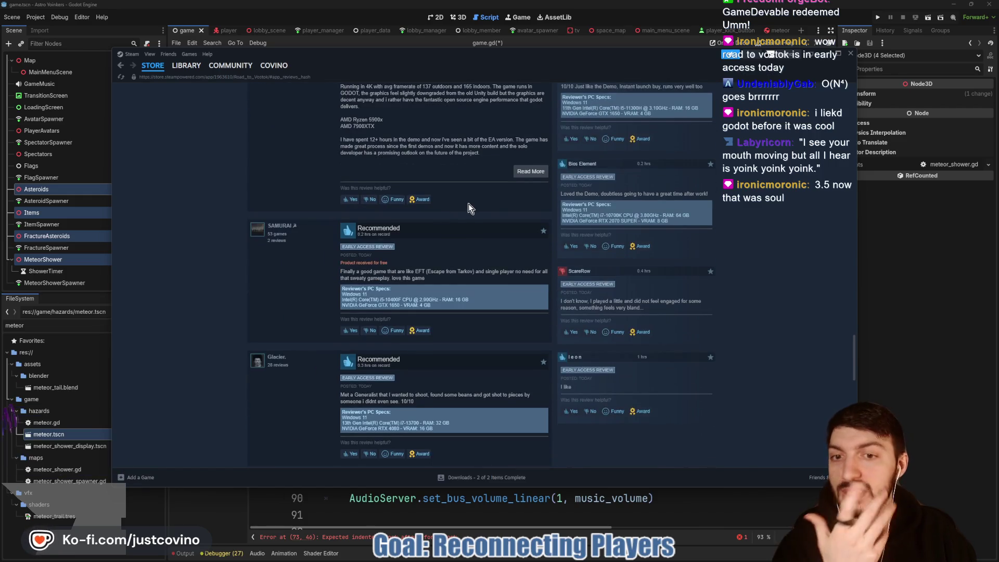
{"action": "scroll", "coordinate": [470, 207], "scroll_direction": "down", "scroll_amount": 3}
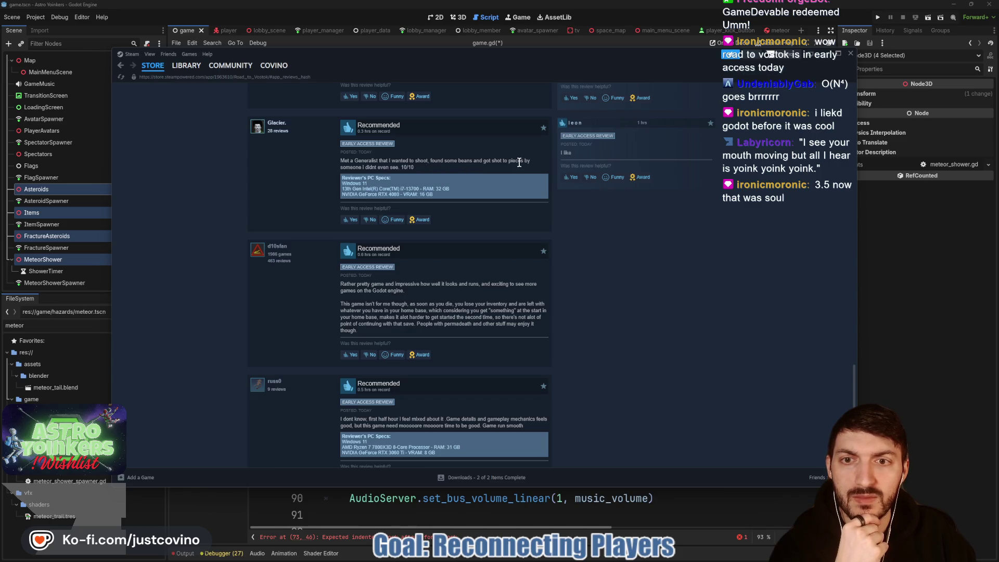
{"action": "scroll", "coordinate": [436, 166], "scroll_direction": "down", "scroll_amount": 3}
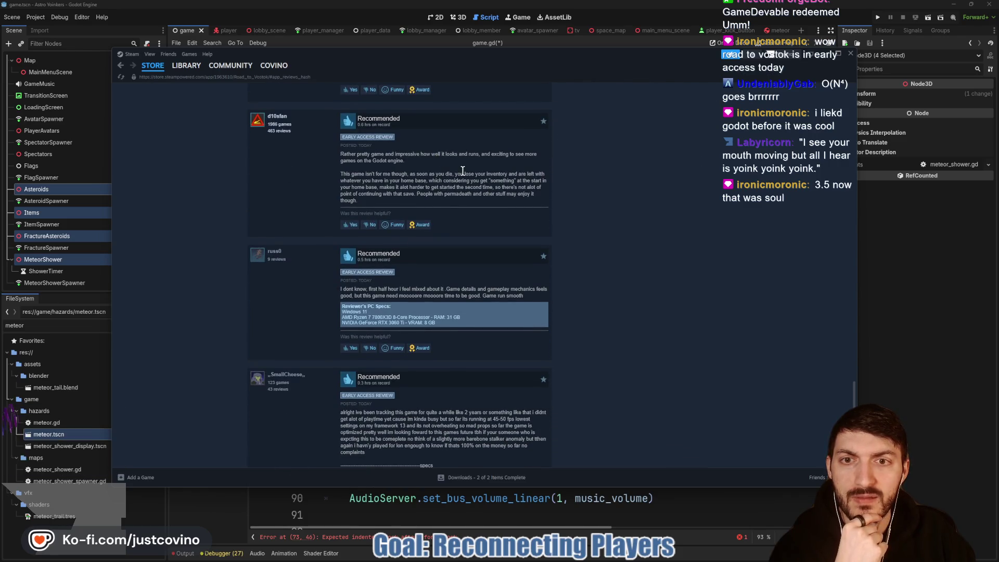
{"action": "scroll", "coordinate": [463, 171], "scroll_direction": "down", "scroll_amount": 6}
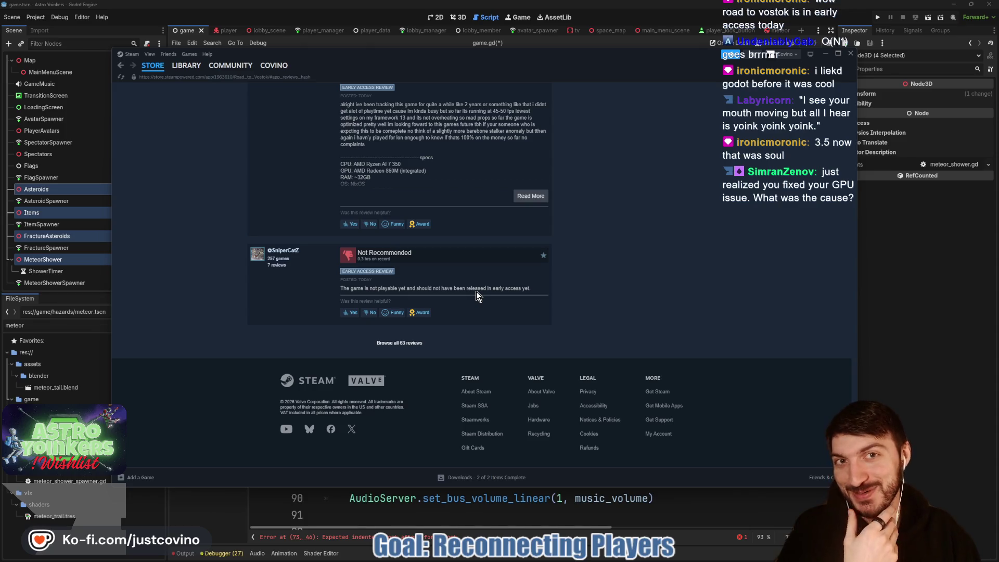
{"action": "scroll", "coordinate": [477, 291], "scroll_direction": "up", "scroll_amount": 10}
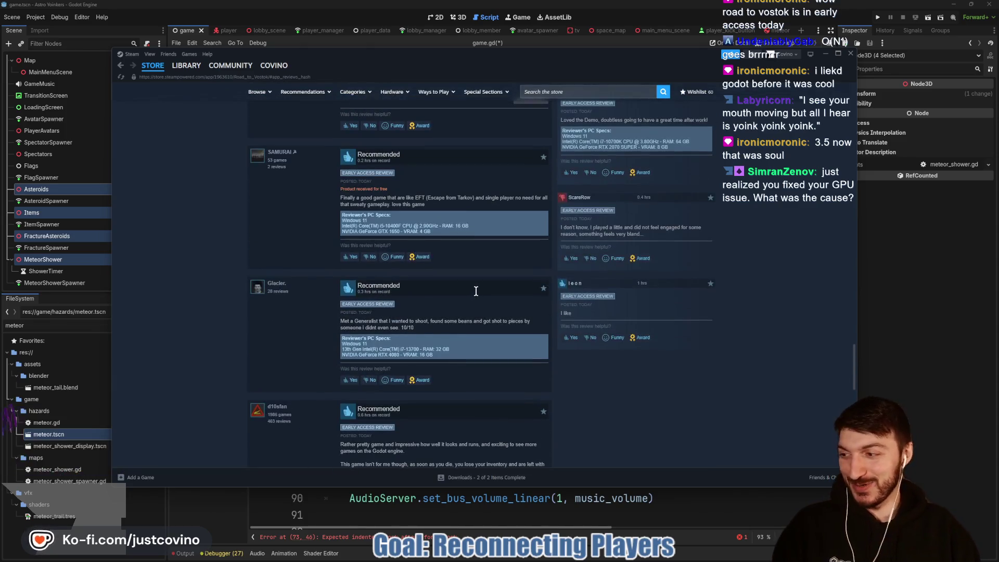
{"action": "scroll", "coordinate": [477, 291], "scroll_direction": "up", "scroll_amount": 2}
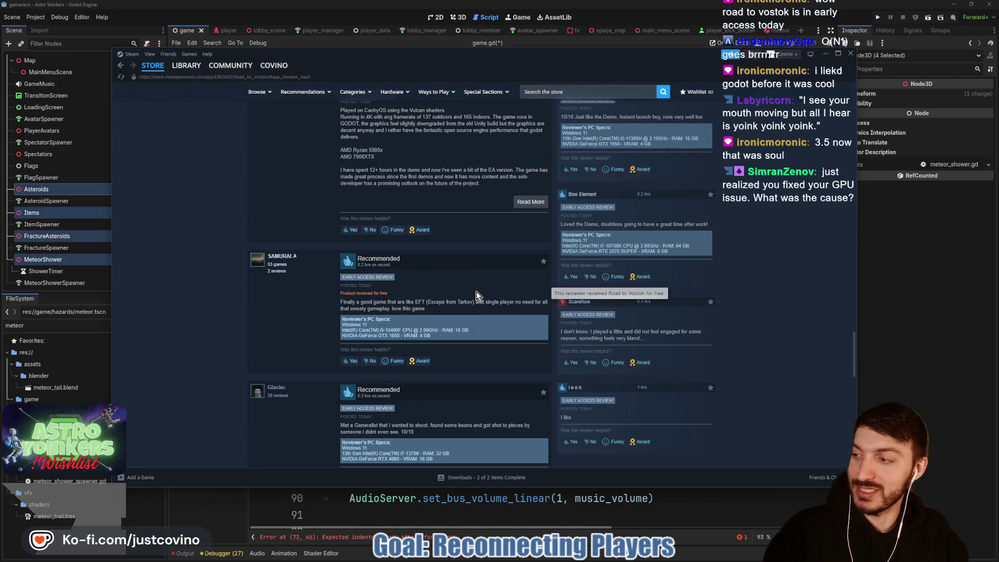
{"action": "scroll", "coordinate": [476, 293], "scroll_direction": "up", "scroll_amount": 5}
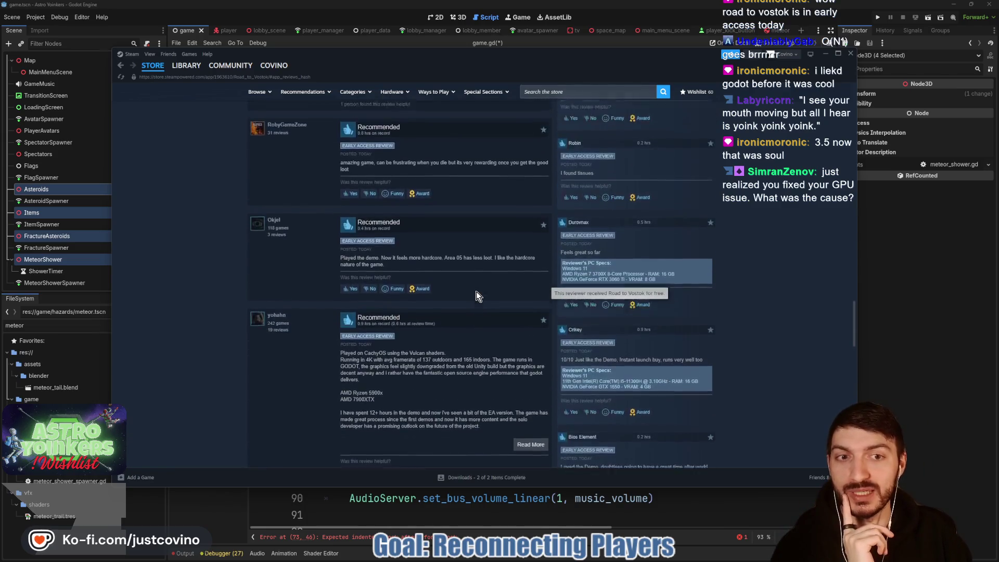
{"action": "scroll", "coordinate": [477, 293], "scroll_direction": "up", "scroll_amount": 2}
- Filter Road to Vostok's reviews to negative ones and scroll down through them
{"action": "mouse_move", "coordinate": [284, 277]}
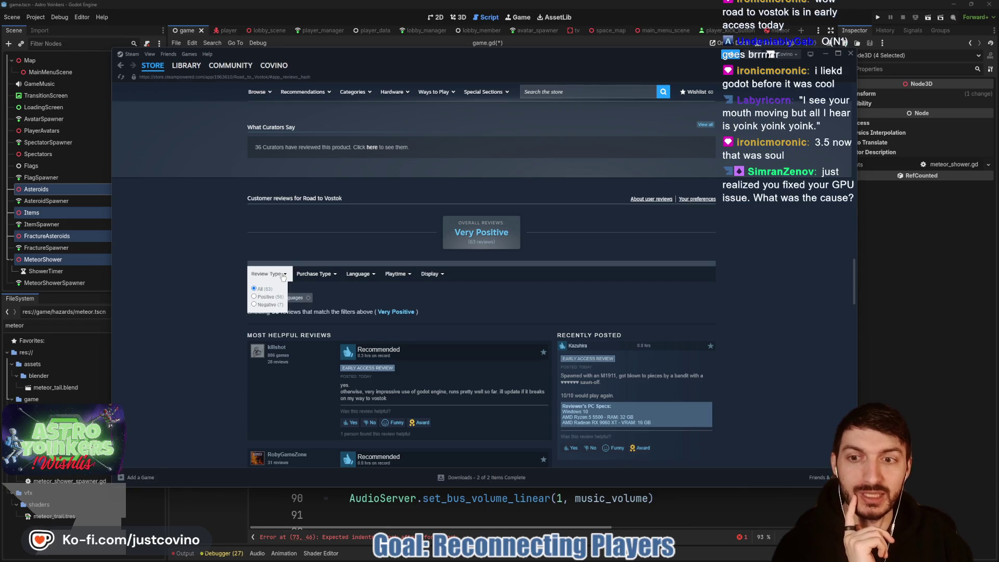
{"action": "left_click", "coordinate": [254, 304]}
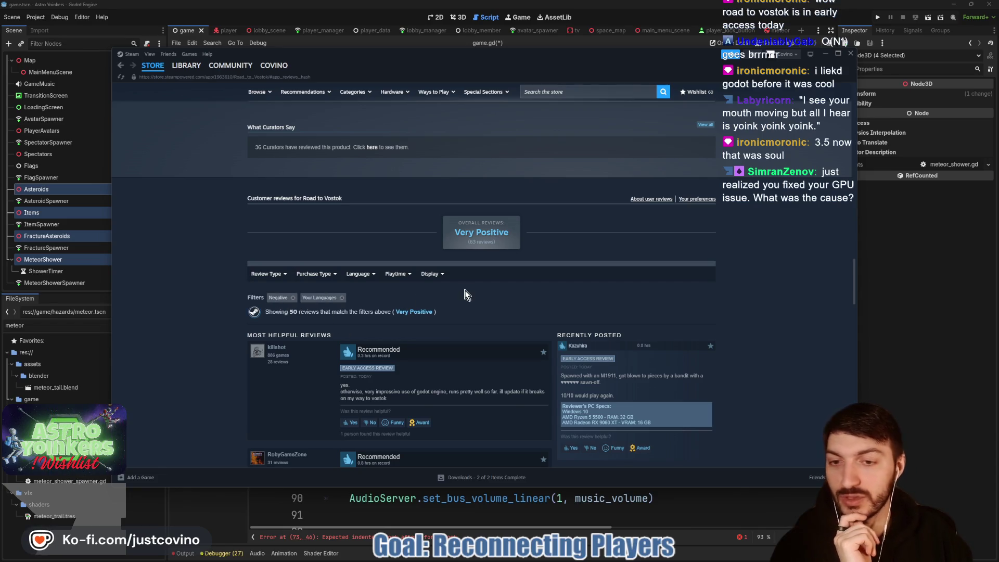
{"action": "scroll", "coordinate": [494, 297], "scroll_direction": "down", "scroll_amount": 3}
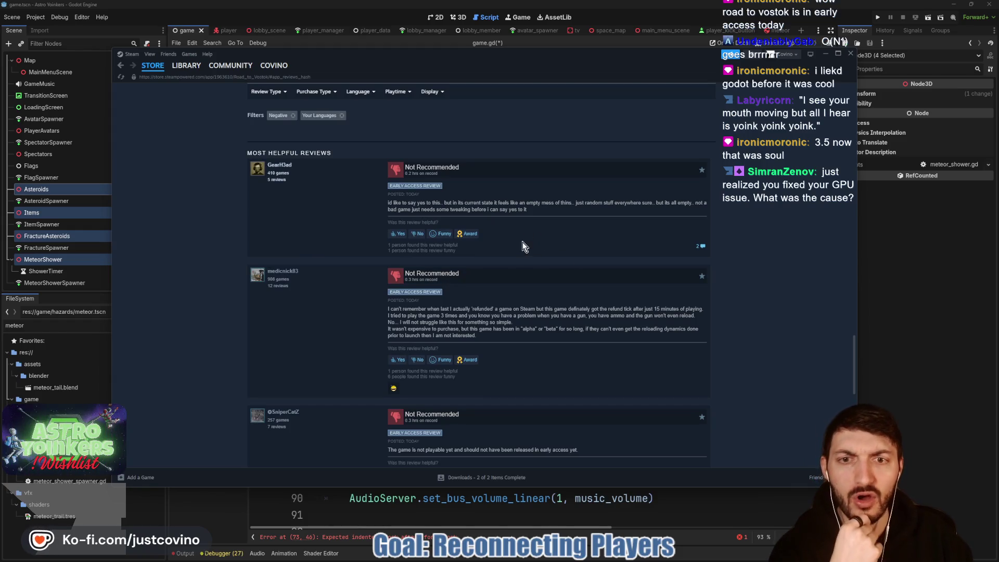
{"action": "scroll", "coordinate": [523, 242], "scroll_direction": "down", "scroll_amount": 6}
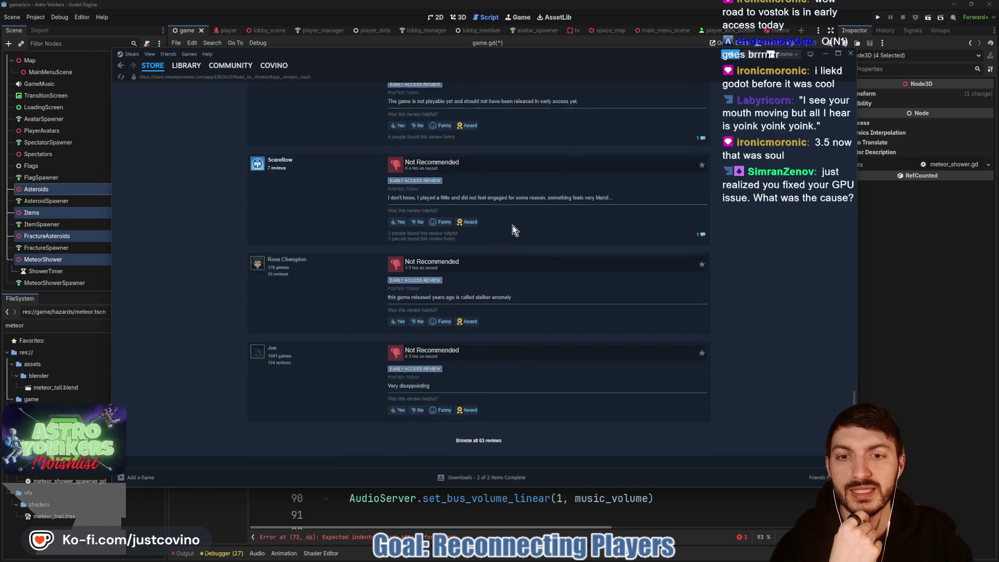
{"action": "scroll", "coordinate": [514, 226], "scroll_direction": "down", "scroll_amount": 1}
- Highlight the game name 'stalker anomaly' in a negative review, then return to the page top
{"action": "left_click_drag", "start_coordinate": [514, 231], "coordinate": [406, 194]}
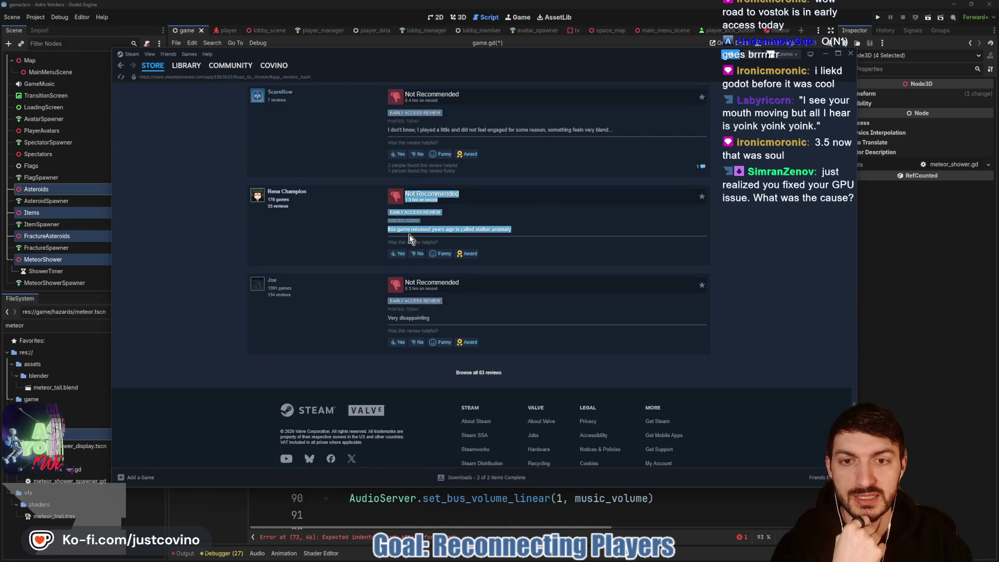
{"action": "left_click", "coordinate": [517, 234]}
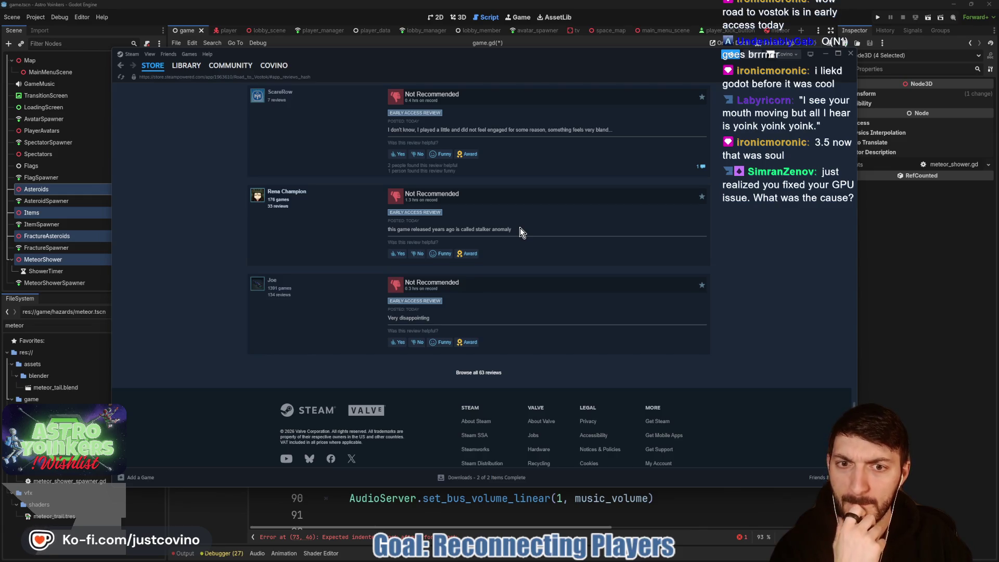
{"action": "left_click_drag", "start_coordinate": [512, 230], "coordinate": [473, 229]}
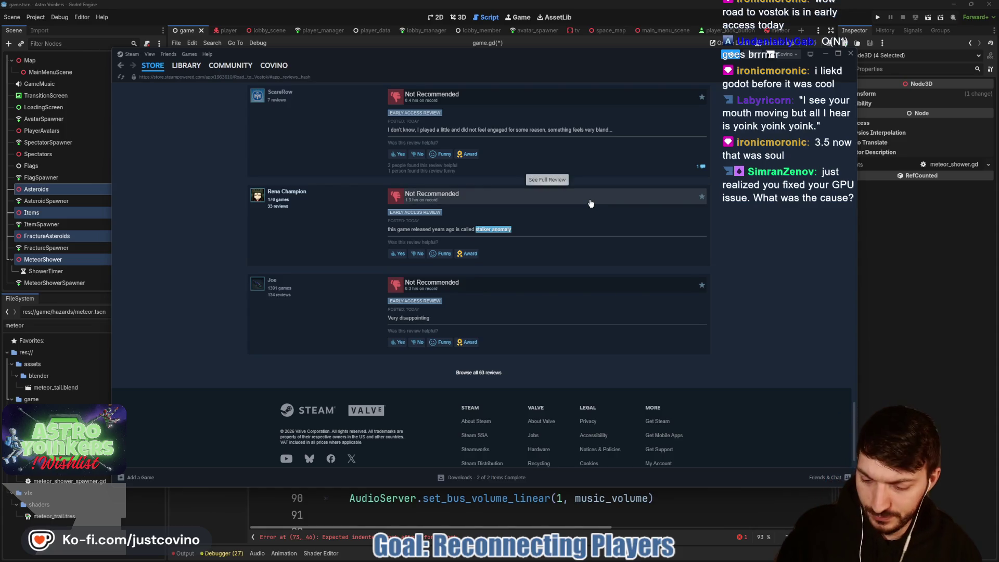
{"action": "scroll", "coordinate": [584, 207], "scroll_direction": "up", "scroll_amount": 20}
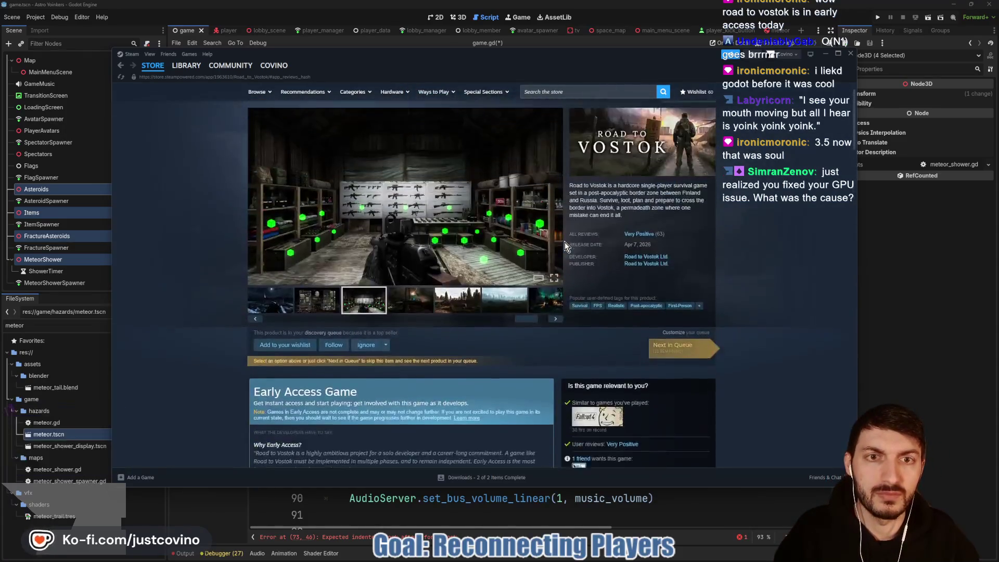
{"action": "left_click", "coordinate": [554, 92]}
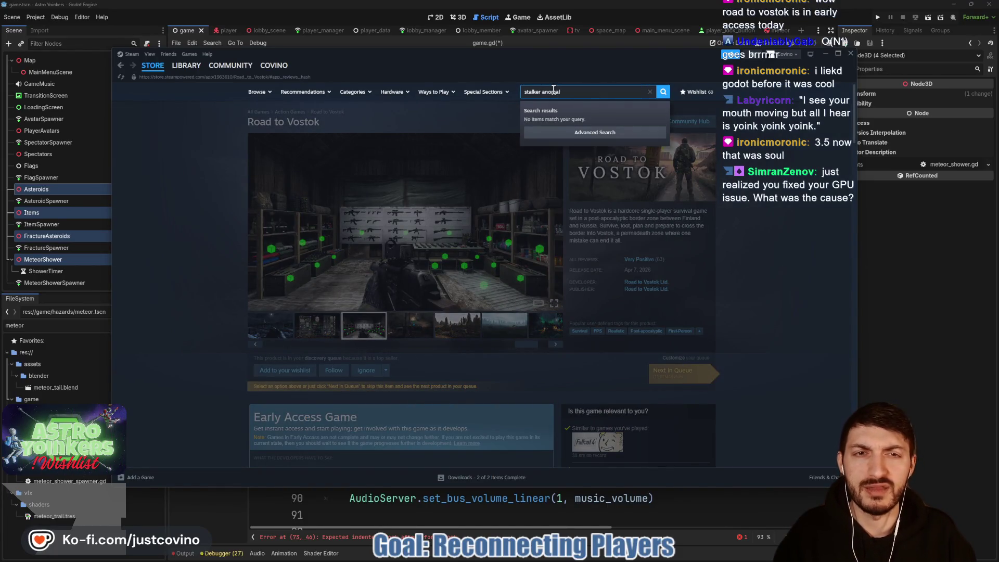
{"action": "key", "text": "BackSpace"}
{"action": "key", "text": "BackSpace"}
{"action": "key", "text": "BackSpace"}
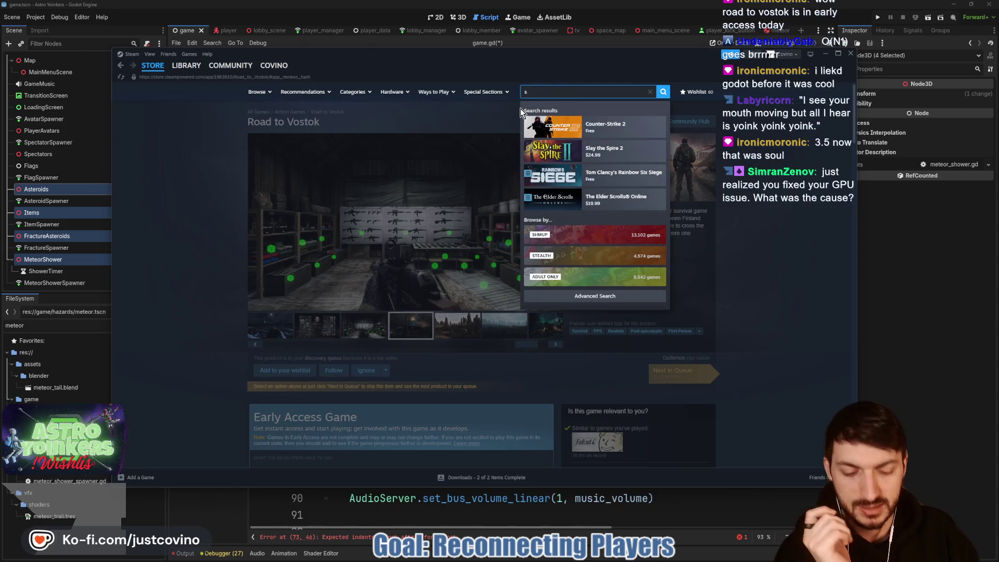
{"action": "left_click", "coordinate": [680, 205]}
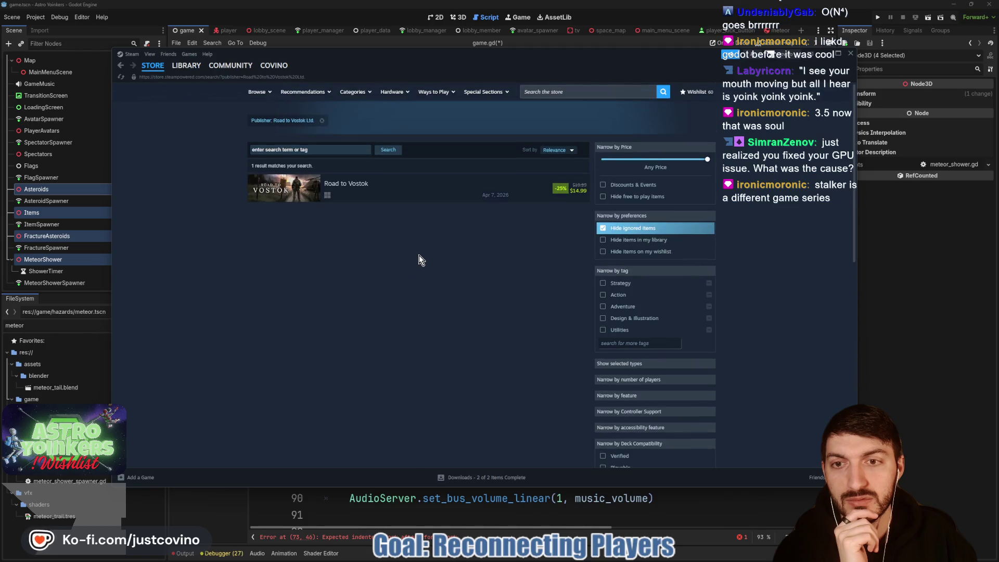
{"action": "left_click", "coordinate": [343, 185]}
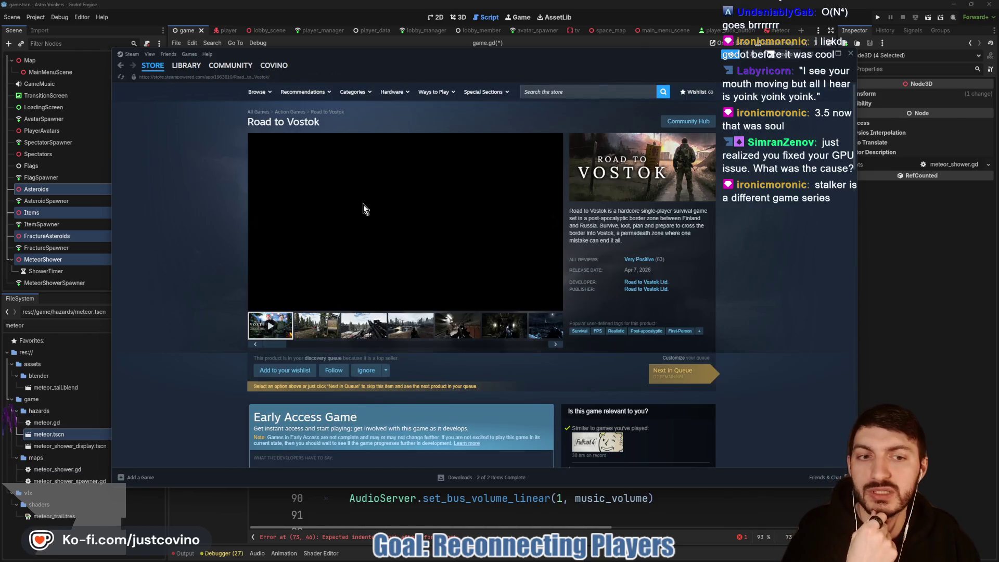
{"action": "scroll", "coordinate": [555, 259], "scroll_direction": "down", "scroll_amount": 3}
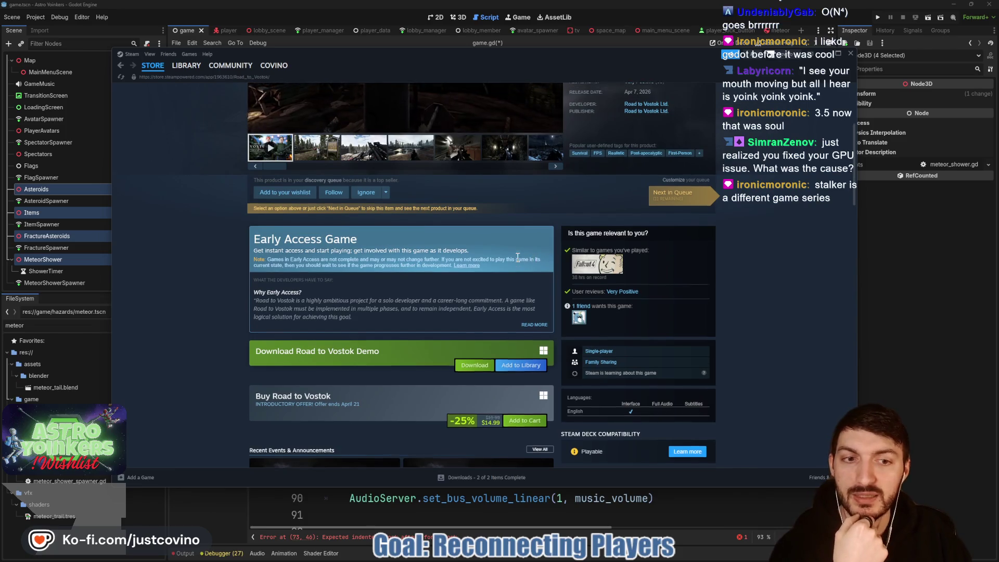
{"action": "scroll", "coordinate": [518, 266], "scroll_direction": "up", "scroll_amount": 2}
{"action": "scroll", "coordinate": [518, 265], "scroll_direction": "up", "scroll_amount": 1}
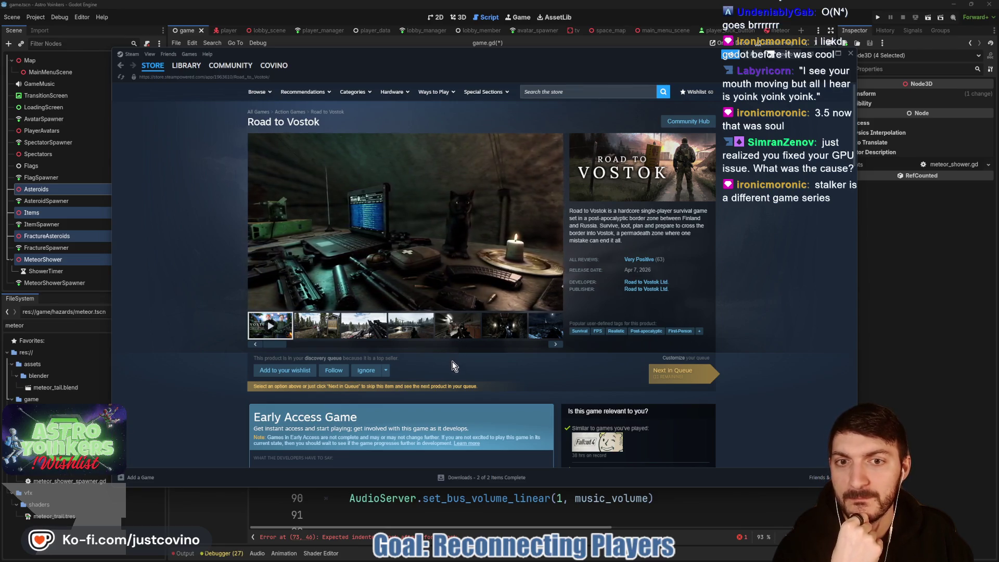
{"action": "left_click", "coordinate": [644, 282]}
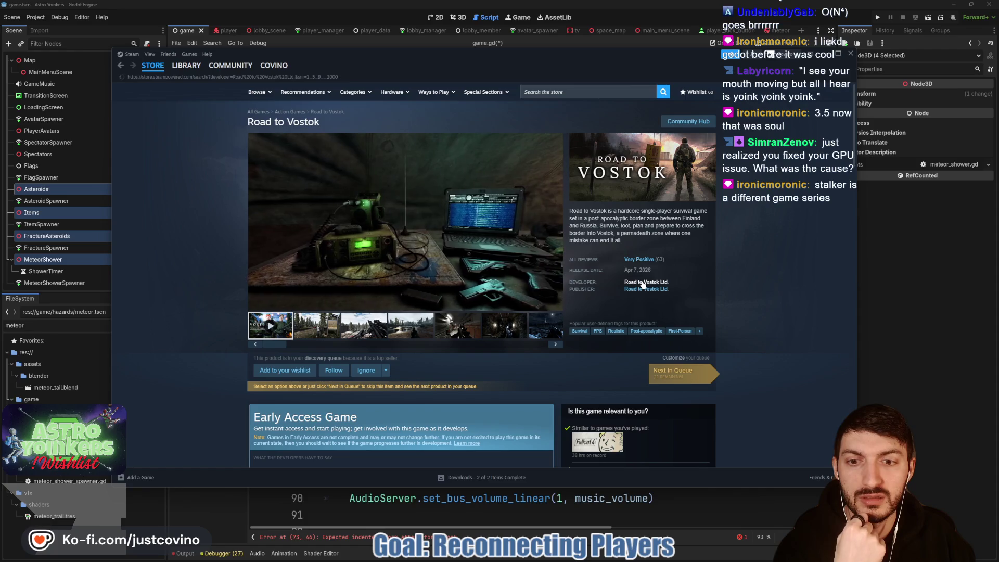
{"action": "mouse_move", "coordinate": [363, 188]}
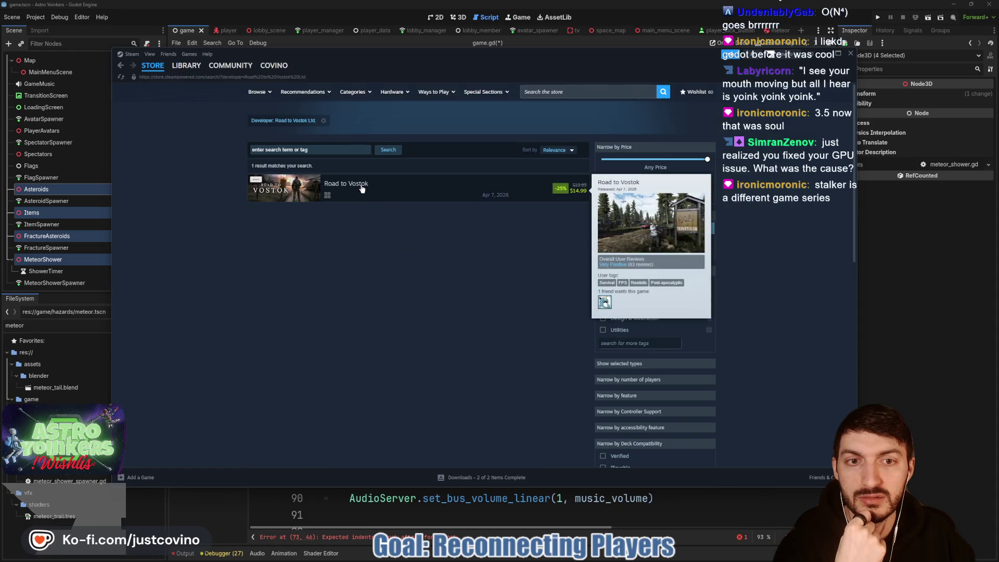
{"action": "left_click", "coordinate": [361, 186]}
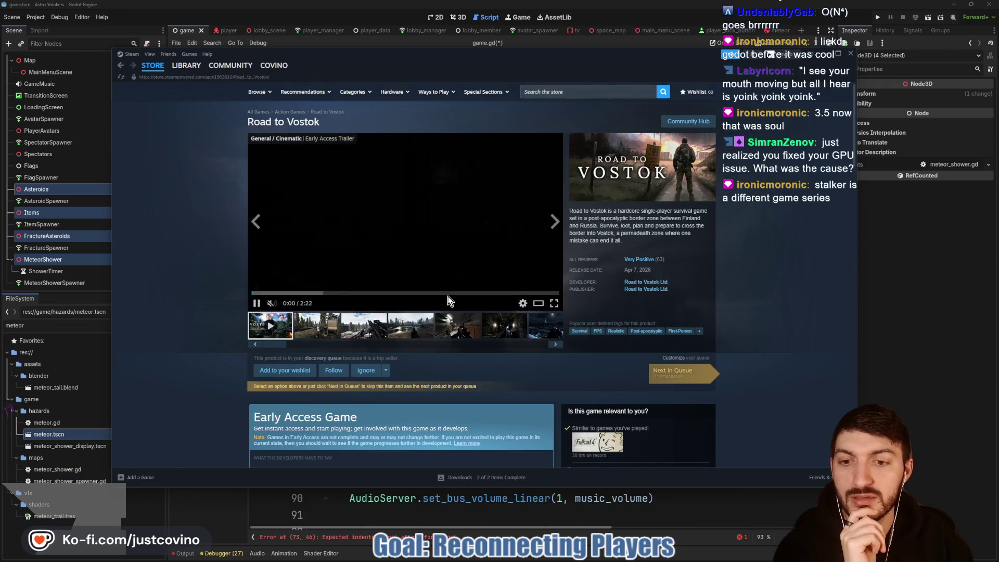
{"action": "scroll", "coordinate": [473, 320], "scroll_direction": "down", "scroll_amount": 4}
{"action": "scroll", "coordinate": [473, 320], "scroll_direction": "down", "scroll_amount": 7}
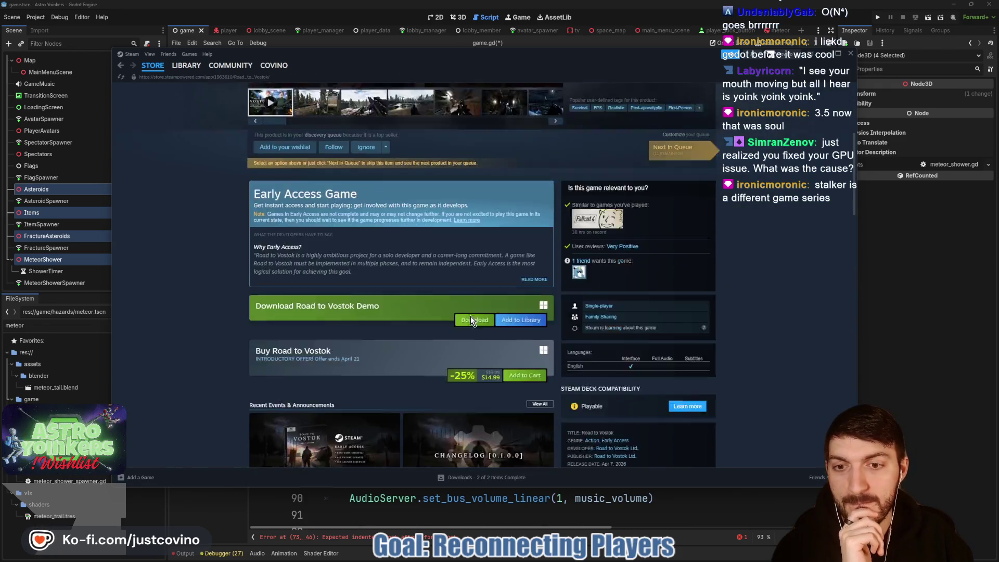
{"action": "scroll", "coordinate": [456, 320], "scroll_direction": "down", "scroll_amount": 6}
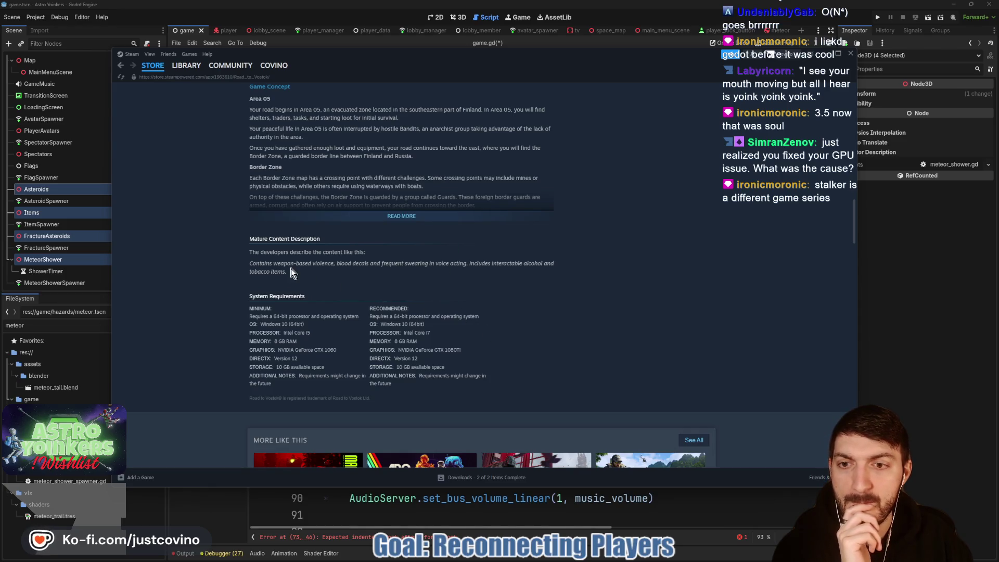
{"action": "scroll", "coordinate": [476, 292], "scroll_direction": "down", "scroll_amount": 8}
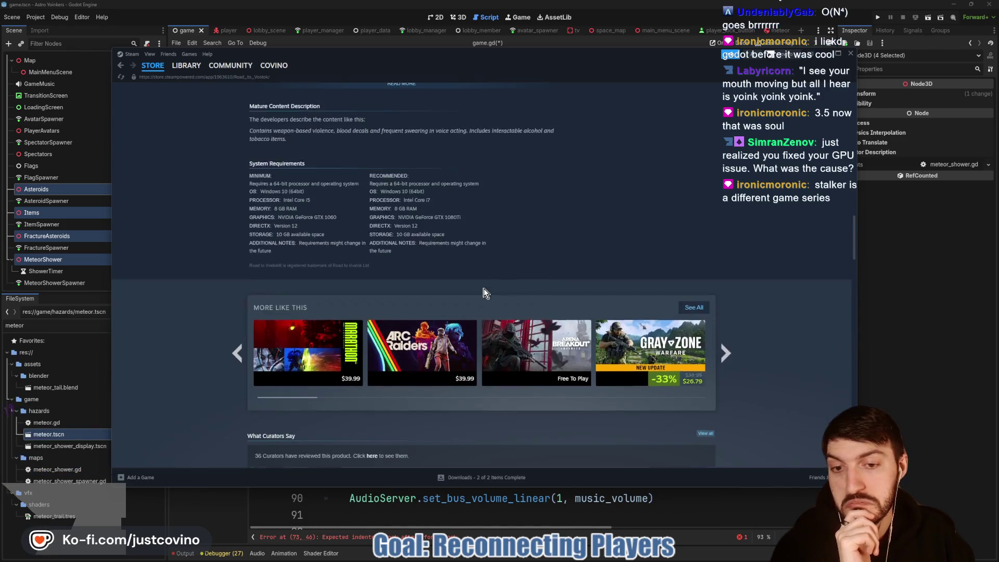
{"action": "scroll", "coordinate": [479, 293], "scroll_direction": "down", "scroll_amount": 4}
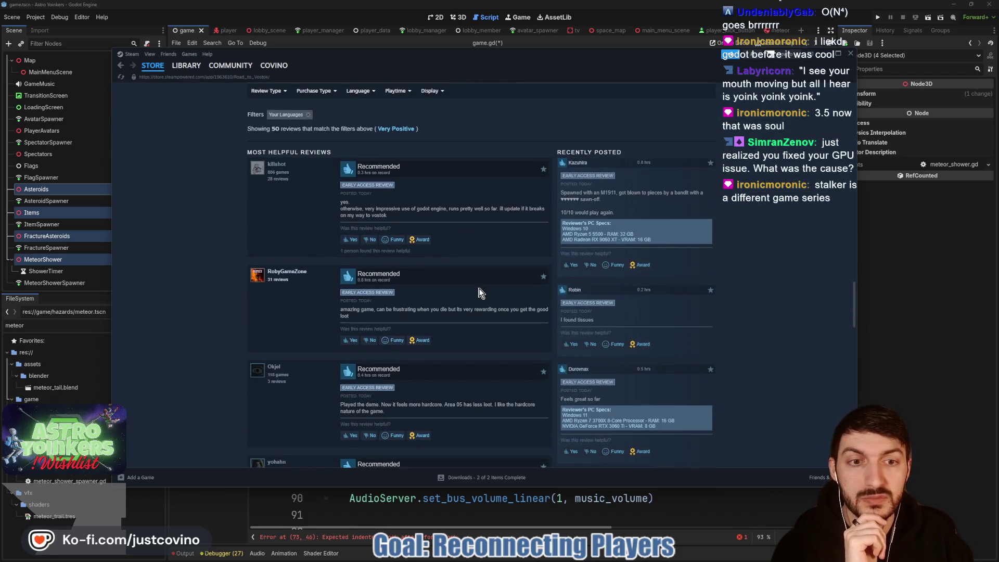
{"action": "scroll", "coordinate": [479, 293], "scroll_direction": "up", "scroll_amount": 15}
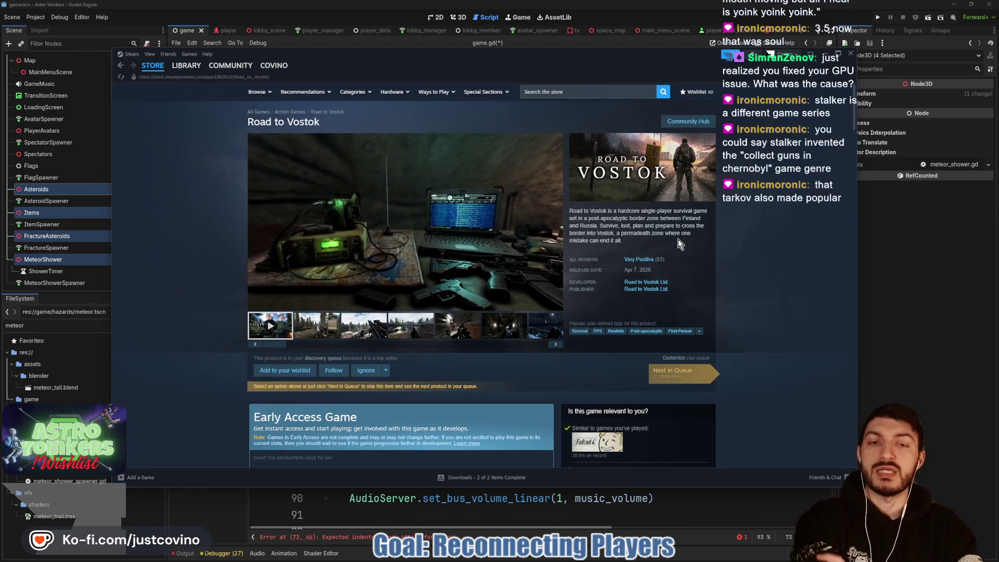
{"action": "left_click", "coordinate": [639, 259]}
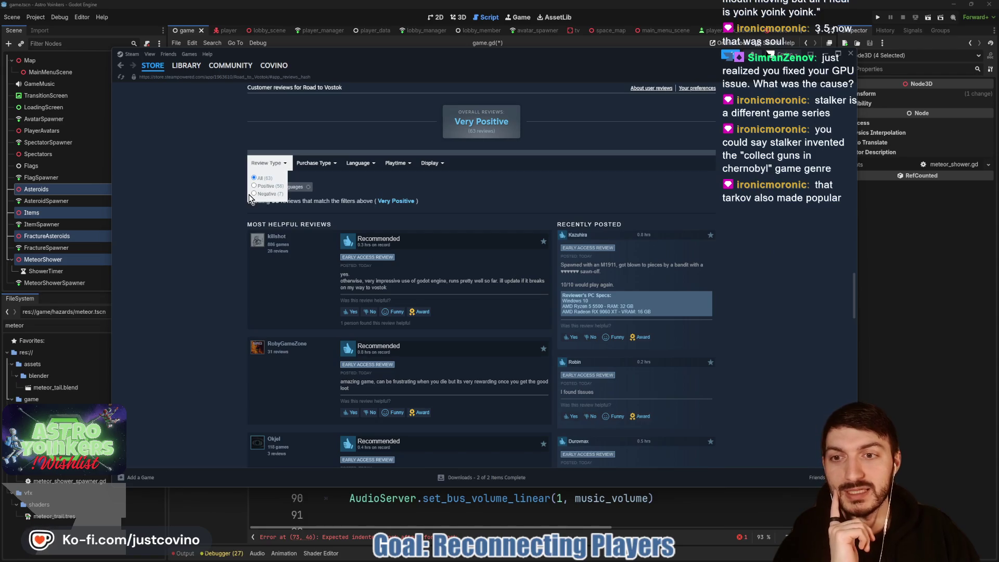
- Set Review Type to Negative and scroll down through the Not Recommended reviews
{"action": "left_click", "coordinate": [254, 193]}
{"action": "scroll", "coordinate": [537, 219], "scroll_direction": "down", "scroll_amount": 2}
{"action": "scroll", "coordinate": [537, 223], "scroll_direction": "down", "scroll_amount": 2}
{"action": "scroll", "coordinate": [535, 217], "scroll_direction": "down", "scroll_amount": 2}
{"action": "scroll", "coordinate": [535, 218], "scroll_direction": "down", "scroll_amount": 4}
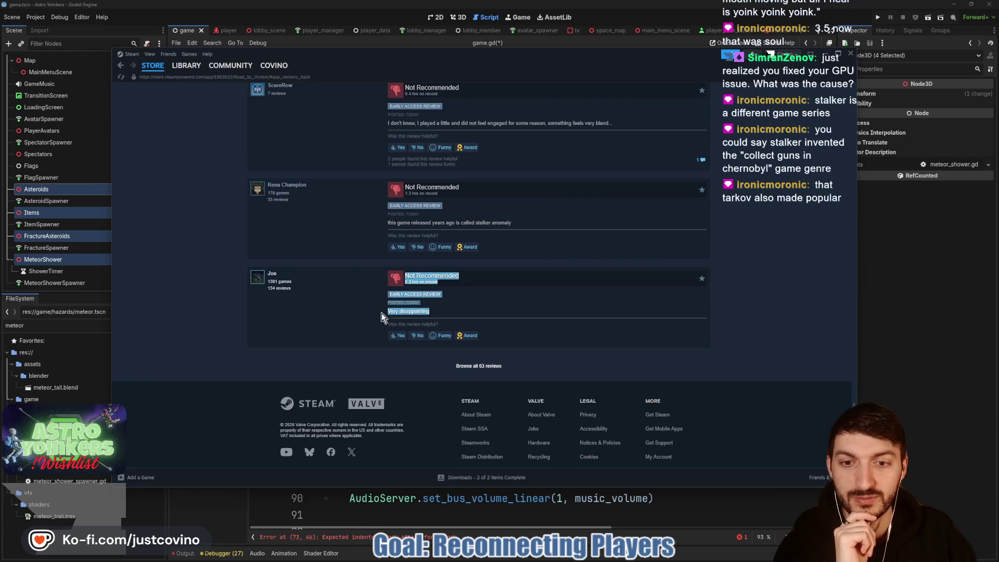
- Highlight the review sentence mentioning stalker anomaly, then clear it and scroll back up
{"action": "left_click", "coordinate": [548, 227]}
{"action": "scroll", "coordinate": [532, 232], "scroll_direction": "up", "scroll_amount": 1}
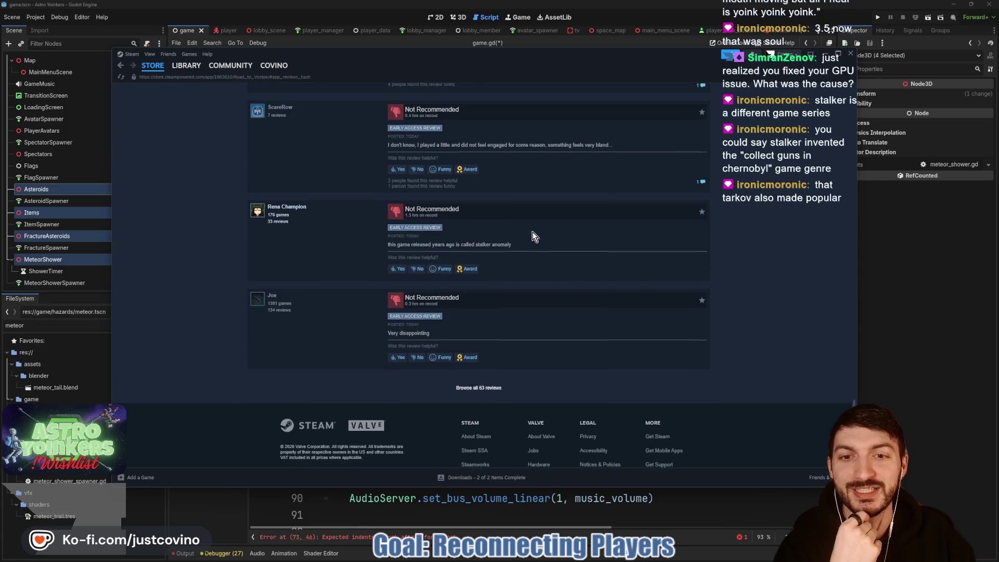
{"action": "left_click_drag", "start_coordinate": [521, 274], "coordinate": [397, 276]}
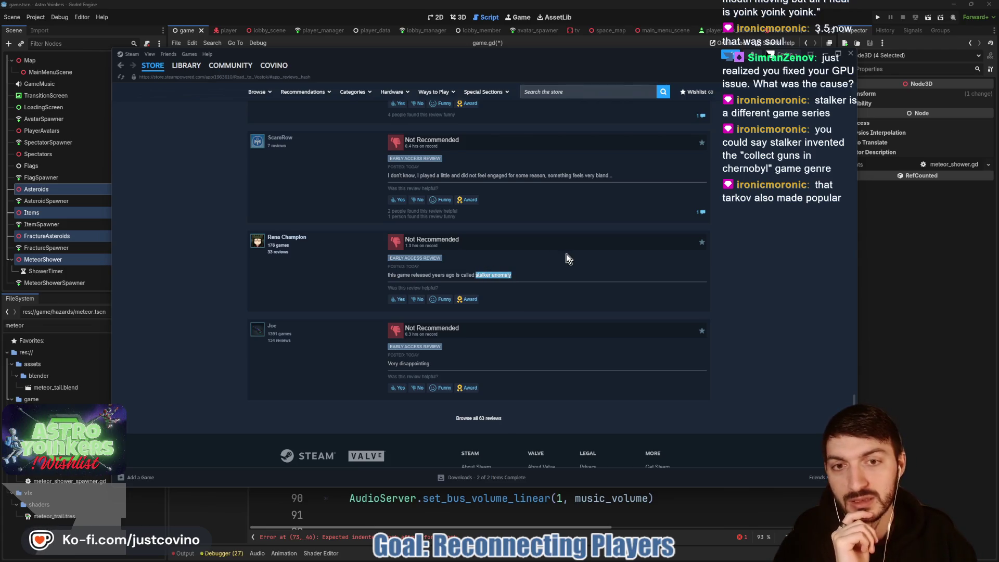
{"action": "scroll", "coordinate": [657, 259], "scroll_direction": "up", "scroll_amount": 2}
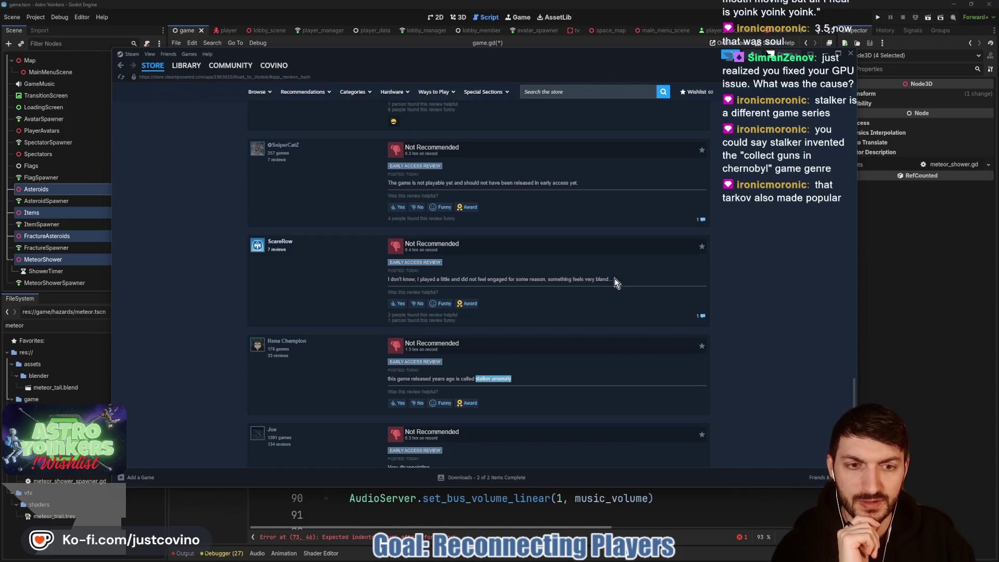
{"action": "left_click", "coordinate": [545, 276]}
{"action": "scroll", "coordinate": [555, 274], "scroll_direction": "up", "scroll_amount": 2}
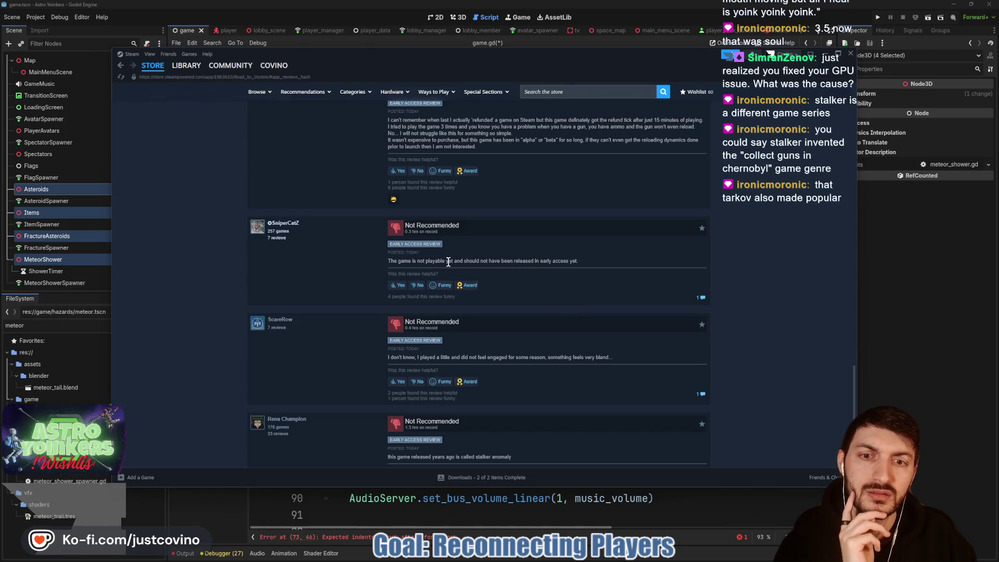
{"action": "scroll", "coordinate": [516, 268], "scroll_direction": "up", "scroll_amount": 2}
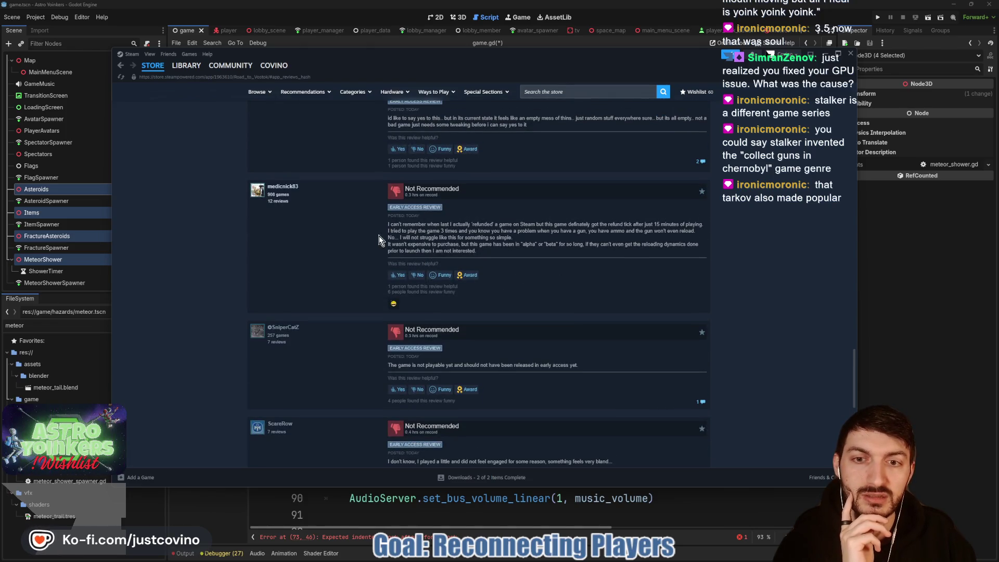
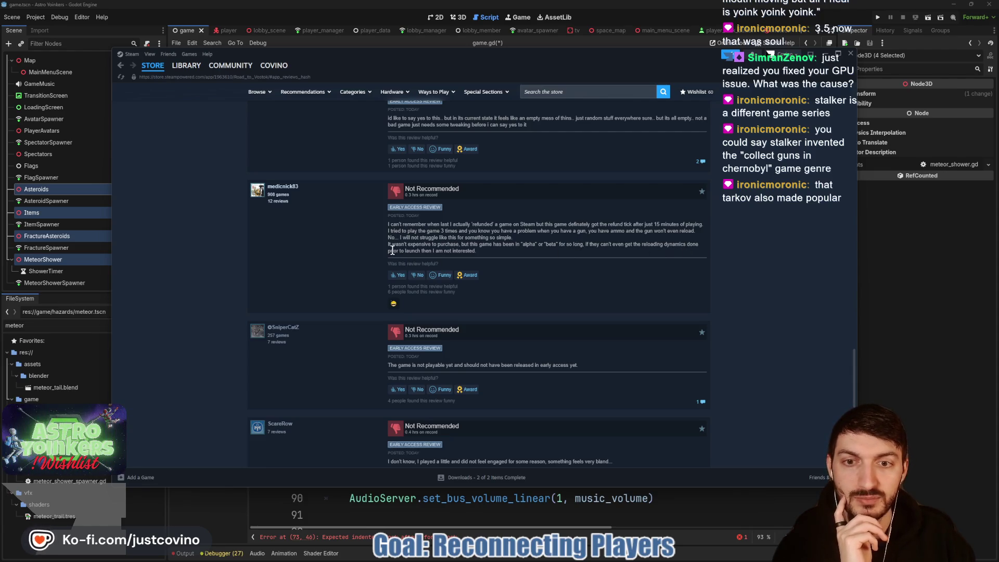
- Select a negative review's text, clear the selection, and scroll back up the store page
{"action": "left_click_drag", "start_coordinate": [390, 252], "coordinate": [369, 257]}
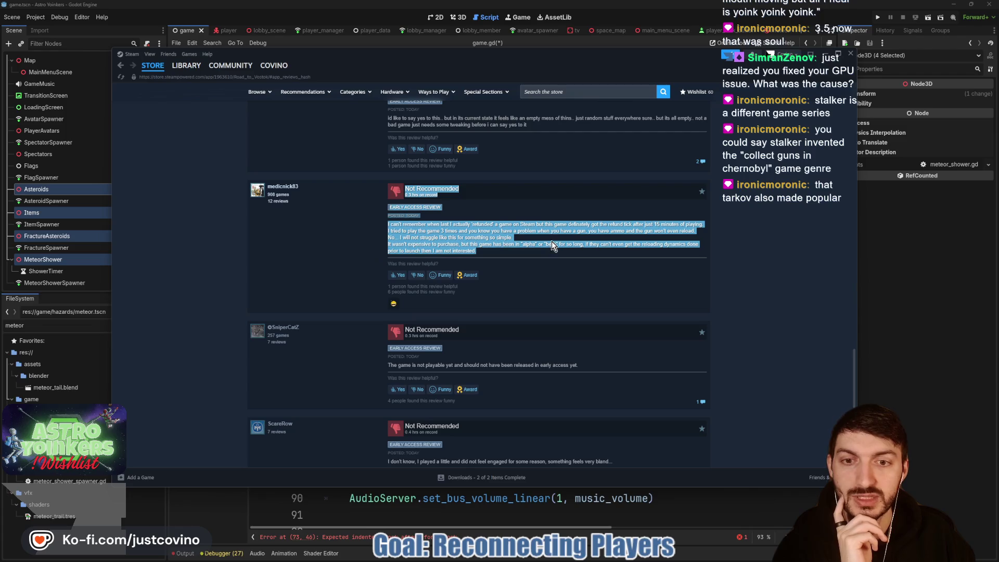
{"action": "left_click", "coordinate": [521, 242]}
{"action": "scroll", "coordinate": [520, 241], "scroll_direction": "up", "scroll_amount": 1}
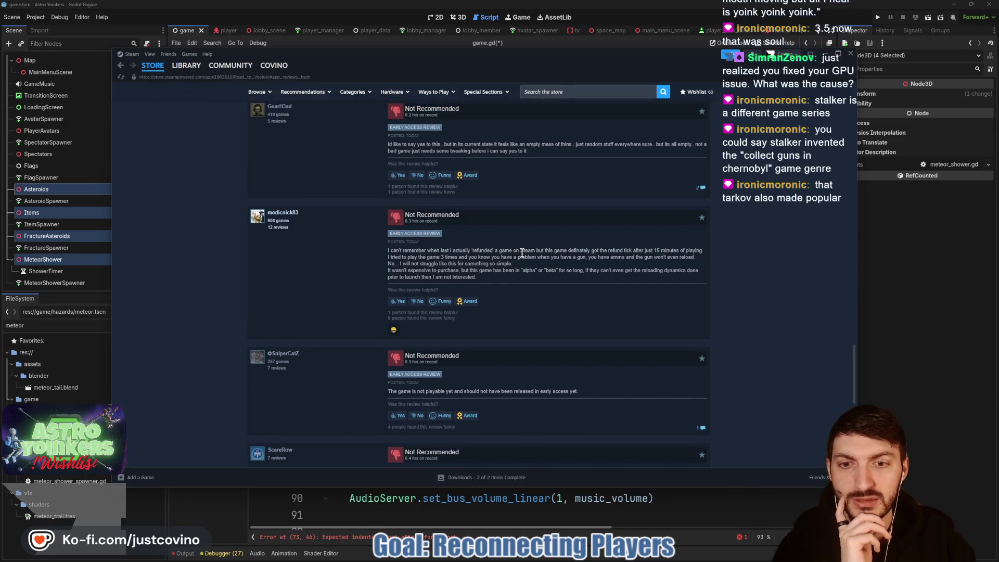
{"action": "scroll", "coordinate": [522, 253], "scroll_direction": "up", "scroll_amount": 2}
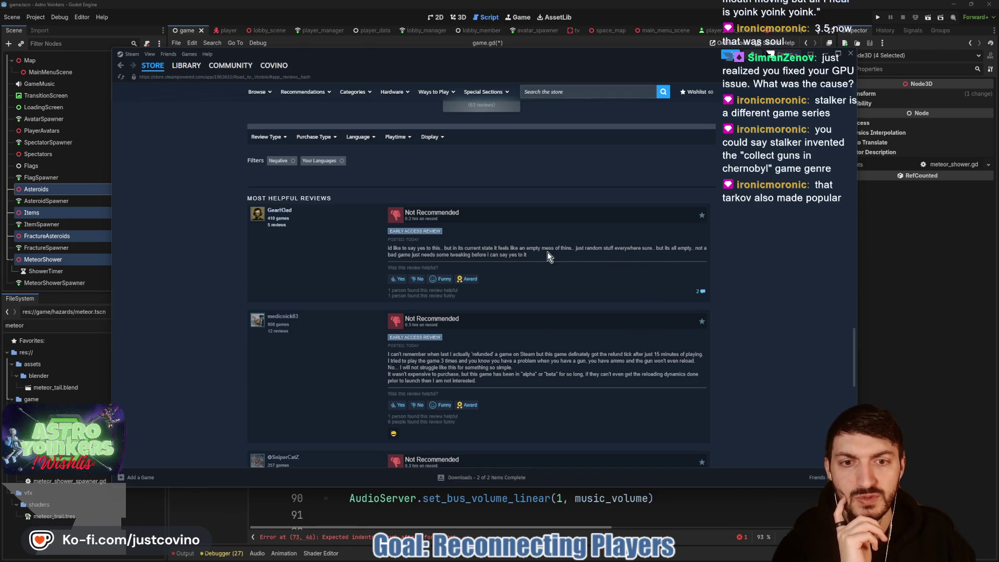
{"action": "scroll", "coordinate": [516, 264], "scroll_direction": "up", "scroll_amount": 10}
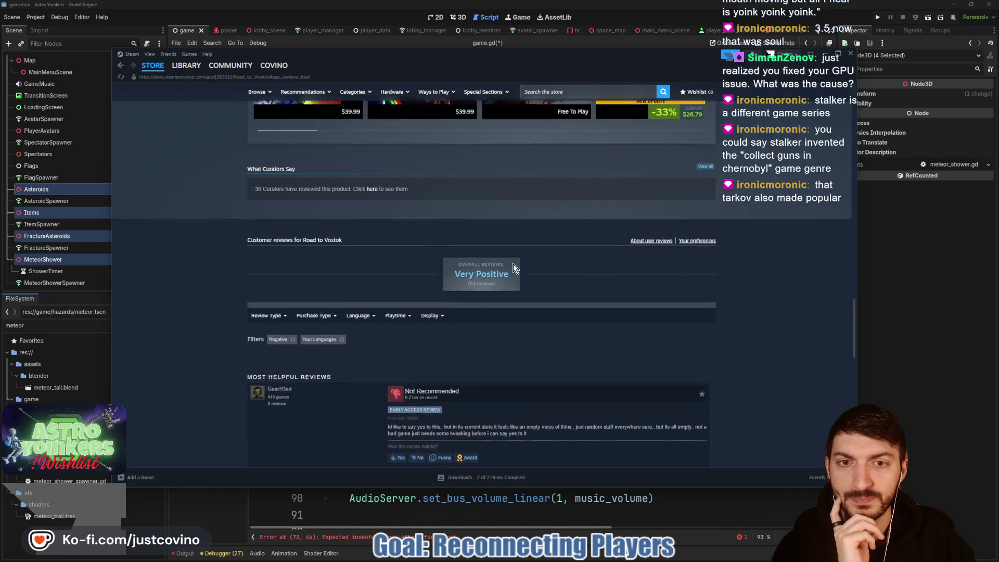
{"action": "scroll", "coordinate": [508, 264], "scroll_direction": "up", "scroll_amount": 20}
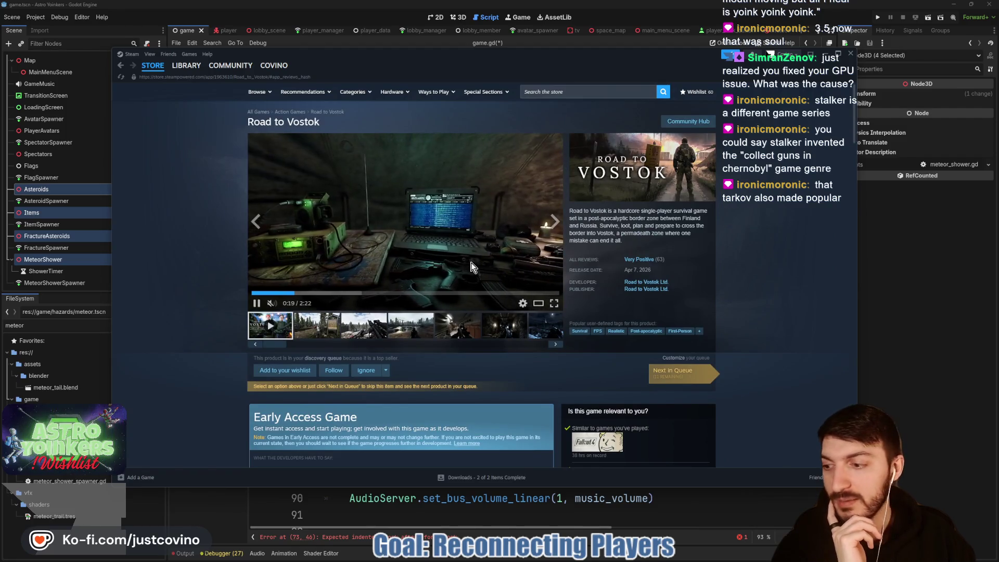
- Browse Road to Vostok's screenshots at full size, stepping through seven images before closing the viewer
{"action": "left_click", "coordinate": [316, 332]}
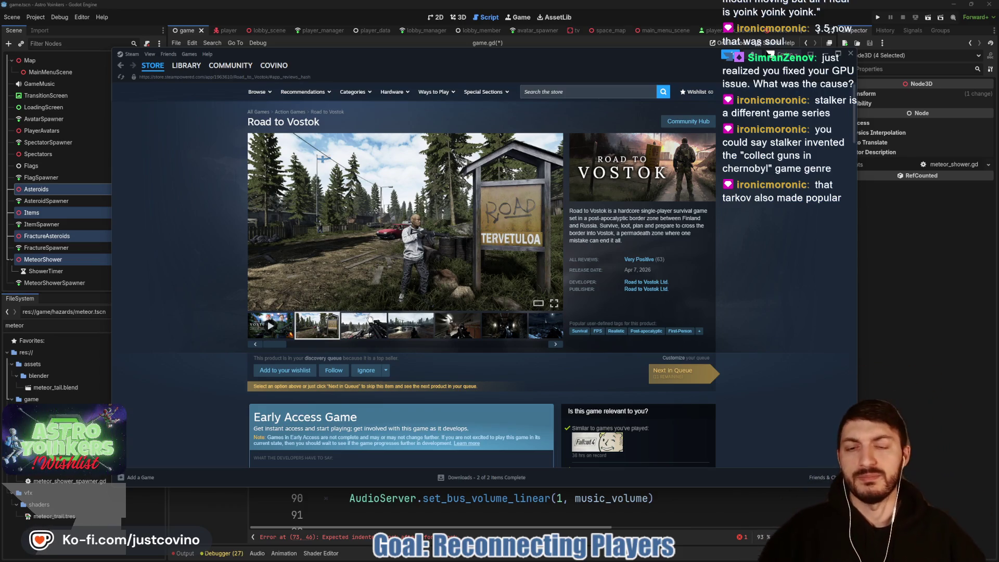
{"action": "left_click", "coordinate": [365, 324]}
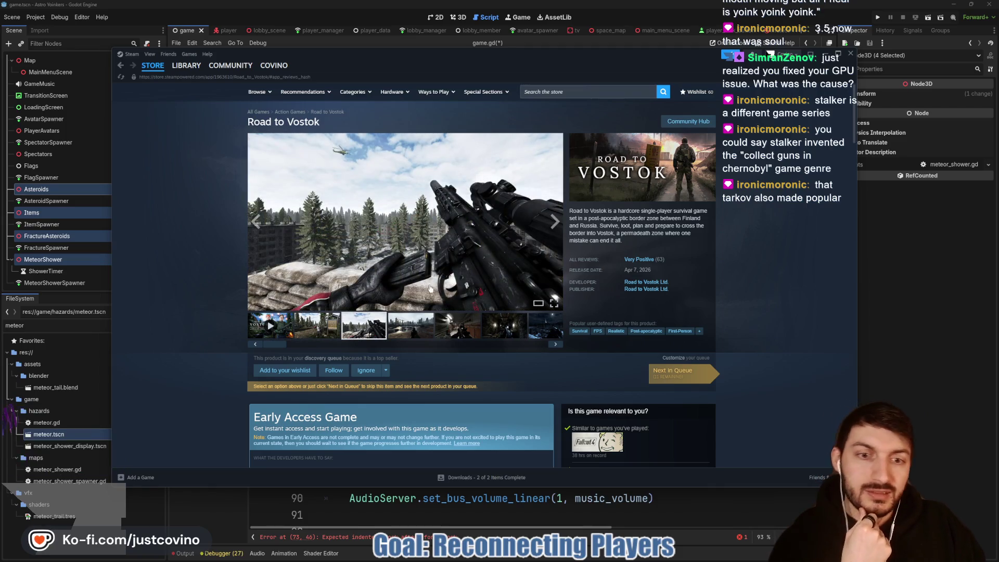
{"action": "left_click", "coordinate": [536, 302]}
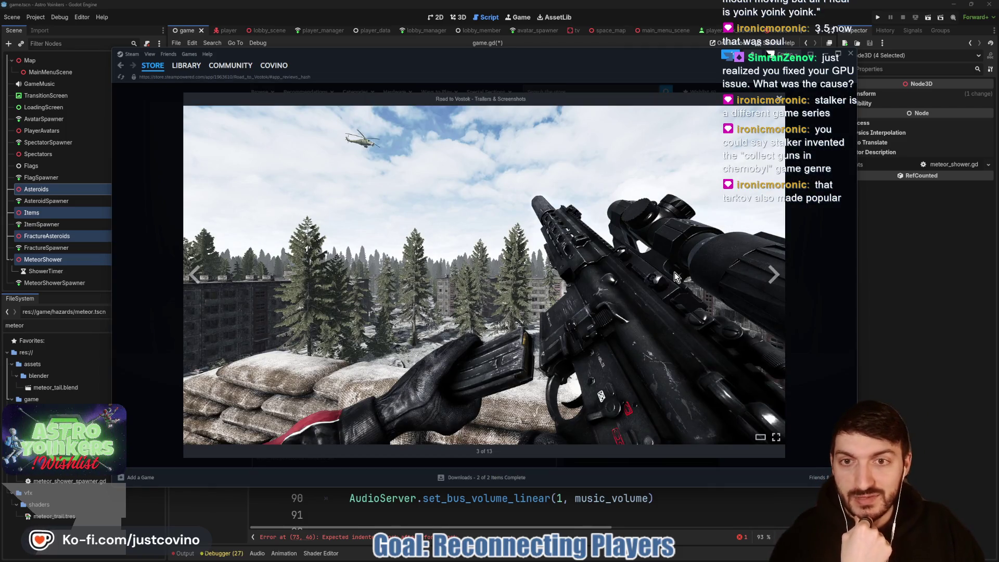
{"action": "left_click", "coordinate": [774, 276]}
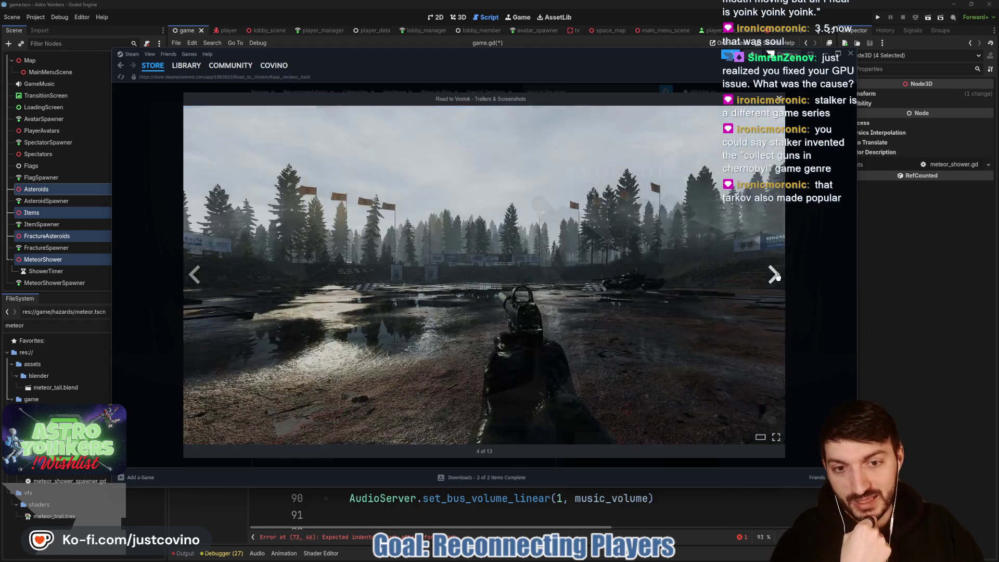
{"action": "left_click", "coordinate": [775, 276]}
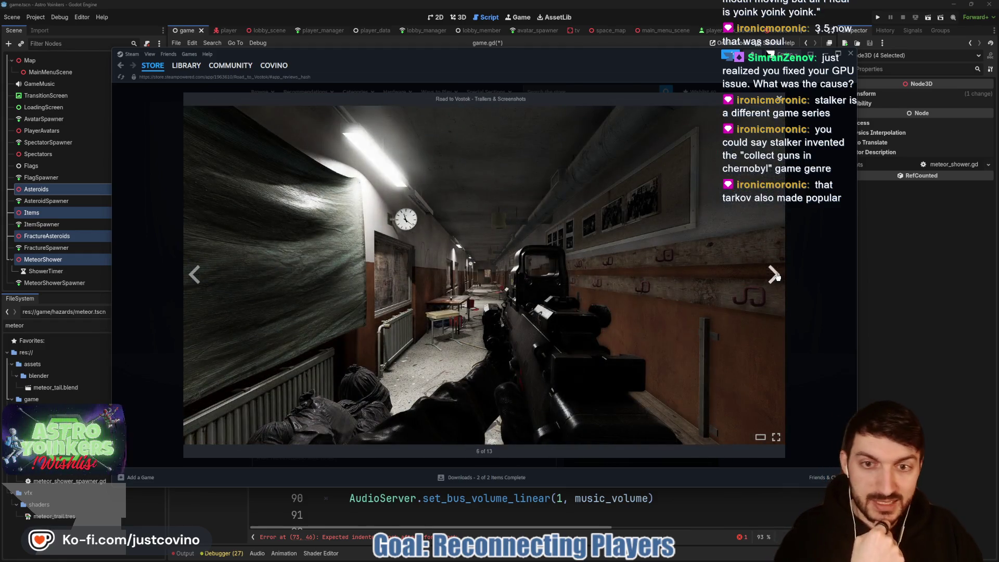
{"action": "left_click", "coordinate": [774, 274]}
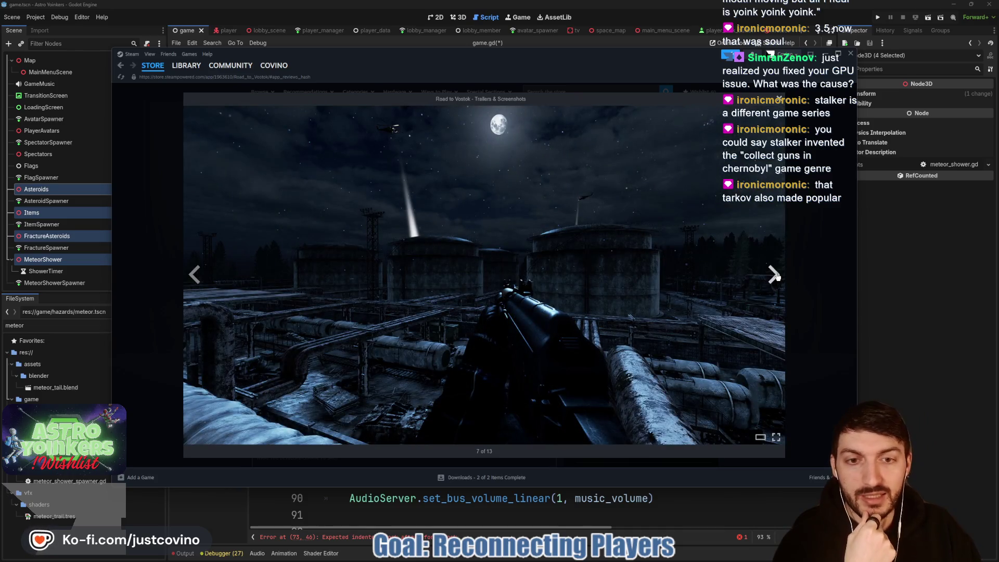
{"action": "left_click", "coordinate": [774, 276]}
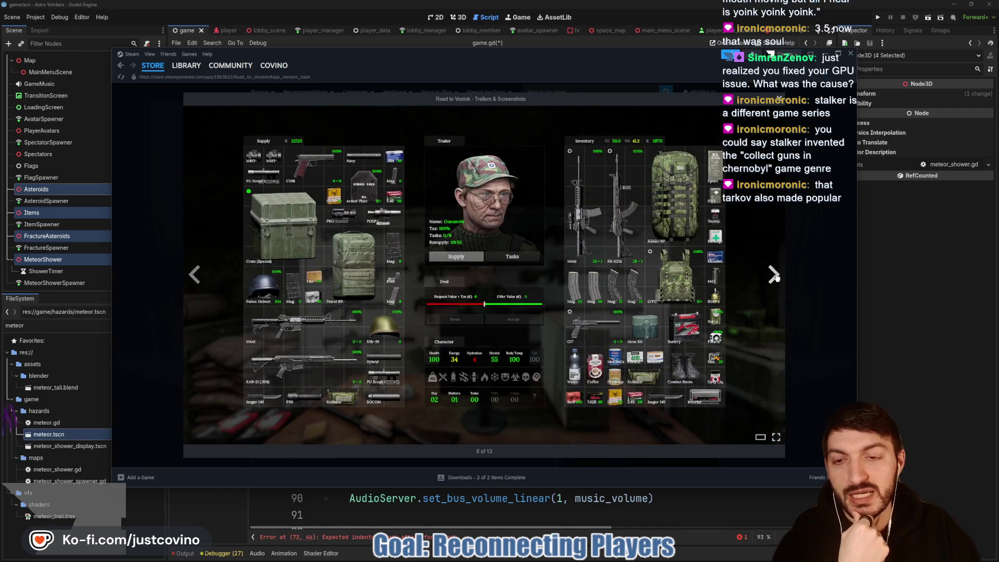
{"action": "left_click", "coordinate": [774, 275]}
{"action": "left_click", "coordinate": [774, 276]}
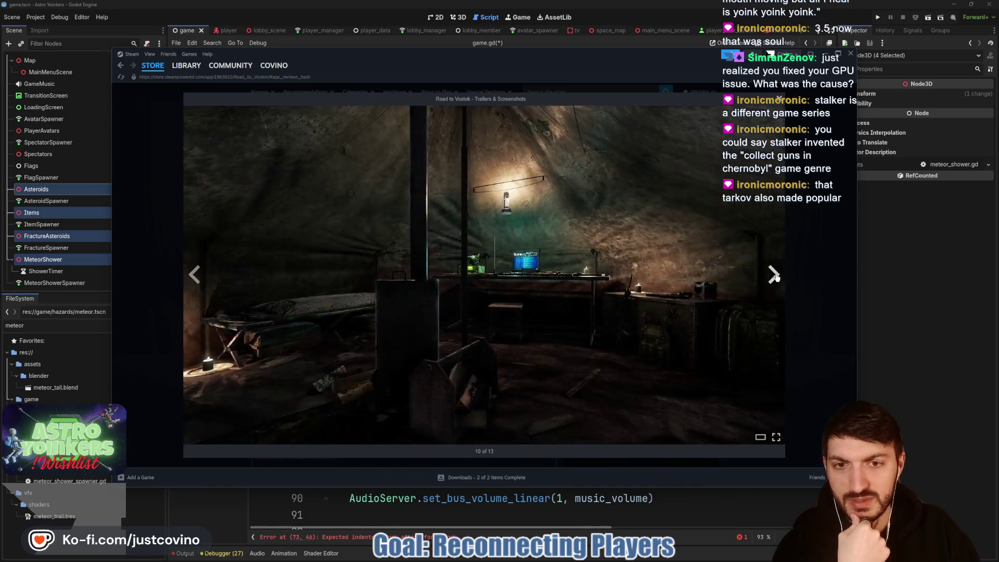
{"action": "left_click", "coordinate": [774, 276]}
{"action": "left_click", "coordinate": [816, 314]}
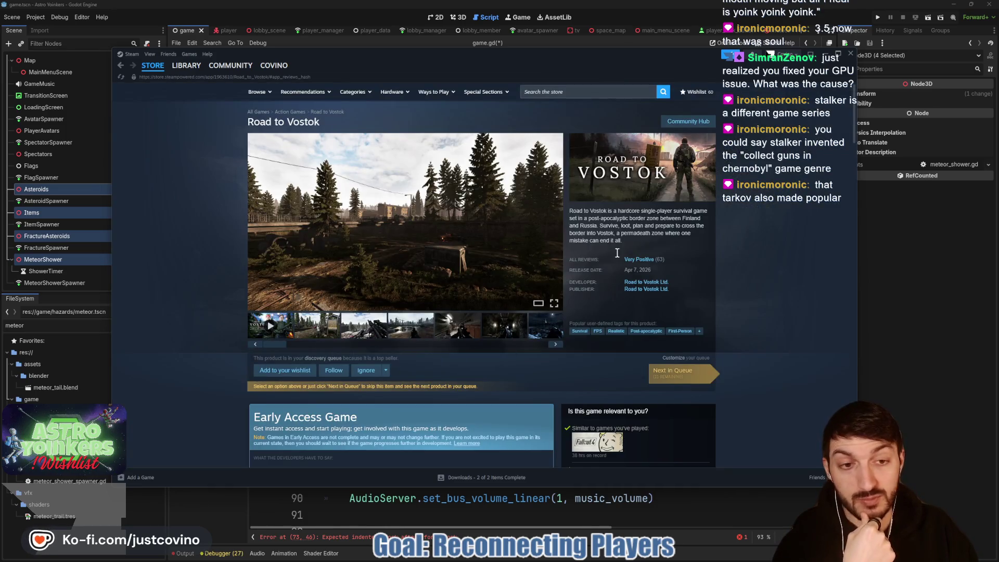
- Remove the Negative filter from the customer reviews and scroll through all reviews
{"action": "left_click", "coordinate": [640, 260]}
{"action": "left_click", "coordinate": [291, 187]}
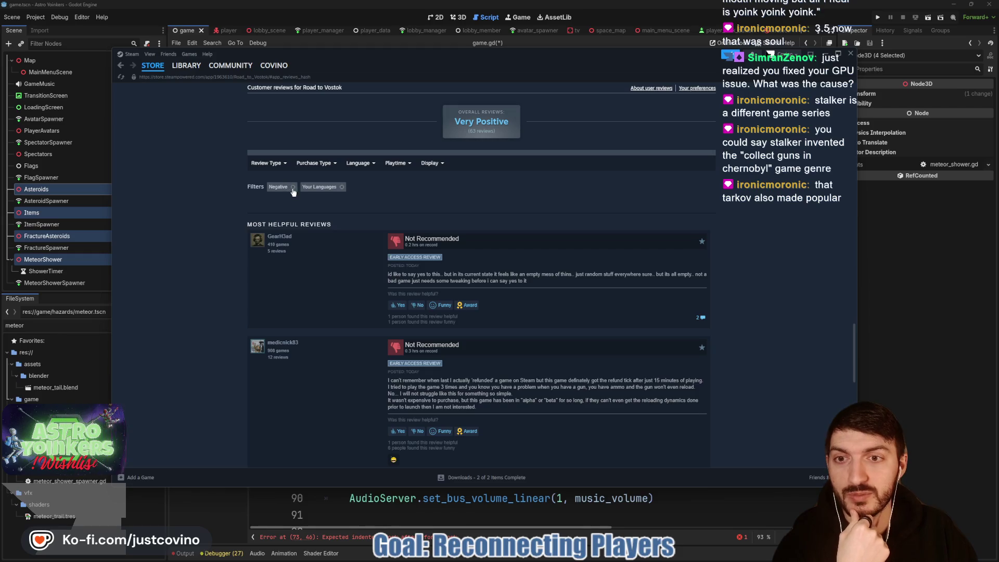
{"action": "scroll", "coordinate": [458, 245], "scroll_direction": "up", "scroll_amount": 1}
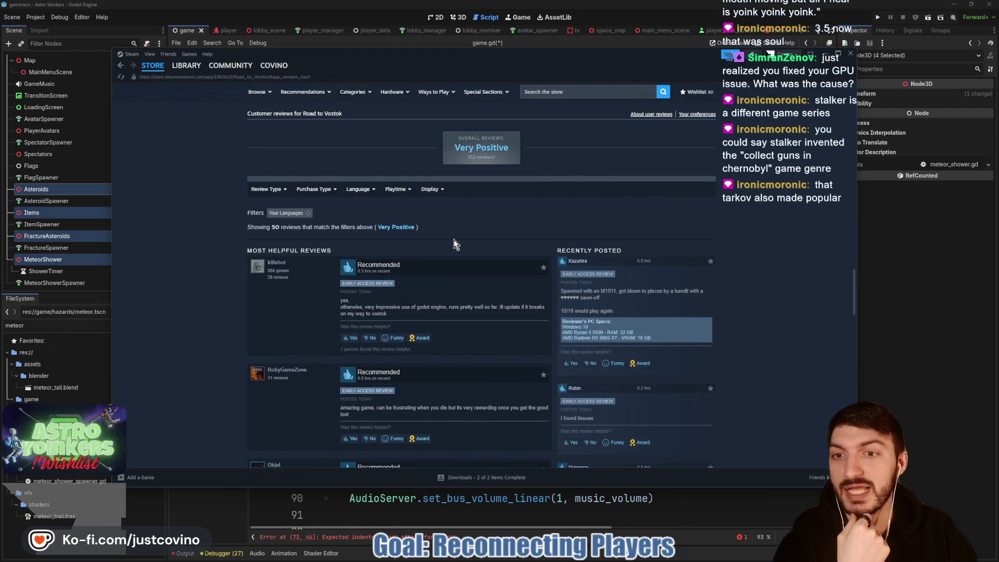
{"action": "mouse_move", "coordinate": [280, 188]}
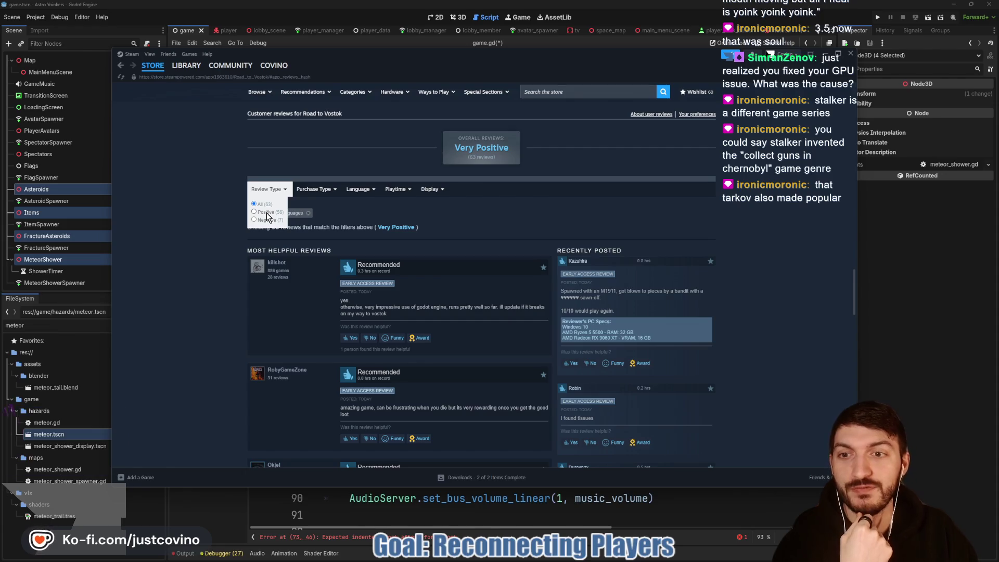
{"action": "scroll", "coordinate": [470, 234], "scroll_direction": "down", "scroll_amount": 5}
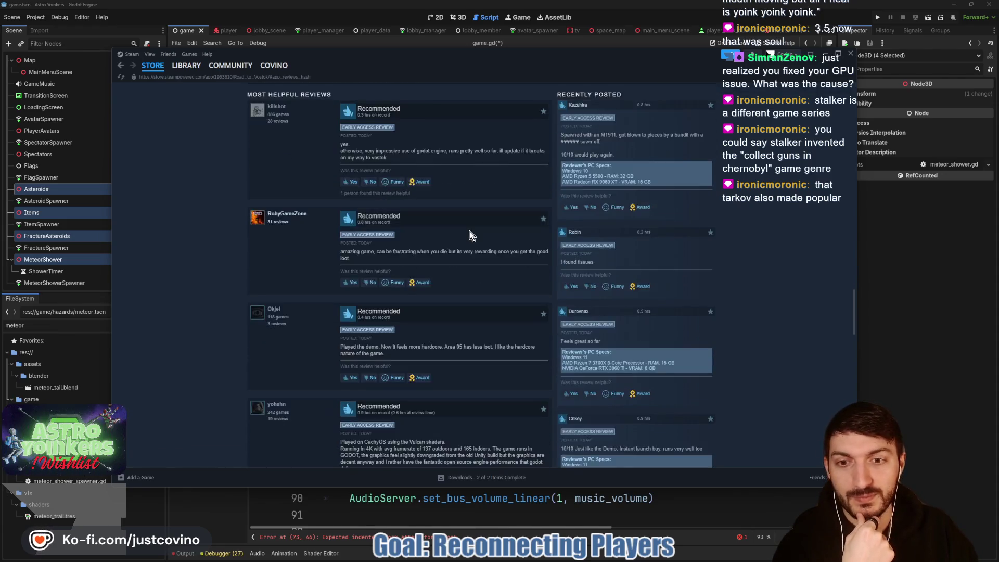
{"action": "scroll", "coordinate": [471, 243], "scroll_direction": "down", "scroll_amount": 1}
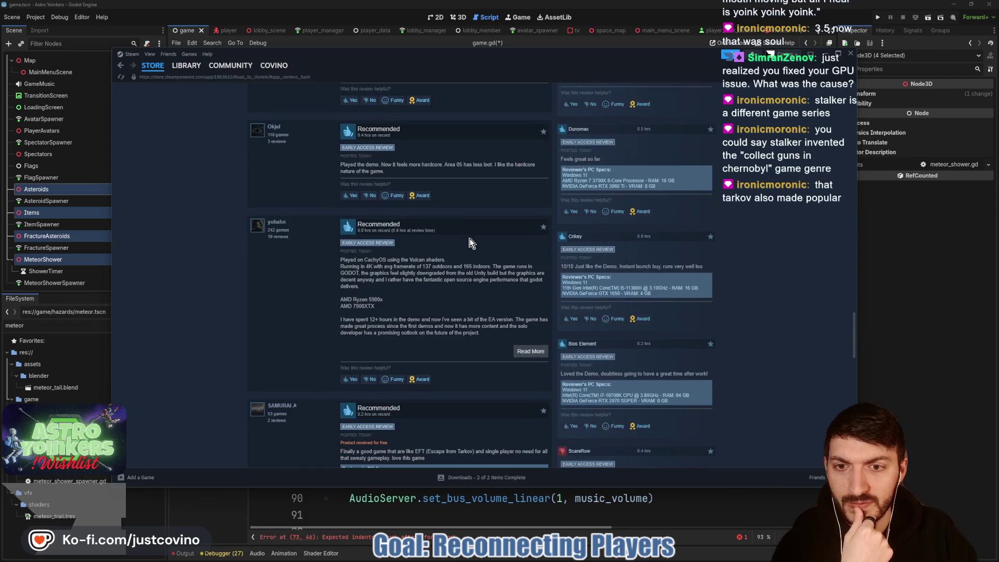
{"action": "scroll", "coordinate": [470, 242], "scroll_direction": "down", "scroll_amount": 3}
{"action": "scroll", "coordinate": [470, 242], "scroll_direction": "down", "scroll_amount": 3}
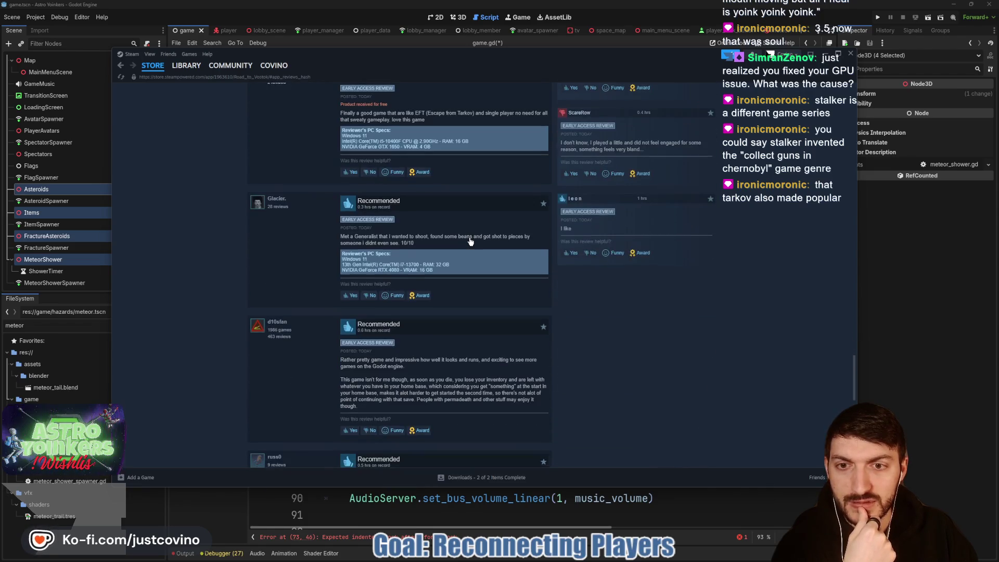
{"action": "key", "text": "alt+Tab"}
- Save game.gd with reset_spawned_things' empty loop over the asteroids' children, then select that loop line
{"action": "left_click", "coordinate": [492, 242]}
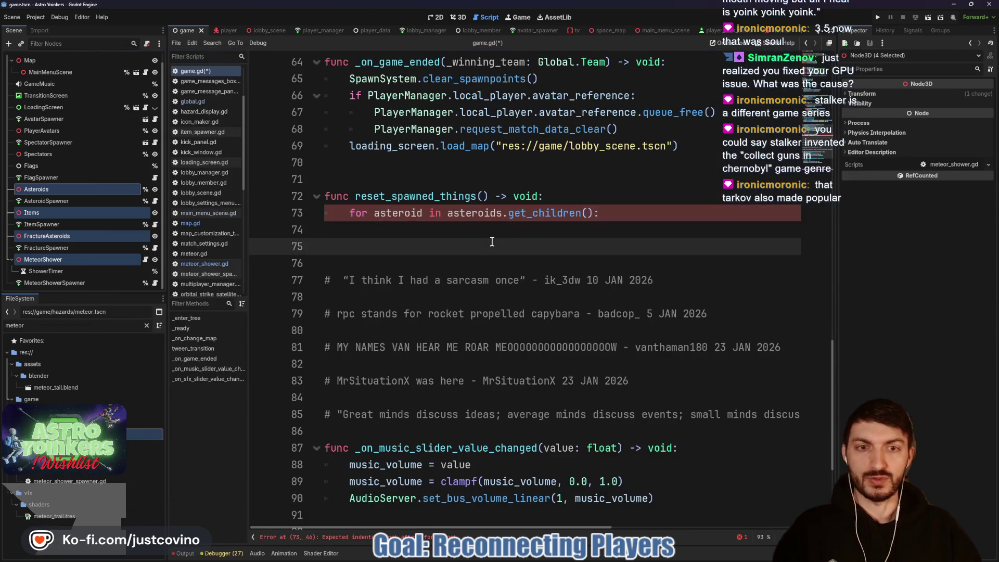
{"action": "left_click", "coordinate": [440, 229]}
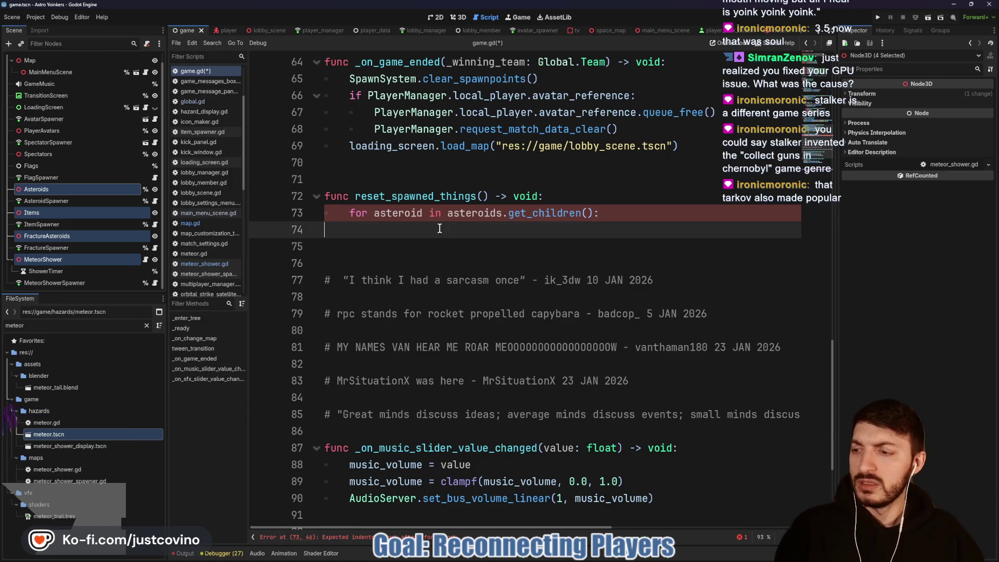
{"action": "key", "text": "ctrl+s"}
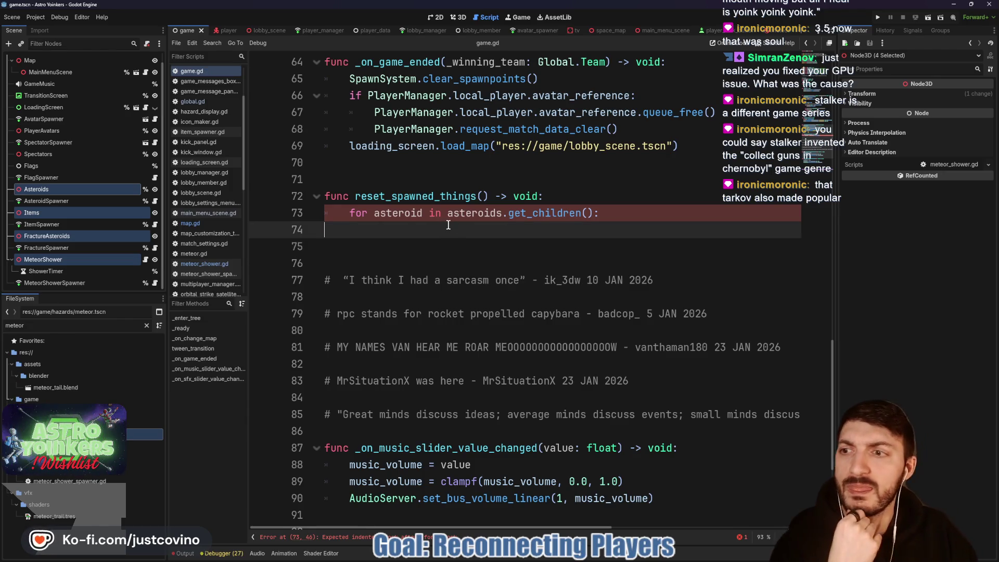
{"action": "double_click", "coordinate": [396, 213]}
{"action": "double_click", "coordinate": [379, 197]}
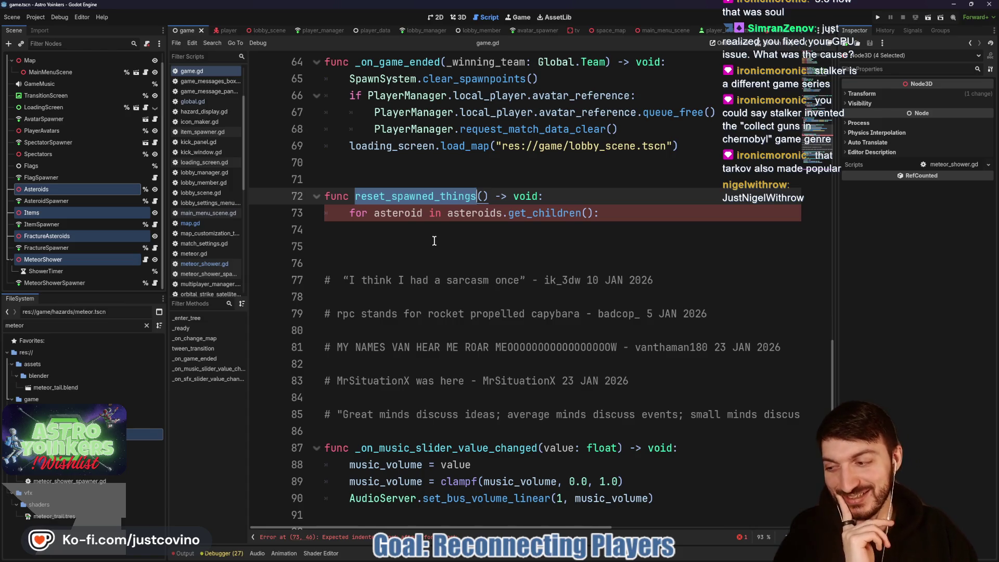
{"action": "left_click_drag", "start_coordinate": [600, 213], "coordinate": [349, 213]}
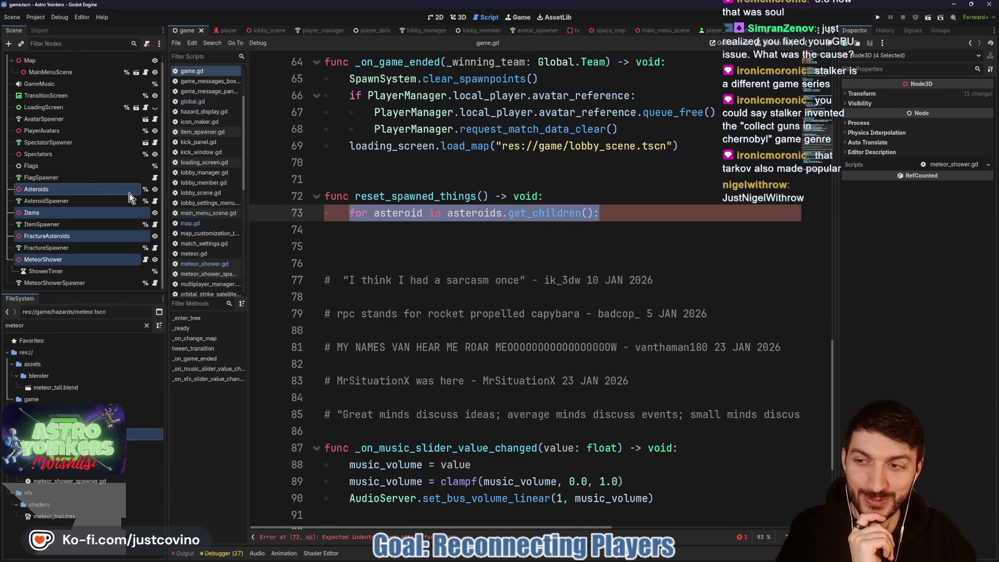
- In asteroid_spawner.gd, add a clear_asteroids() -> void function header below add_asteroid
{"action": "left_click", "coordinate": [154, 201]}
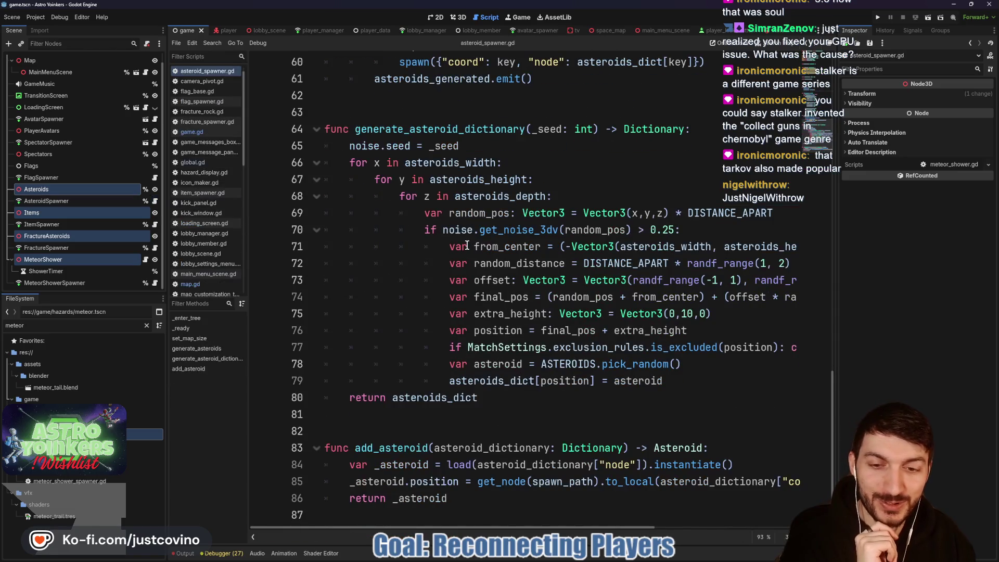
{"action": "left_click", "coordinate": [376, 513]}
{"action": "key", "text": "Return"}
{"action": "key", "text": "Return"}
{"action": "key", "text": "Return"}
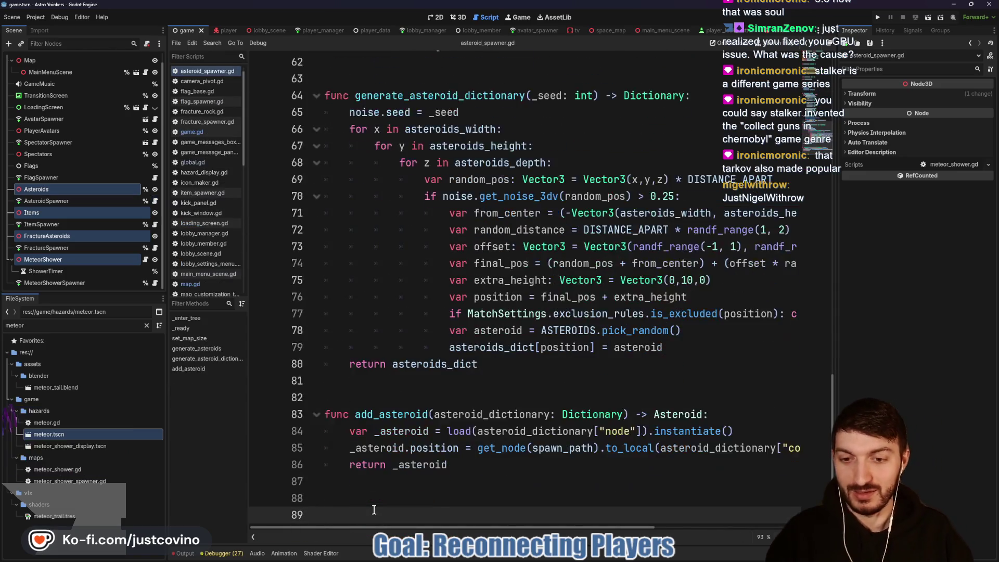
{"action": "key", "text": "Up"}
{"action": "key", "text": "Up"}
{"action": "key", "text": "Up"}
{"action": "key", "text": "Down"}
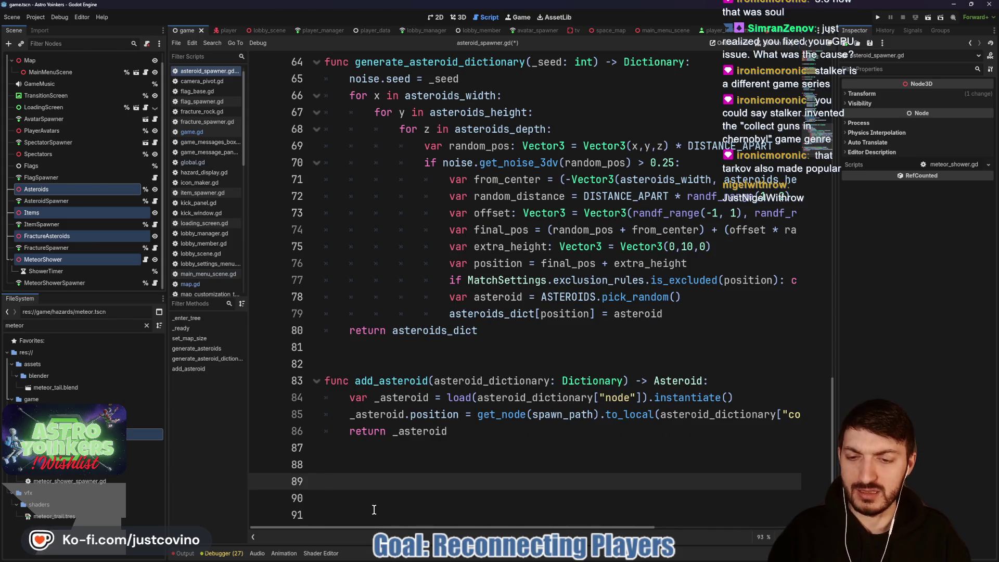
{"action": "type", "text": "func clear_"}
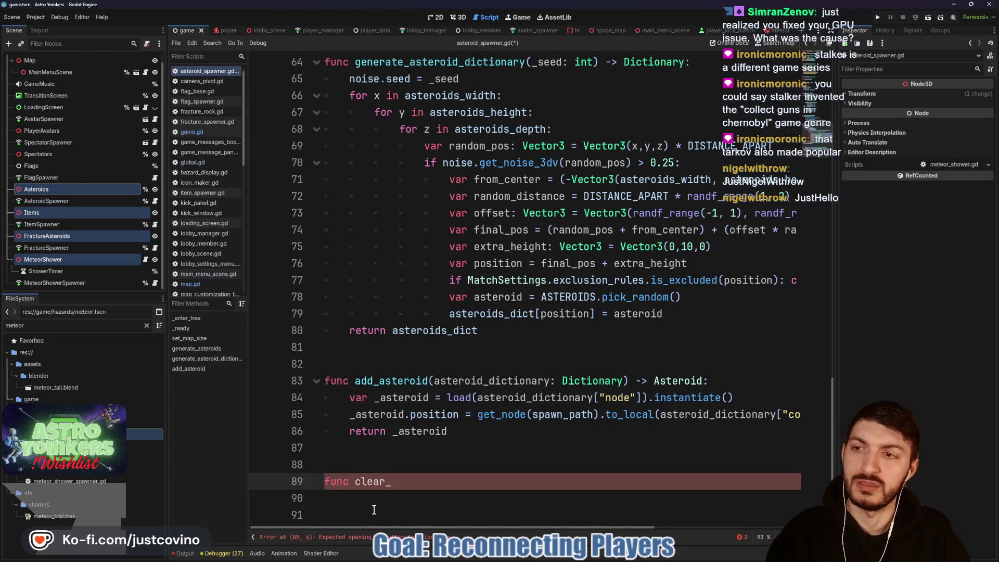
{"action": "type", "text": "as"}
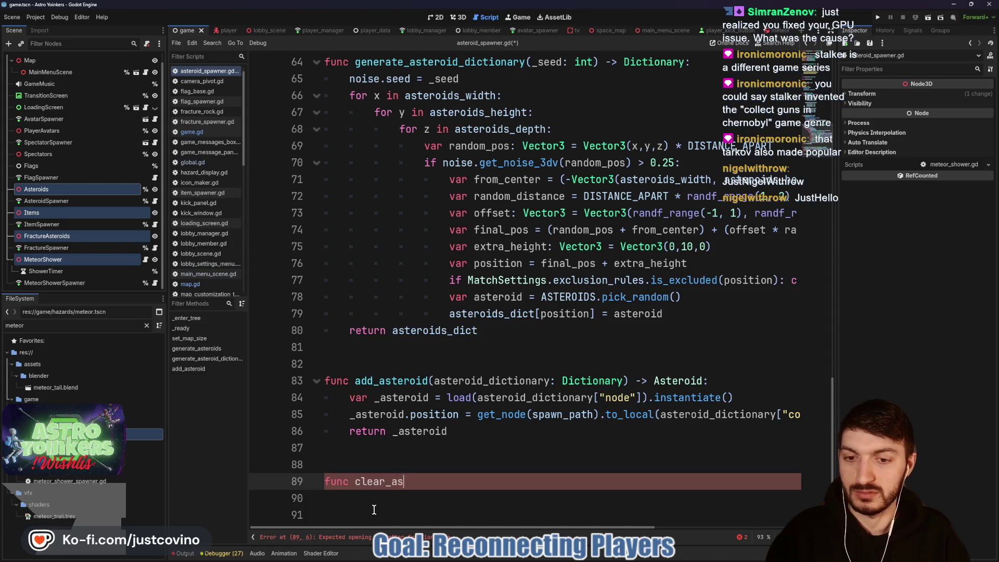
{"action": "type", "text": "teoier"}
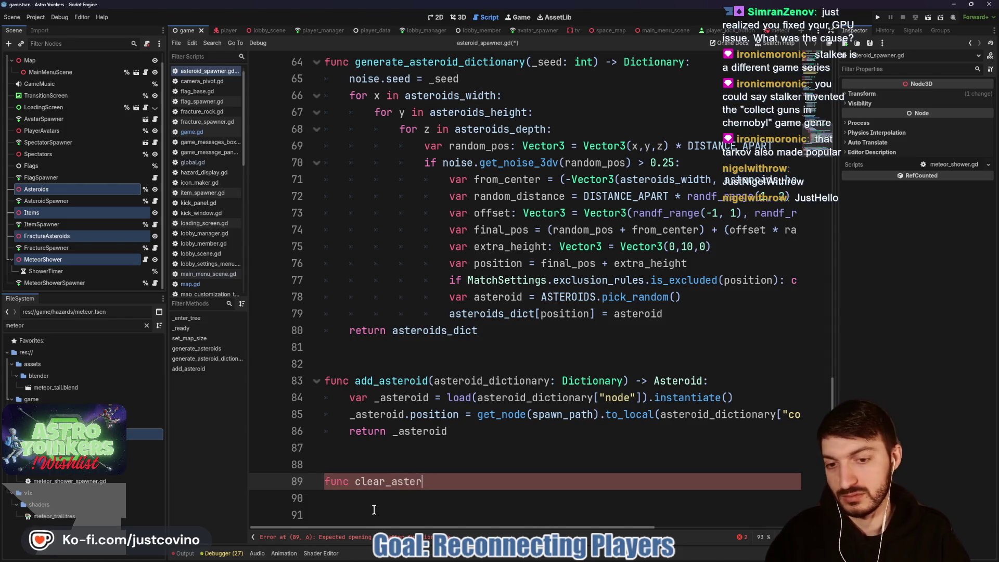
{"action": "type", "text": "> void:"}
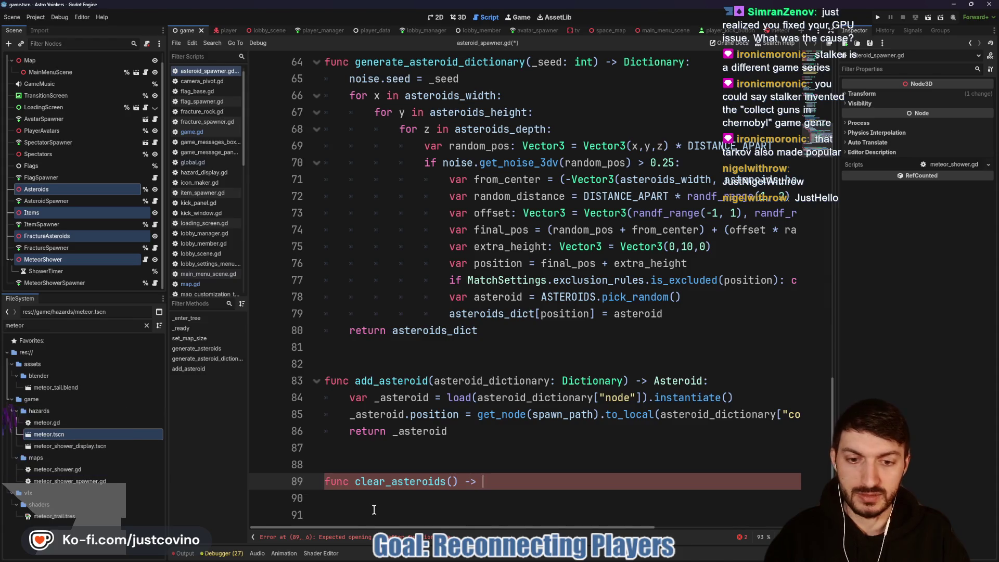
{"action": "key", "text": "Return"}
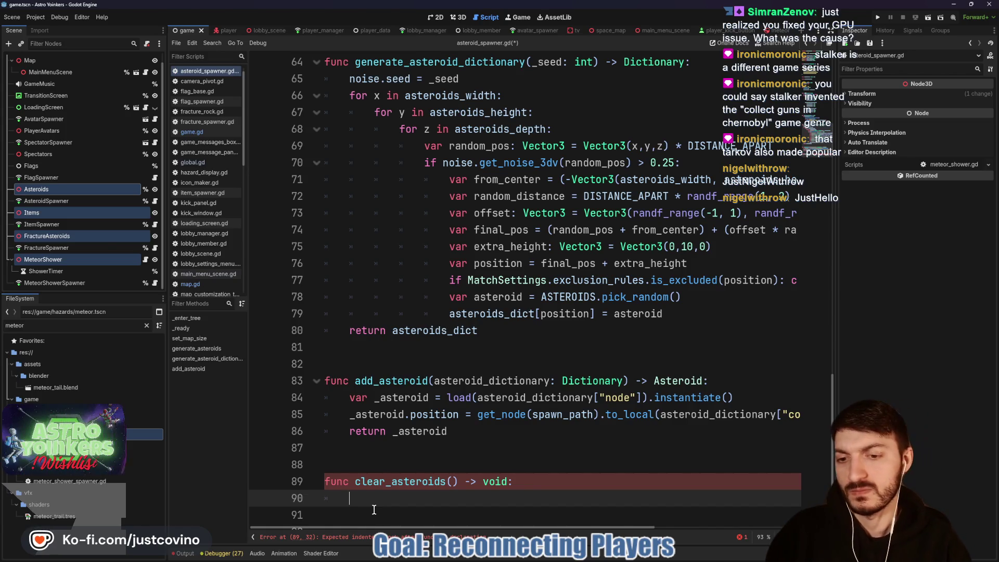
- Loop over asteroids_node.get_children() calling queue_free, rename the function to clear, and save
{"action": "type", "text": "for asteroid in"}
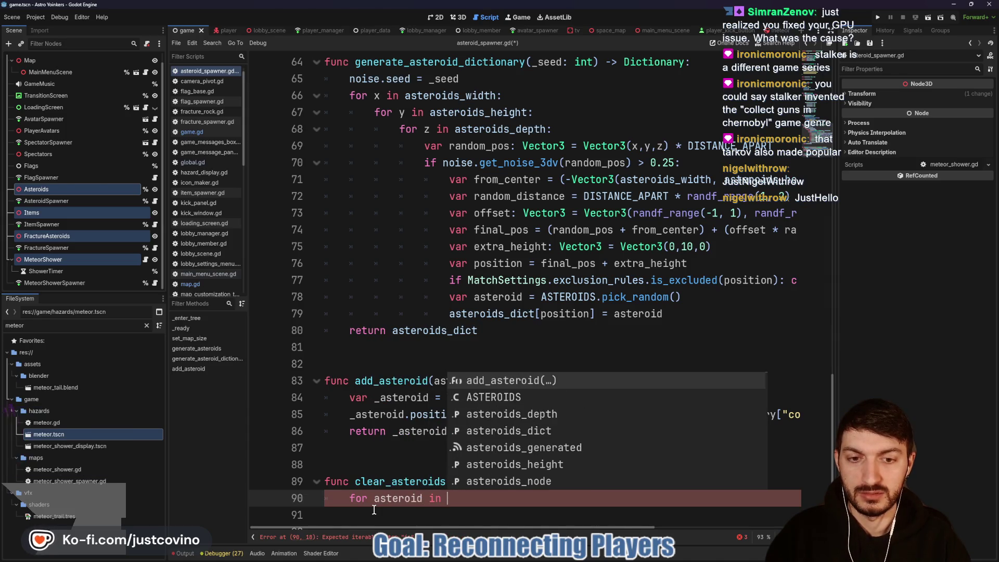
{"action": "type", "text": " asteroids_node"}
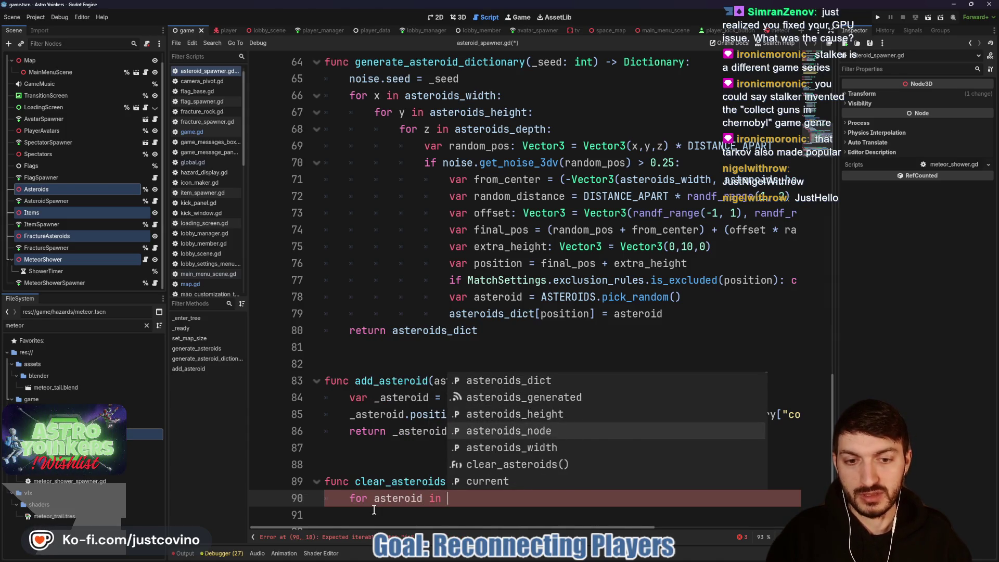
{"action": "type", "text": ".get_childre"}
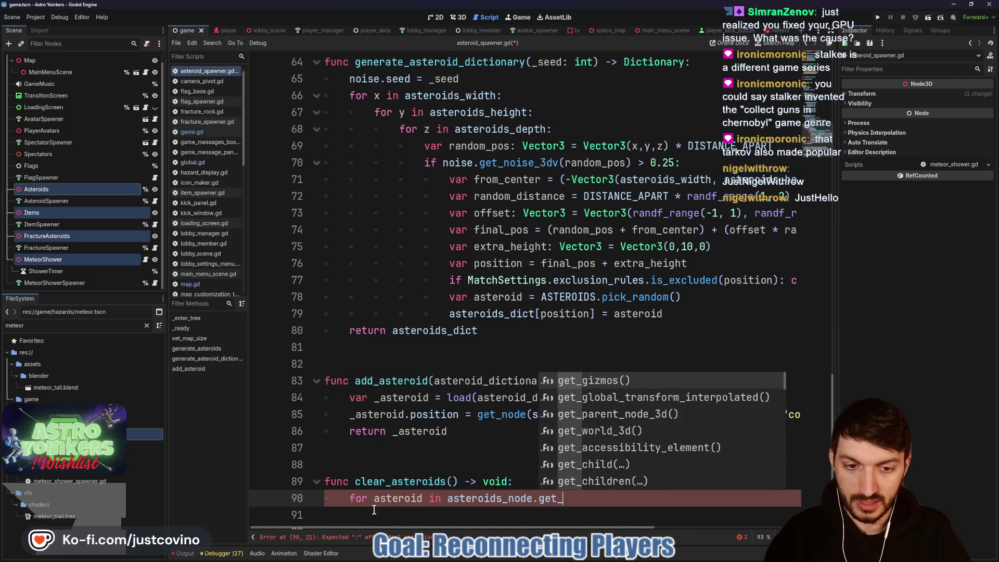
{"action": "key", "text": "Return"}
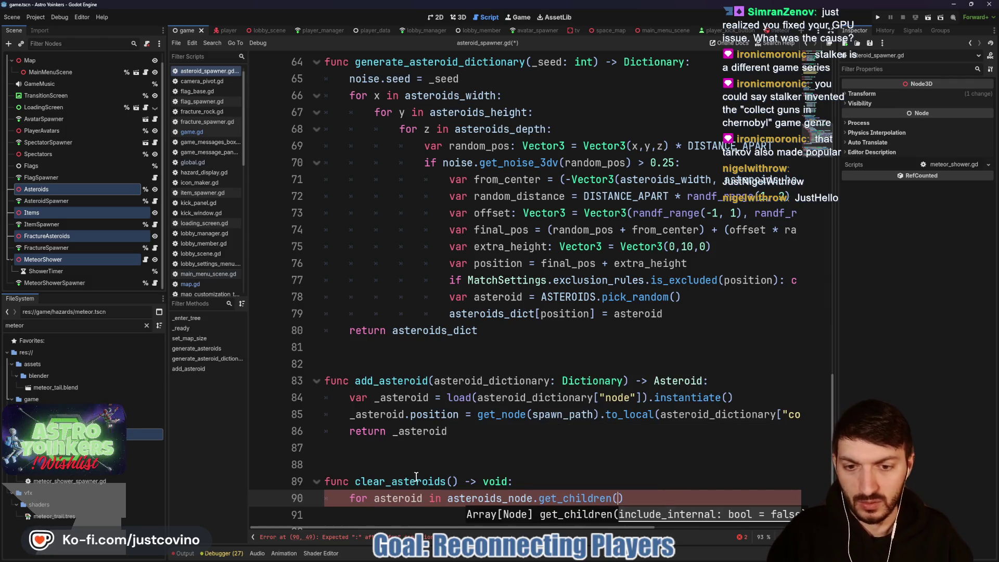
{"action": "left_click_drag", "start_coordinate": [446, 481], "coordinate": [392, 481]}
{"action": "key", "text": "BackSpace"}
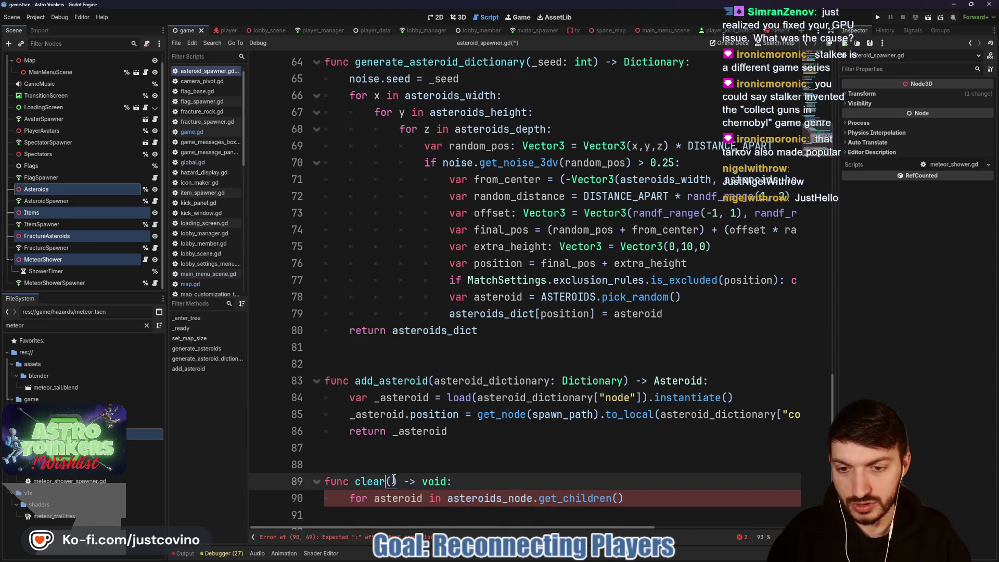
{"action": "left_click", "coordinate": [649, 500]}
{"action": "type", "text": ":"}
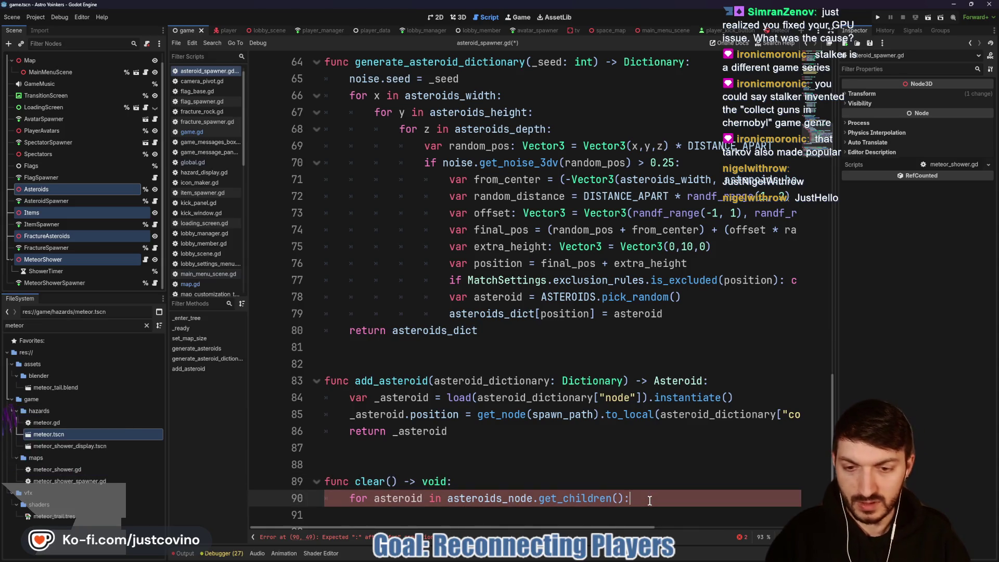
{"action": "key", "text": "Return"}
{"action": "type", "text": "asteroid.queue"}
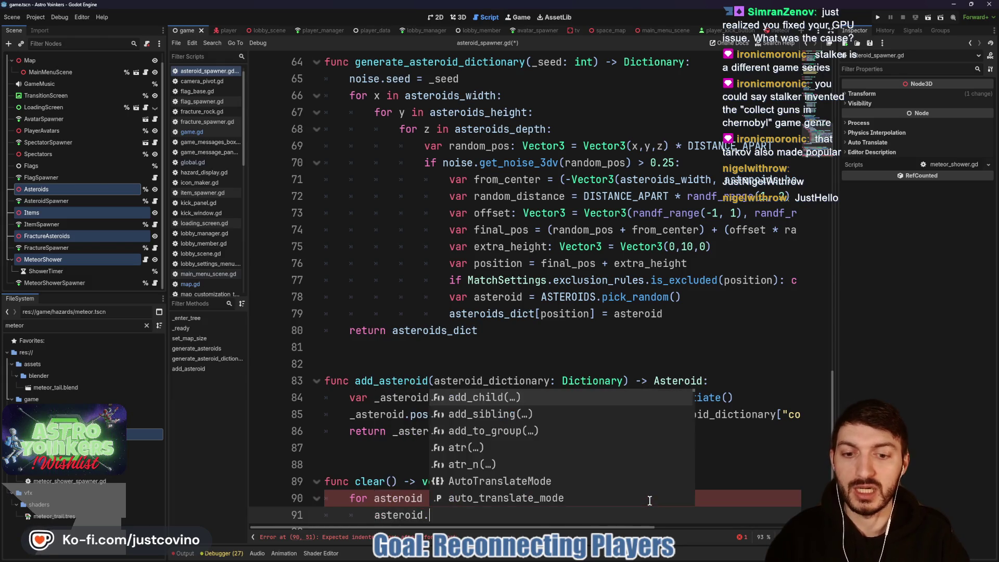
{"action": "key", "text": "Return"}
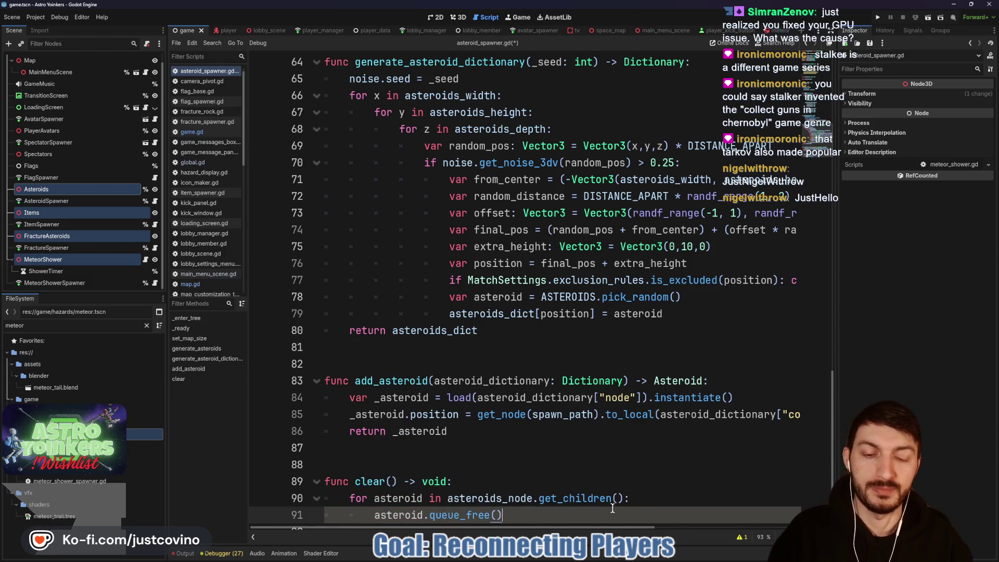
{"action": "key", "text": "ctrl+s"}
- Review the new clear function, then open the FlagSpawner node's script
{"action": "left_click", "coordinate": [414, 464]}
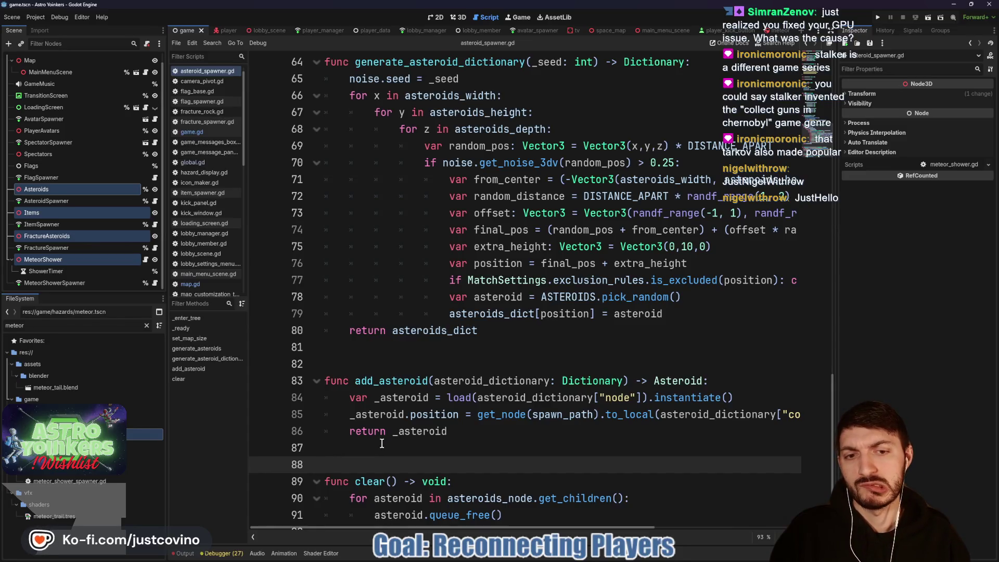
{"action": "left_click", "coordinate": [519, 514]}
{"action": "left_click_drag", "start_coordinate": [520, 514], "coordinate": [292, 479]}
{"action": "left_click", "coordinate": [435, 460]}
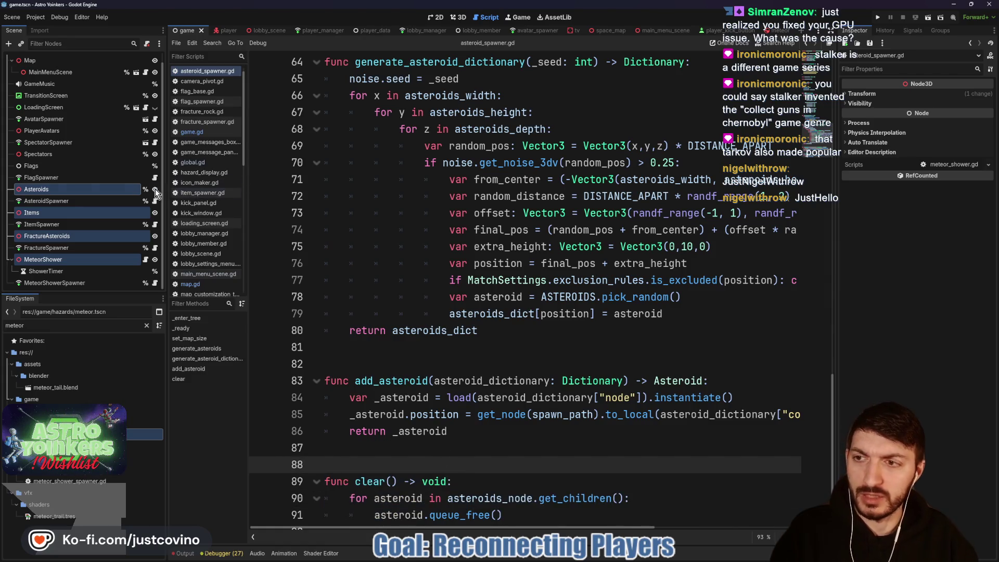
{"action": "left_click", "coordinate": [84, 177]}
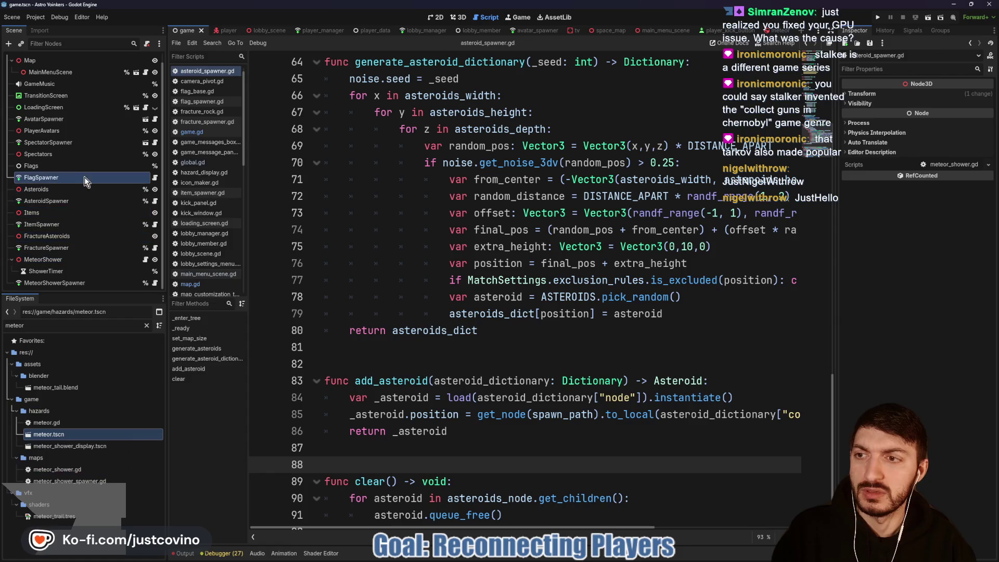
{"action": "left_click", "coordinate": [154, 178]}
- Add a clear() -> void function header below get_flag_path in flag_spawner.gd
{"action": "scroll", "coordinate": [407, 263], "scroll_direction": "down", "scroll_amount": 2}
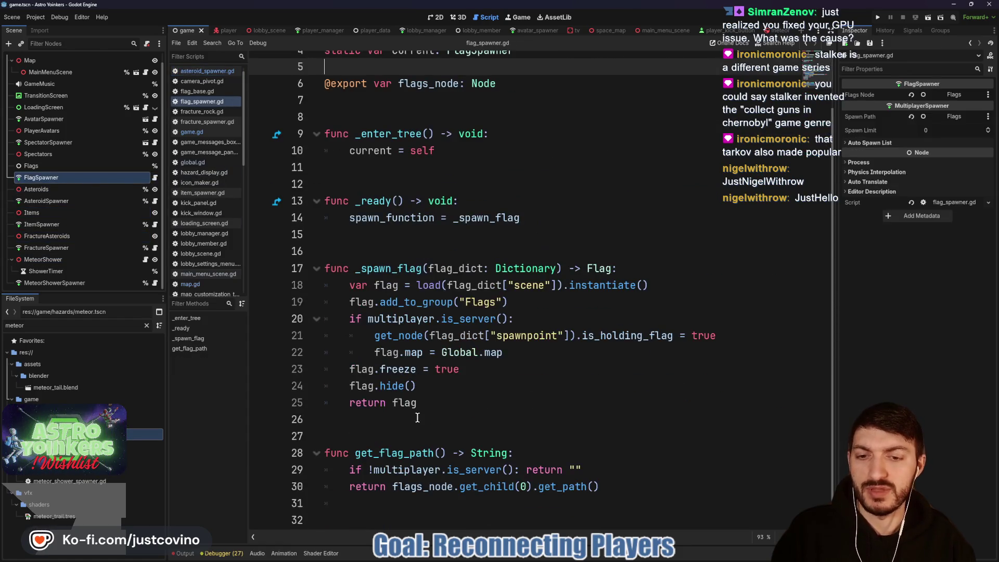
{"action": "left_click", "coordinate": [374, 507]}
{"action": "key", "text": "shift+Down"}
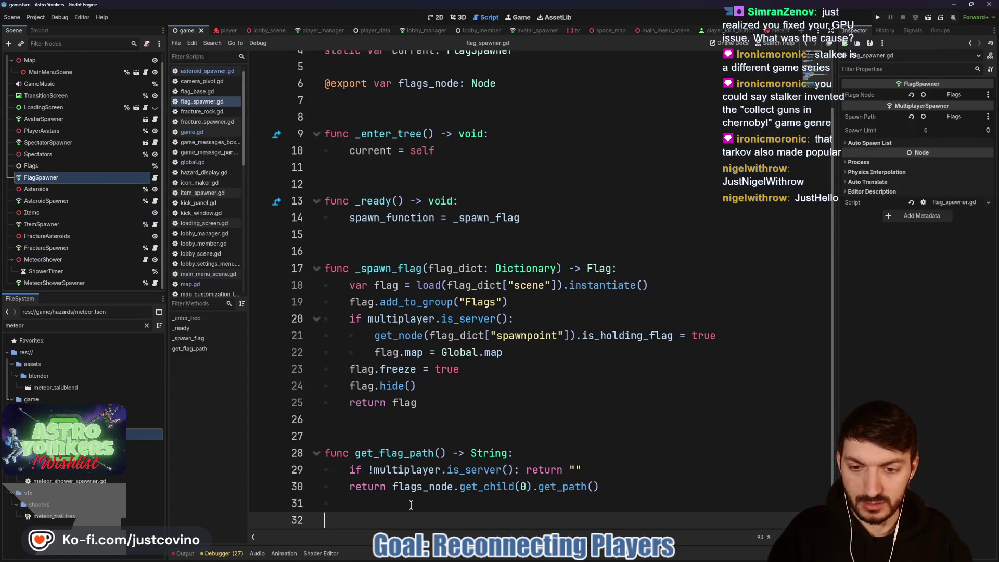
{"action": "left_click", "coordinate": [411, 505]}
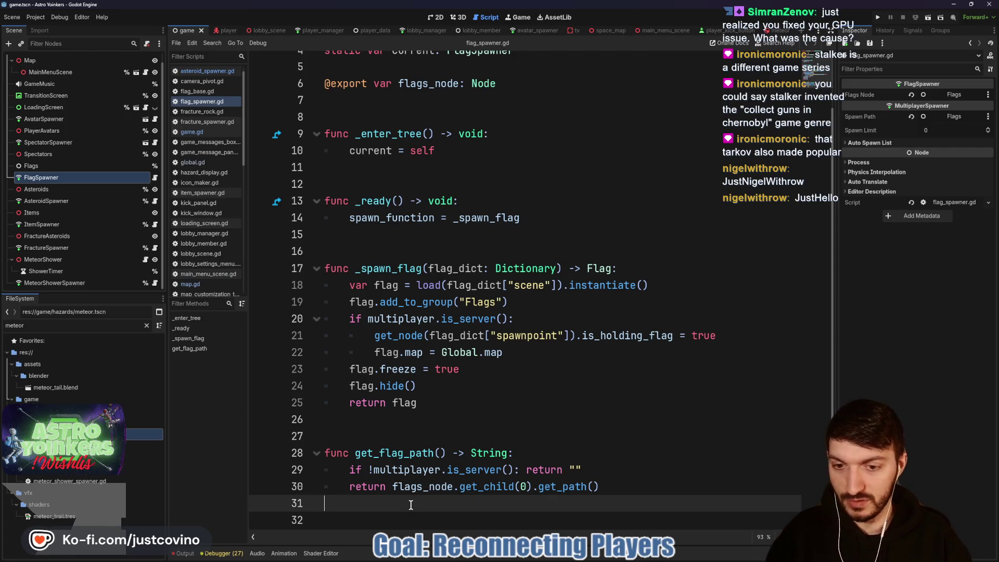
{"action": "key", "text": "BackSpace"}
{"action": "key", "text": "Return"}
{"action": "key", "text": "Return"}
{"action": "key", "text": "Return"}
{"action": "key", "text": "Up"}
{"action": "key", "text": "Up"}
{"action": "key", "text": "Up"}
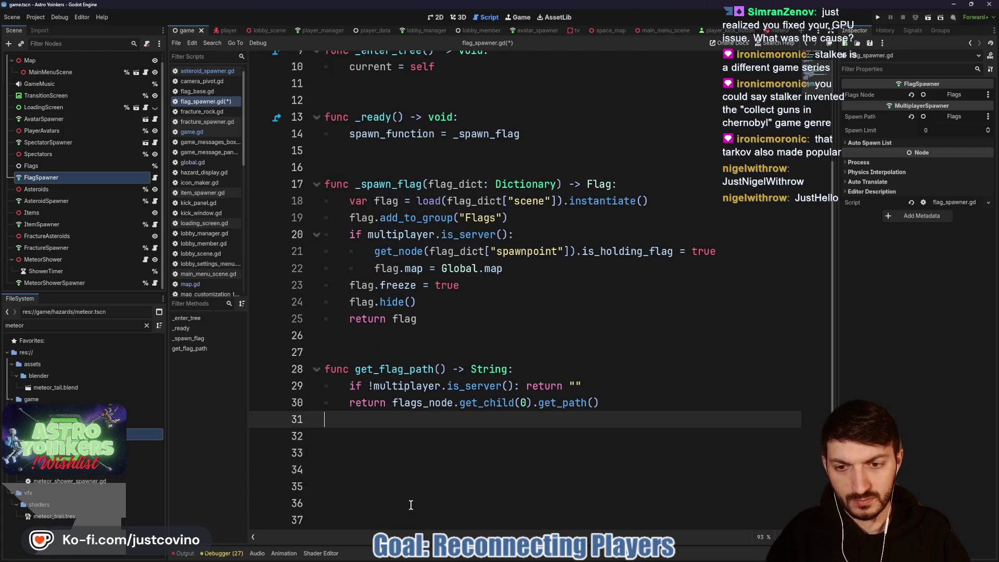
{"action": "key", "text": "Down"}
{"action": "key", "text": "Down"}
{"action": "type", "text": "c"}
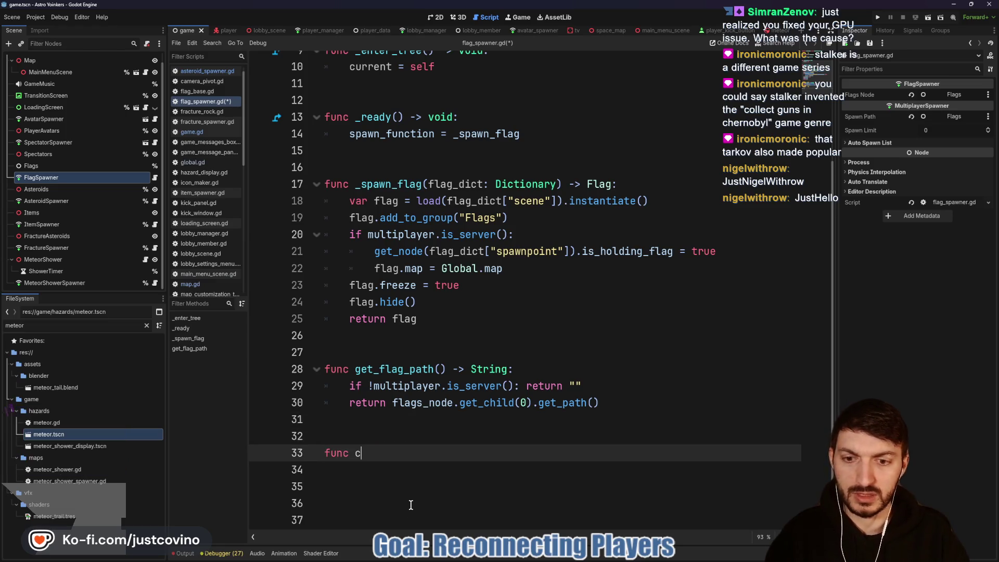
{"action": "type", "text": "lear() -> void"}
{"action": "key", "text": "BackSpace"}
{"action": "key", "text": "BackSpace"}
{"action": "type", "text": "oid:"}
{"action": "key", "text": "Return"}
- Loop over flags_node.get_children() calling flag.queue_free(), save, and open the ItemSpawner's script
{"action": "type", "text": "for f"}
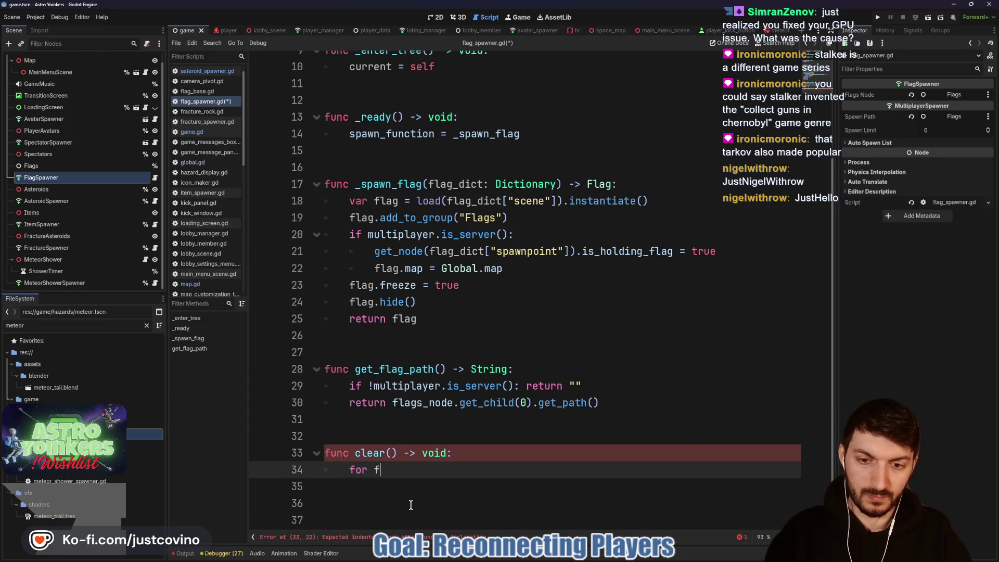
{"action": "type", "text": "lag in flags_node.get_child"}
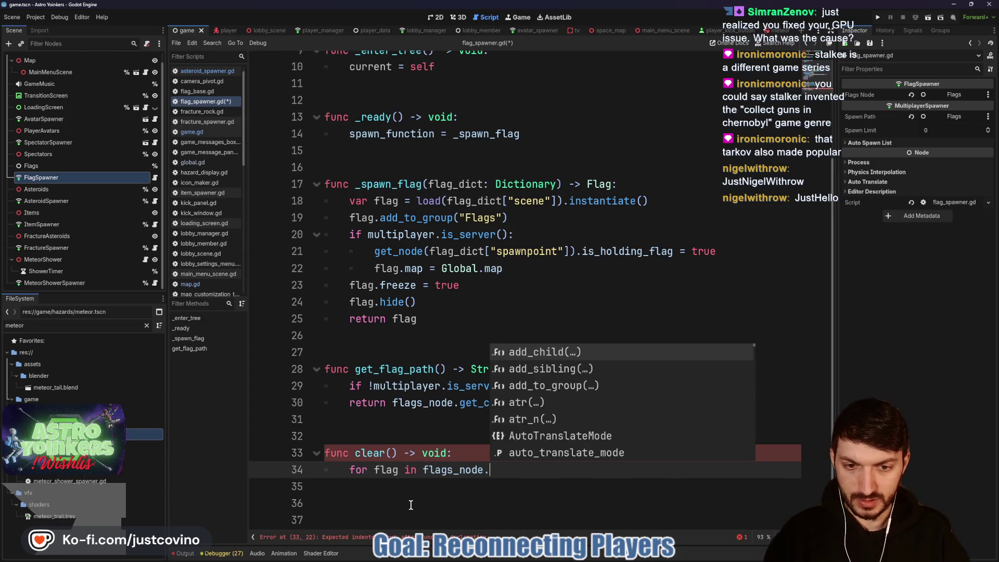
{"action": "key", "text": "Down"}
{"action": "key", "text": "Return"}
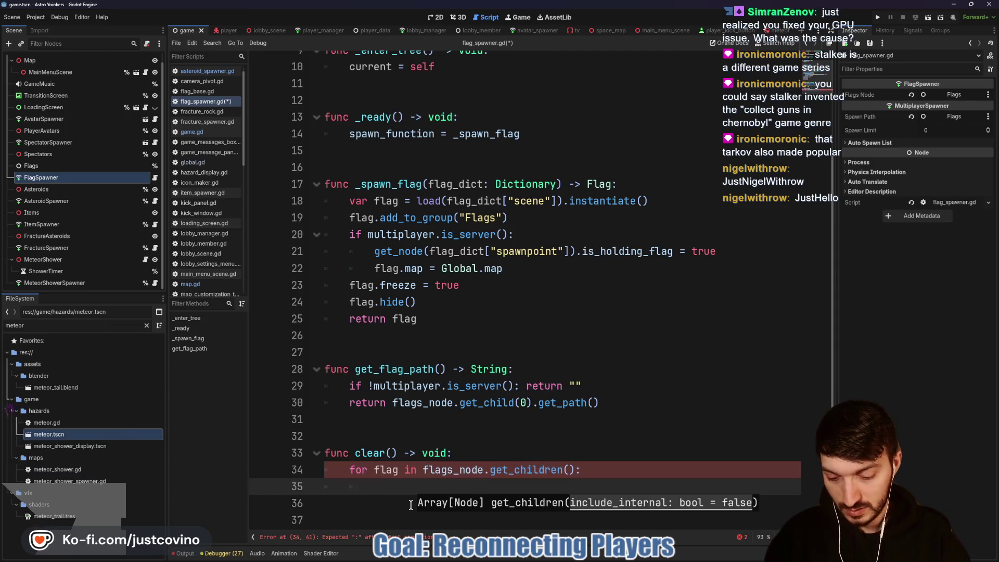
{"action": "key", "text": "Return"}
{"action": "type", "text": "flag ."}
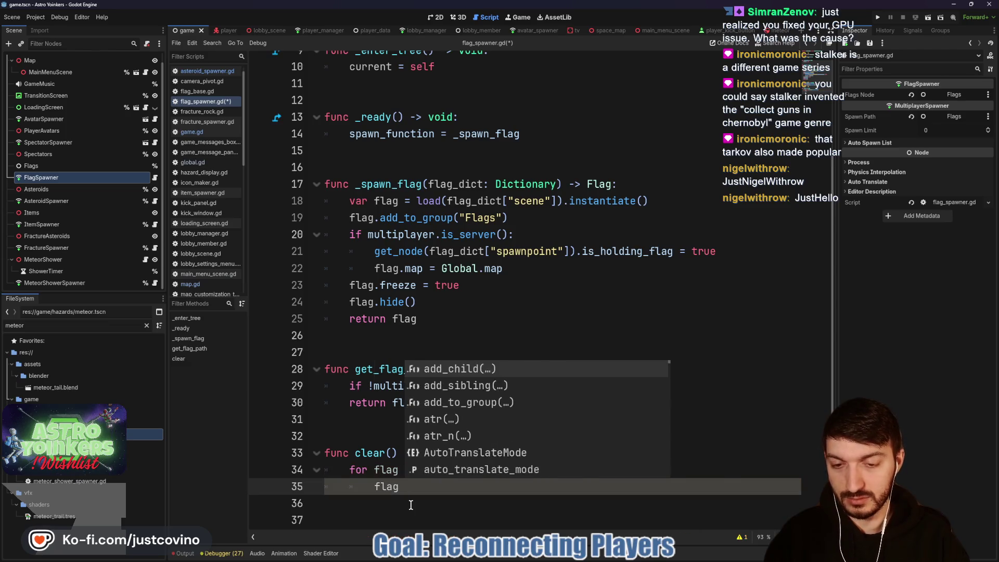
{"action": "key", "text": "BackSpace"}
{"action": "key", "text": "BackSpace"}
{"action": "key", "text": "BackSpace"}
{"action": "type", "text": "g.queue"}
{"action": "key", "text": "Down"}
{"action": "key", "text": "Return"}
{"action": "key", "text": "ctrl+s"}
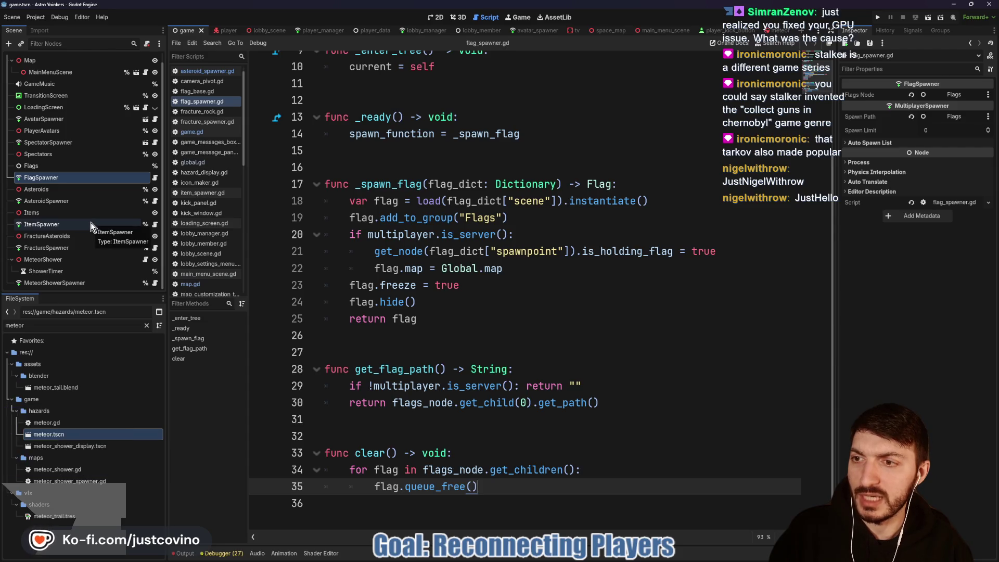
{"action": "left_click", "coordinate": [156, 227]}
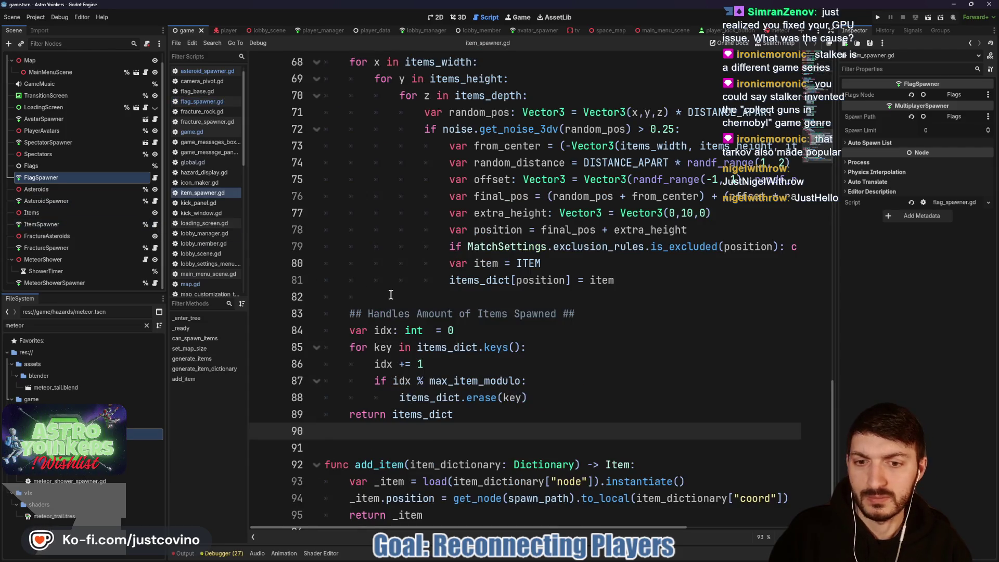
- Add a clear() -> void function header after add_item in item_spawner.gd
{"action": "scroll", "coordinate": [396, 302], "scroll_direction": "down", "scroll_amount": 1}
{"action": "left_click", "coordinate": [382, 518]}
{"action": "key", "text": "Return"}
{"action": "key", "text": "Return"}
{"action": "key", "text": "Return"}
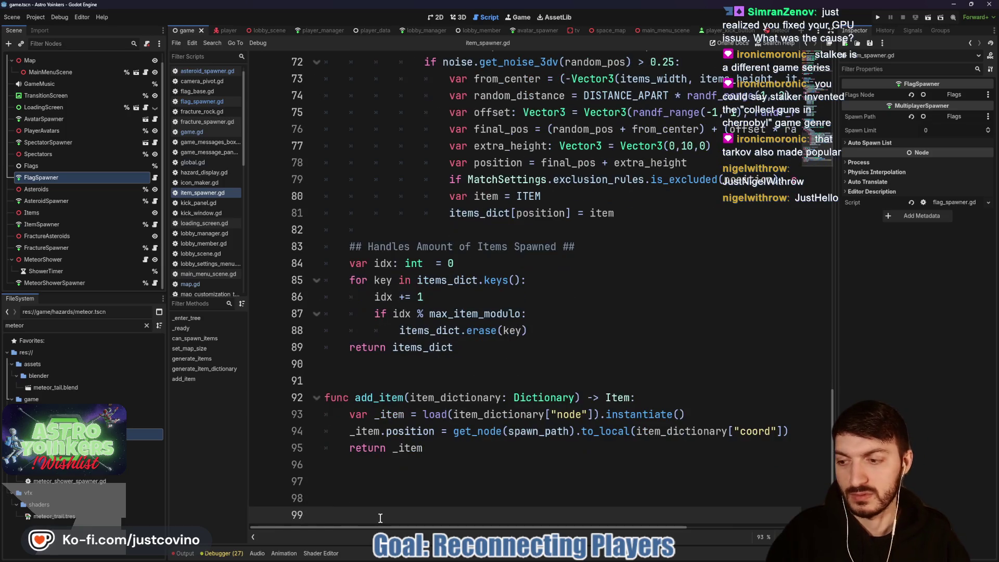
{"action": "key", "text": "Up"}
{"action": "key", "text": "Up"}
{"action": "key", "text": "Down"}
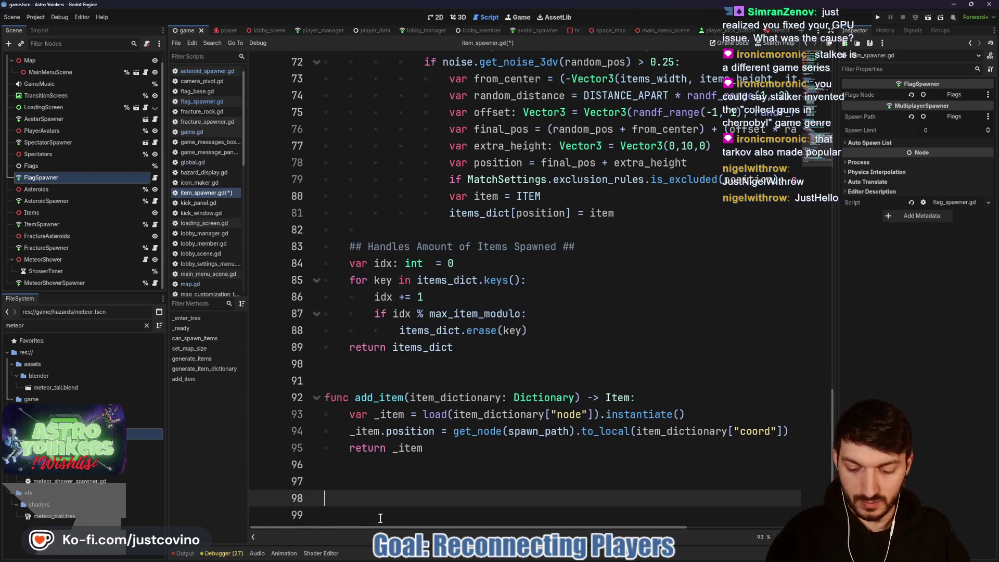
{"action": "type", "text": "func clear"}
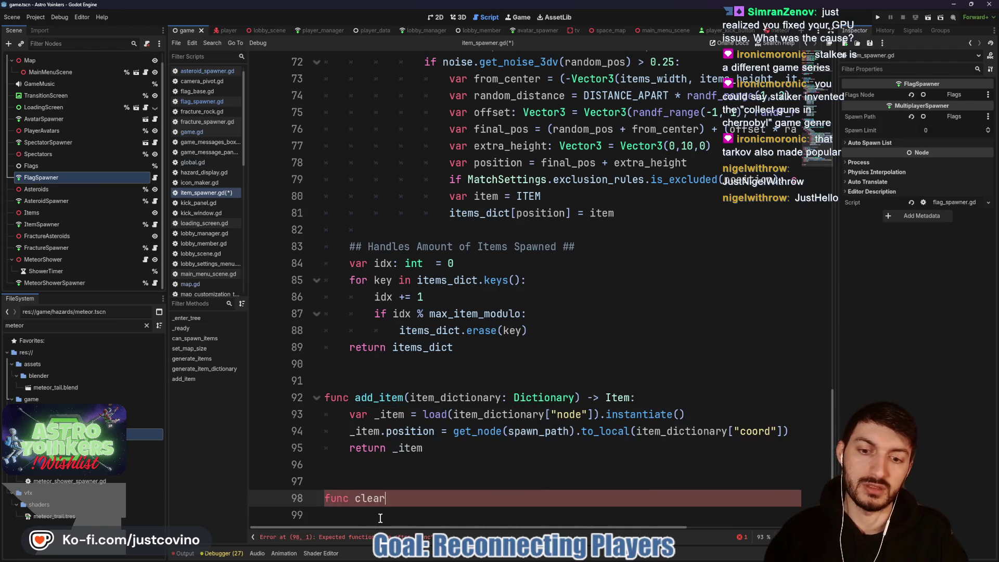
{"action": "type", "text": "() -> void:"}
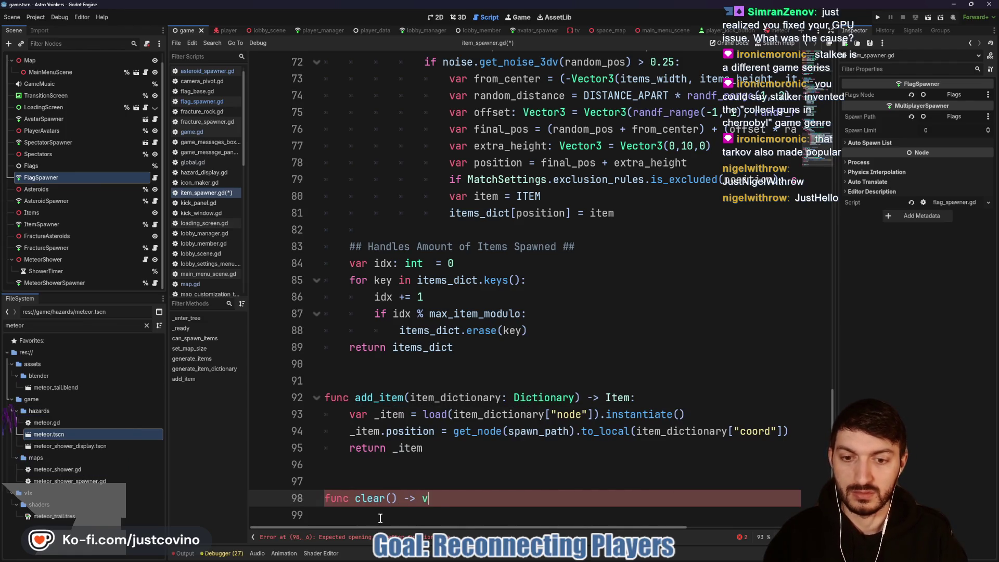
{"action": "key", "text": "Return"}
- Fill clear() with a loop calling queue_free() on each items_node child, and save
{"action": "type", "text": "for item in items"}
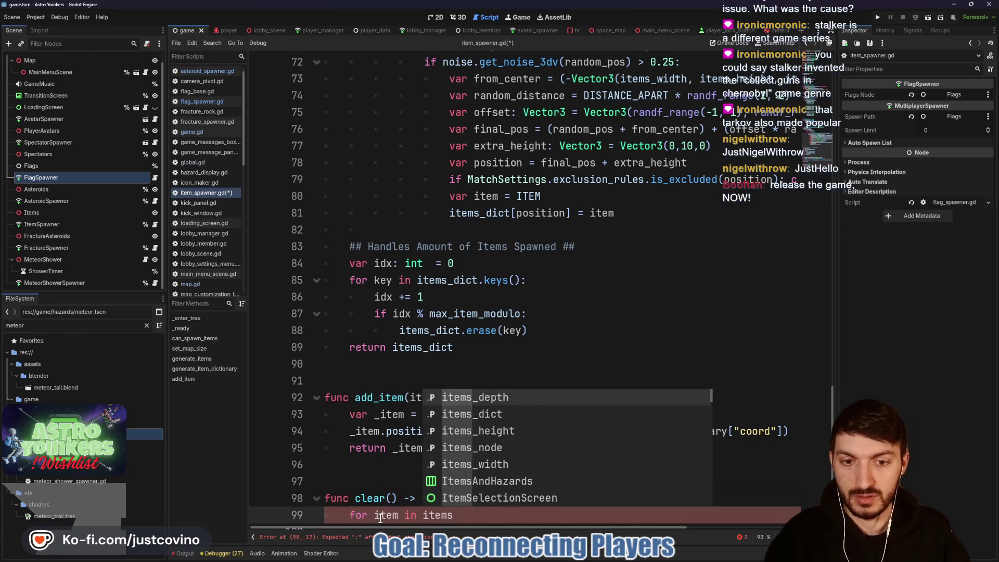
{"action": "key", "text": "Down"}
{"action": "key", "text": "Down"}
{"action": "key", "text": "Down"}
{"action": "key", "text": "Return"}
{"action": "type", "text": ".get_chiu"}
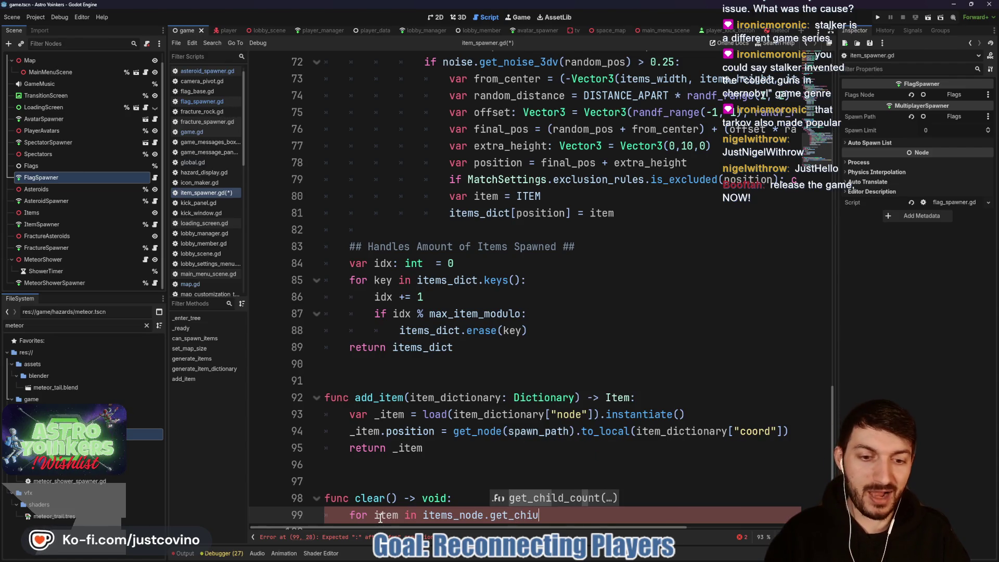
{"action": "key", "text": "BackSpace"}
{"action": "key", "text": "Down"}
{"action": "key", "text": "Return"}
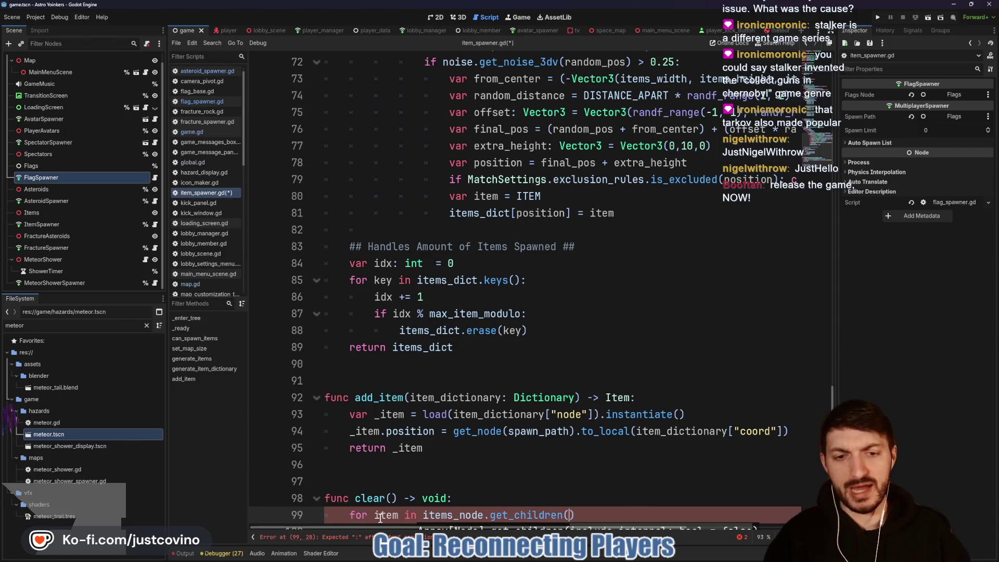
{"action": "type", "text": ":"}
{"action": "key", "text": "Return"}
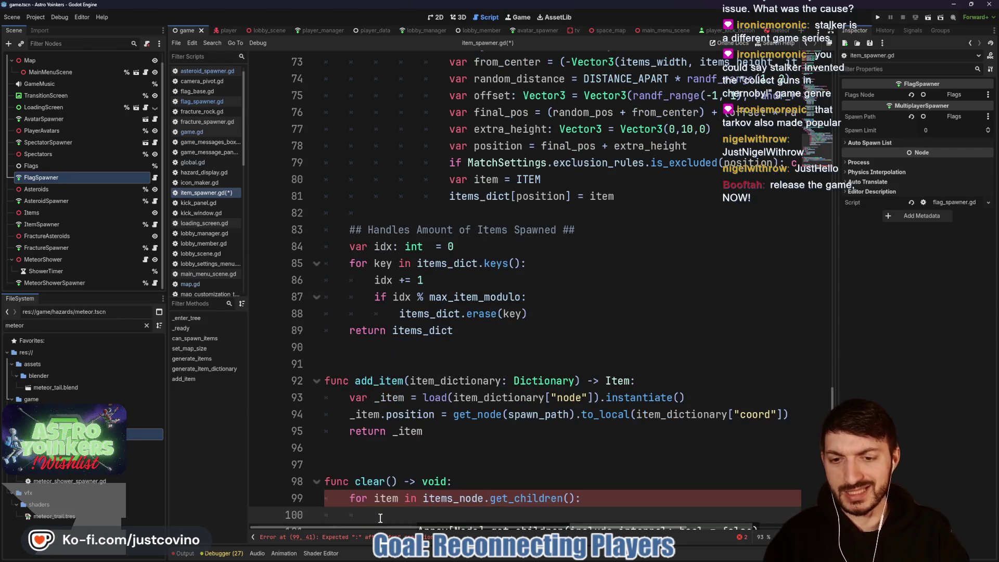
{"action": "type", "text": "item."}
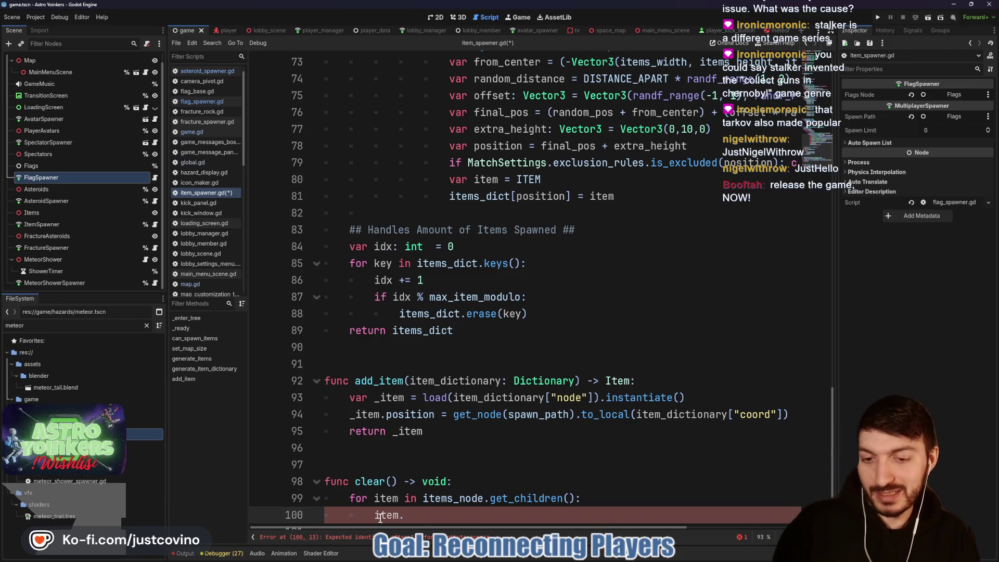
{"action": "type", "text": "/queue_f"}
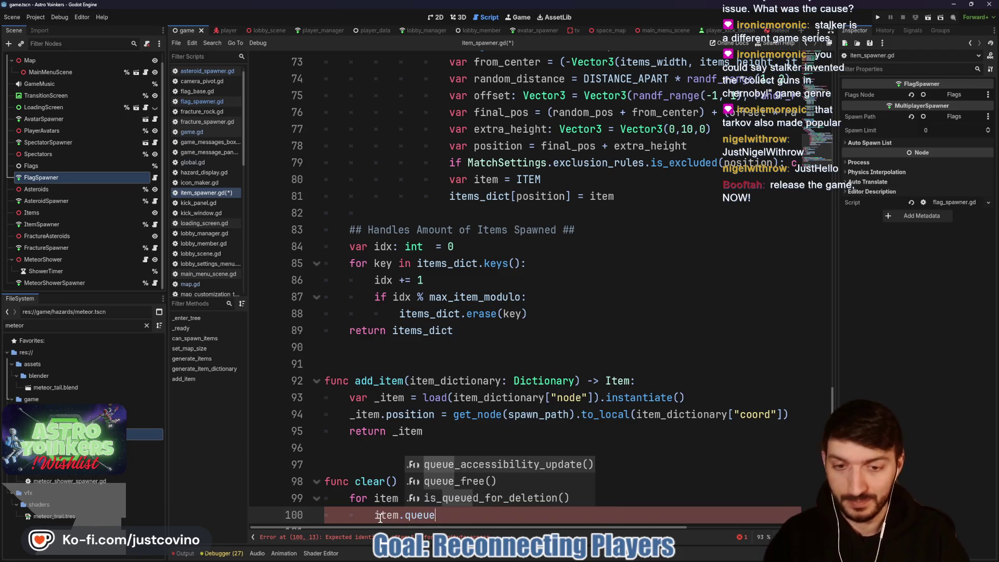
{"action": "key", "text": "Return"}
{"action": "key", "text": "ctrl+s"}
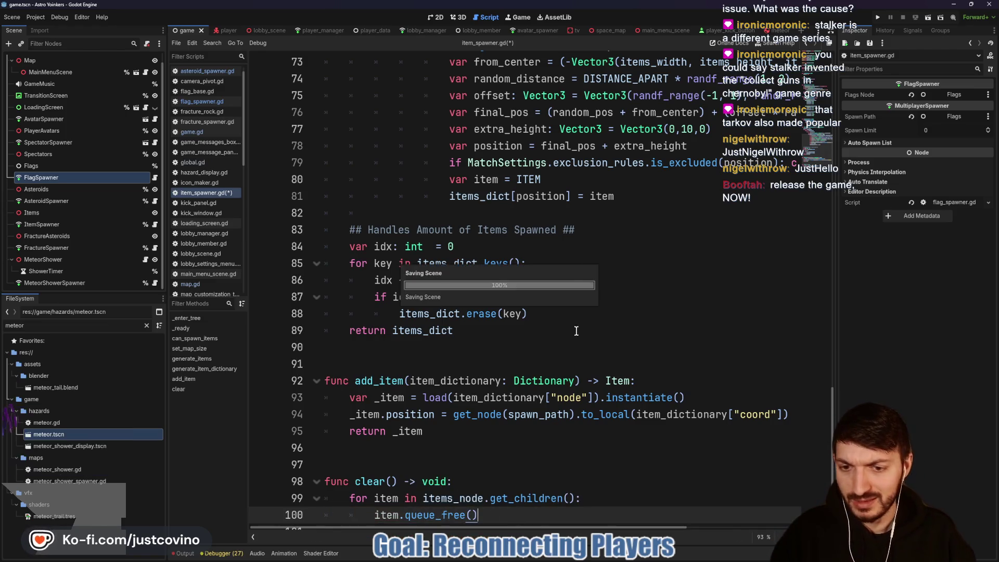
{"action": "left_click", "coordinate": [154, 249]}
- Add a func clear() -> void: header at the end of fracture_spawner.gd
{"action": "left_click", "coordinate": [350, 520]}
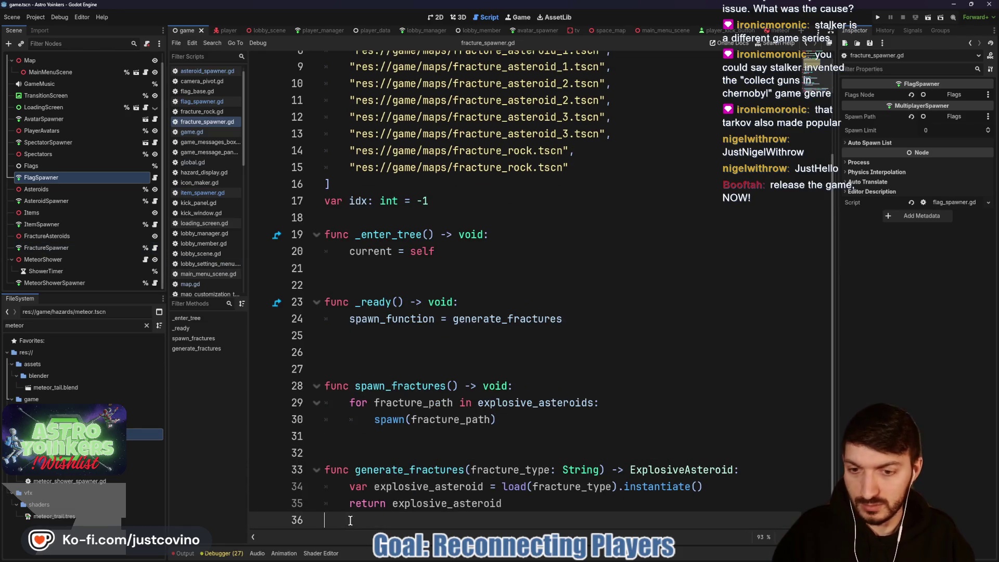
{"action": "key", "text": "Return"}
{"action": "key", "text": "Return"}
{"action": "type", "text": "func"}
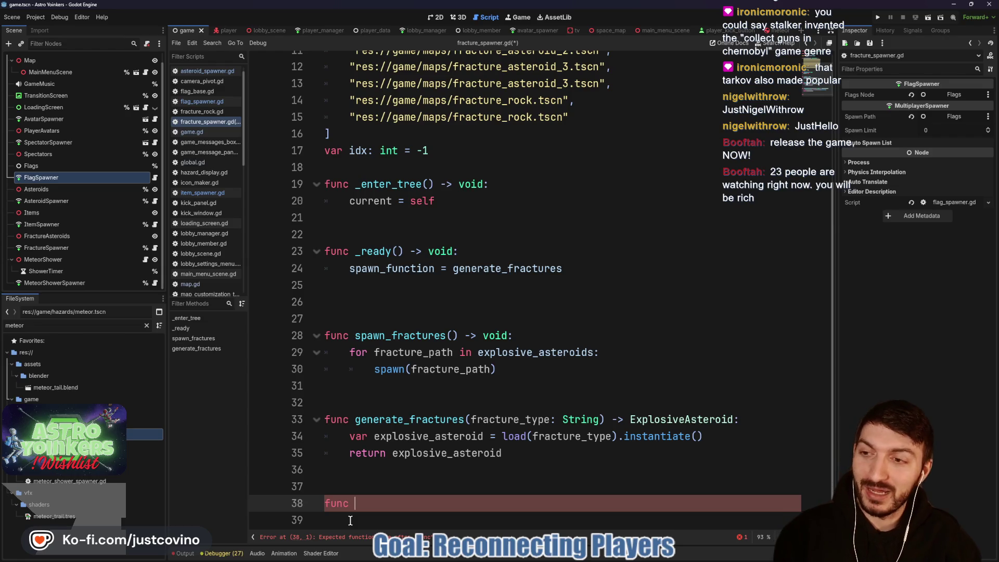
{"action": "type", "text": "clear() -"}
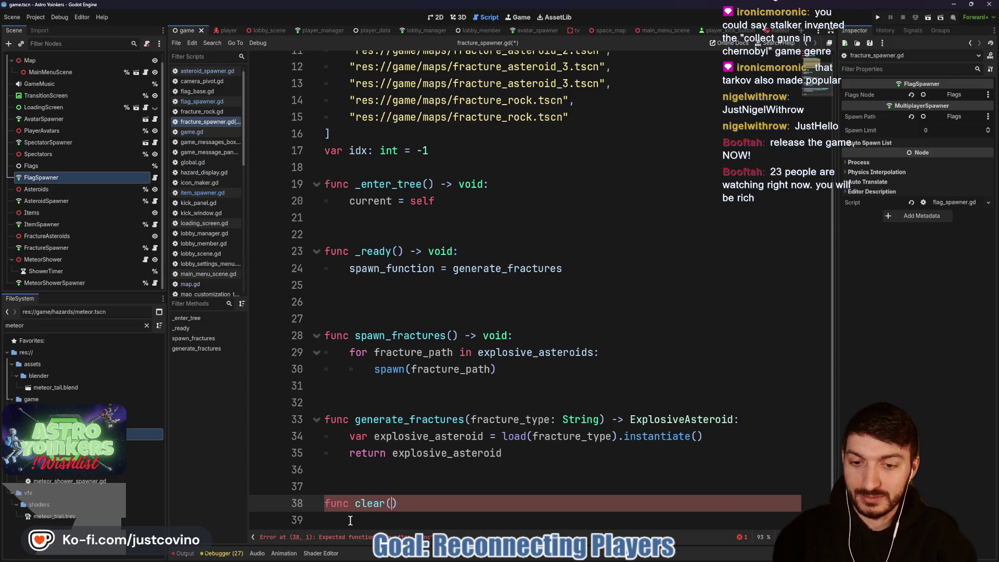
{"action": "type", "text": "> void:"}
{"action": "key", "text": "Return"}
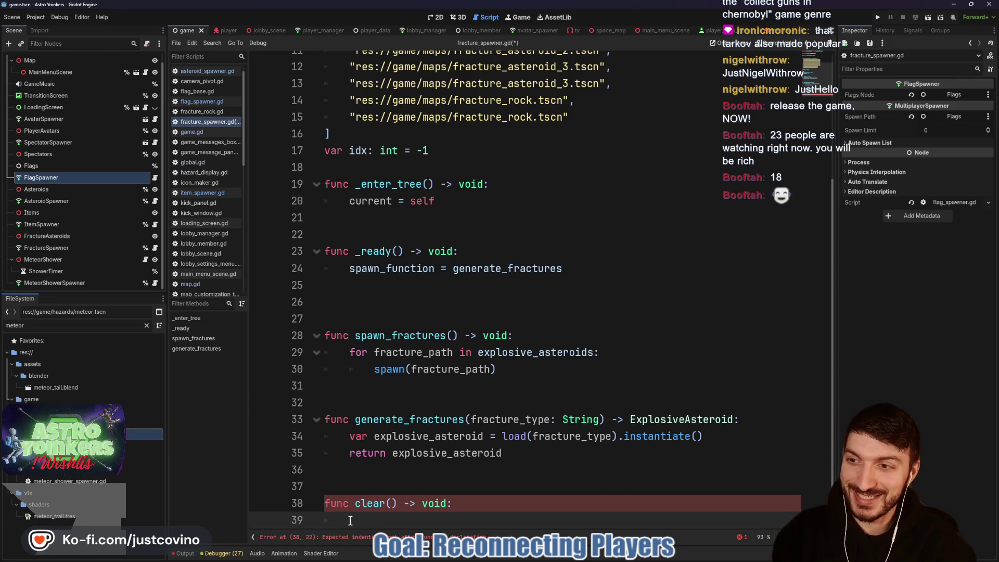
- Loop over fractures_node.get_children() calling fracture.queue_free(), then save the script
{"action": "type", "text": "for f"}
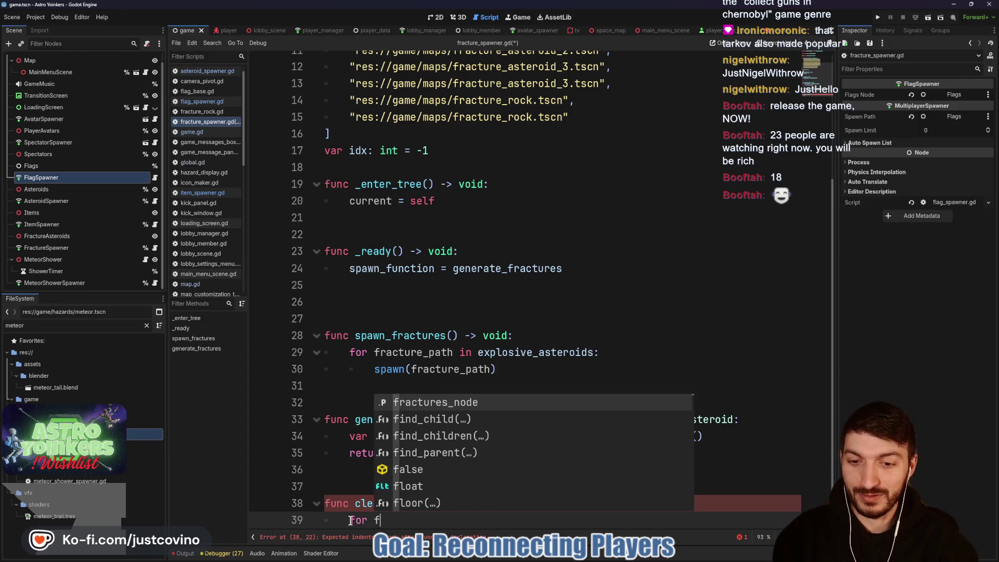
{"action": "type", "text": "racture in fract"}
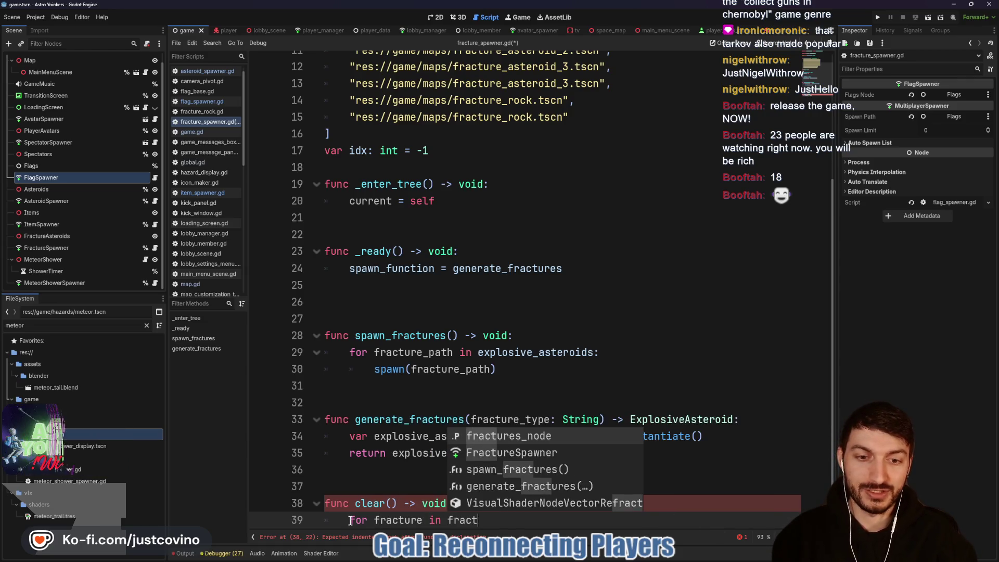
{"action": "key", "text": "Return"}
{"action": "type", "text": "_child"}
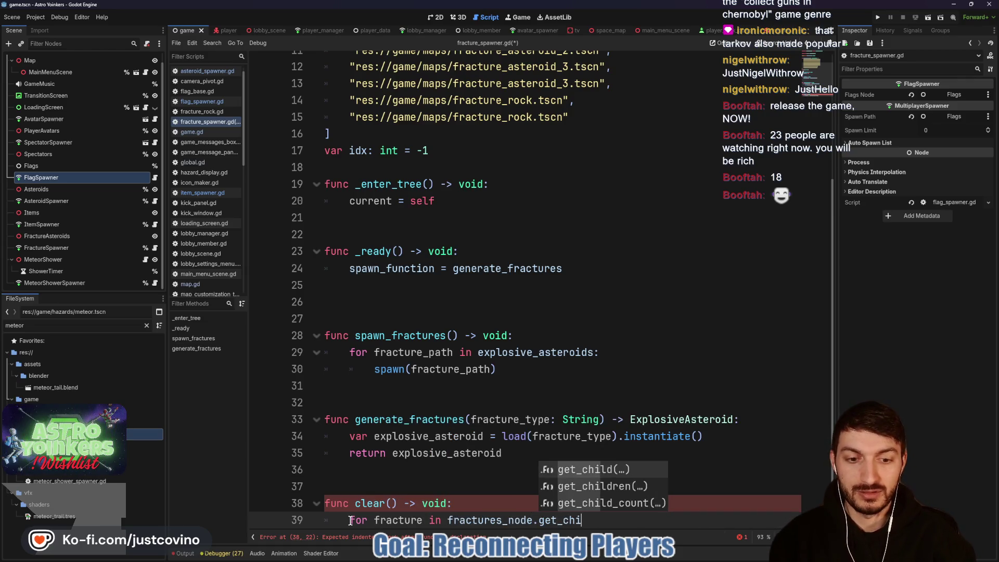
{"action": "key", "text": "Return"}
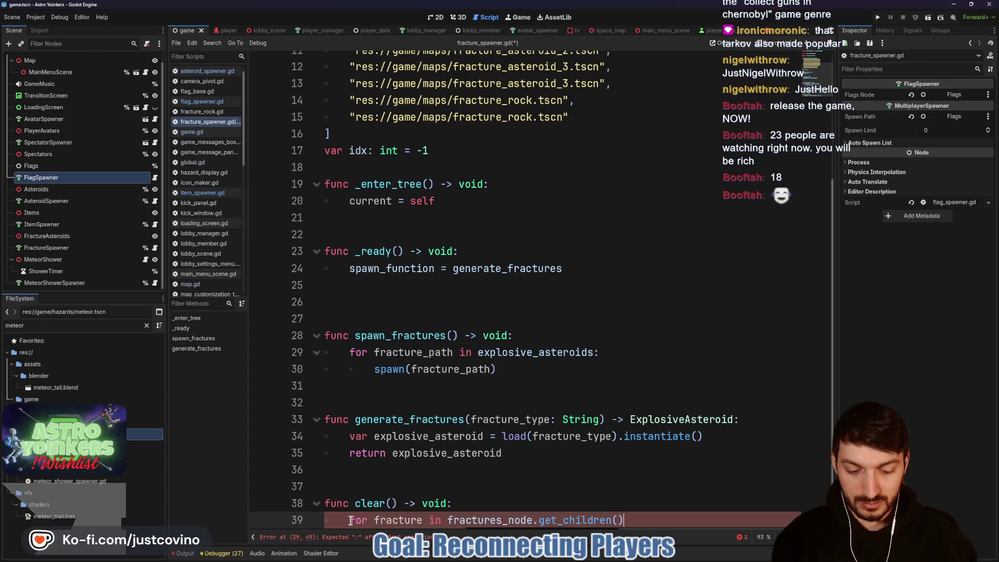
{"action": "type", "text": ":"}
{"action": "key", "text": "Return"}
{"action": "type", "text": "fract"}
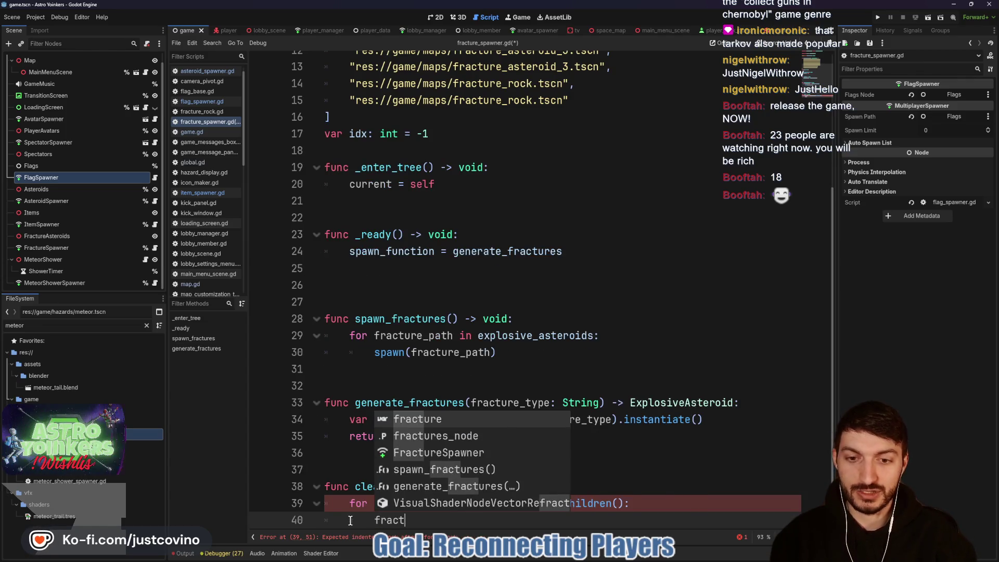
{"action": "type", "text": "ure.queue_f"}
{"action": "key", "text": "Return"}
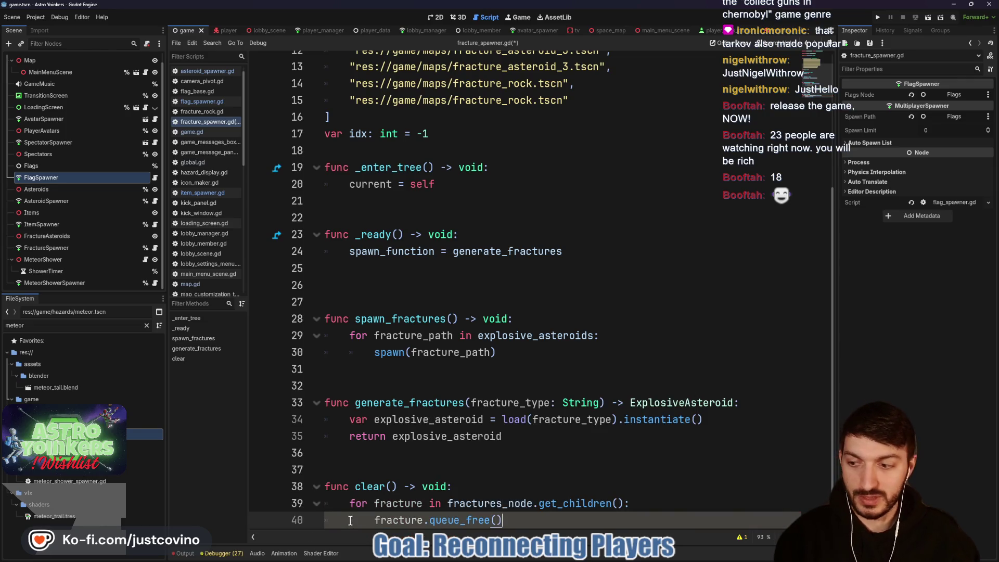
{"action": "key", "text": "ctrl+s"}
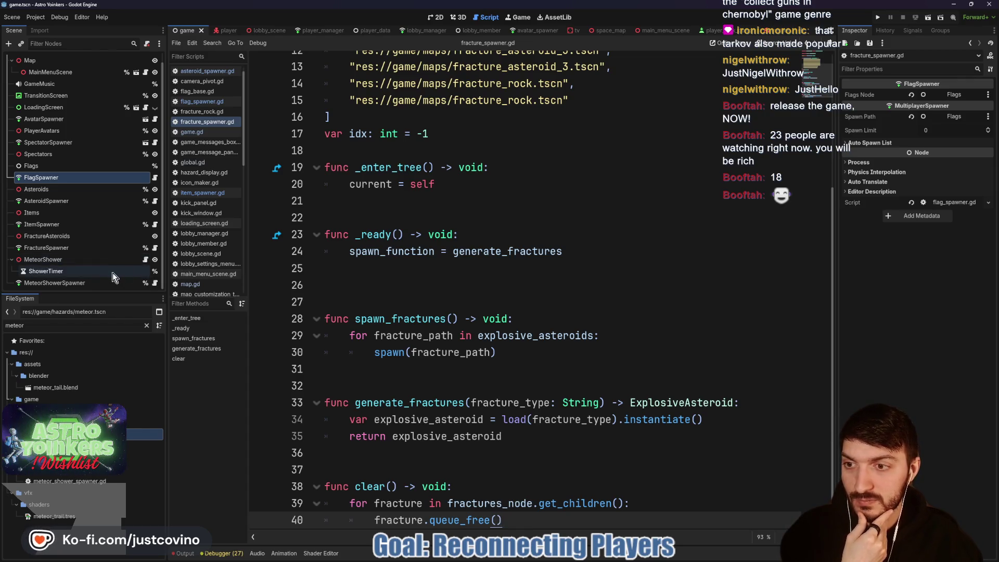
- Start a clear() loop in meteor_shower_spawner.gd, delete it, and switch to meteor_shower.gd
{"action": "left_click", "coordinate": [156, 284]}
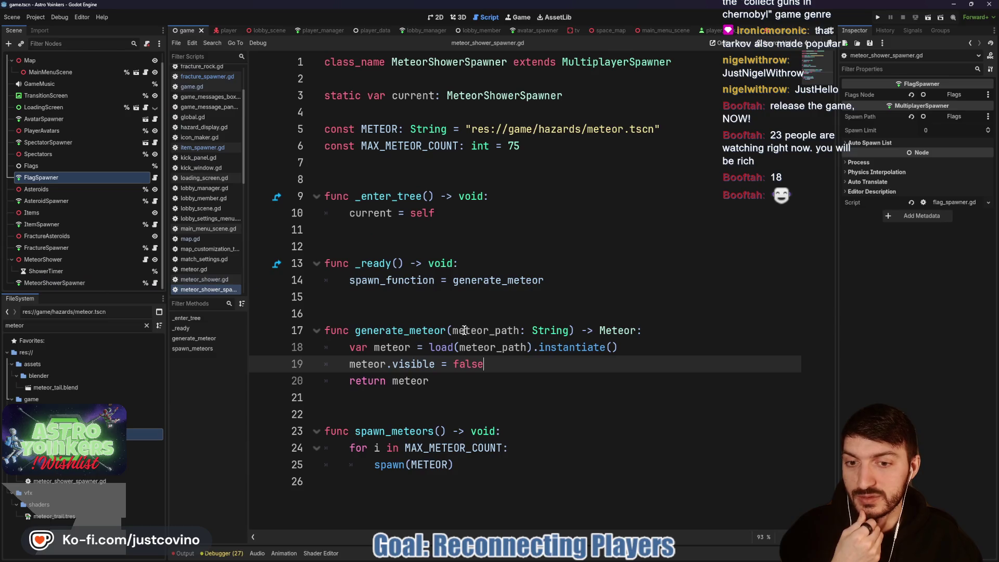
{"action": "left_click", "coordinate": [399, 513]}
{"action": "key", "text": "Return"}
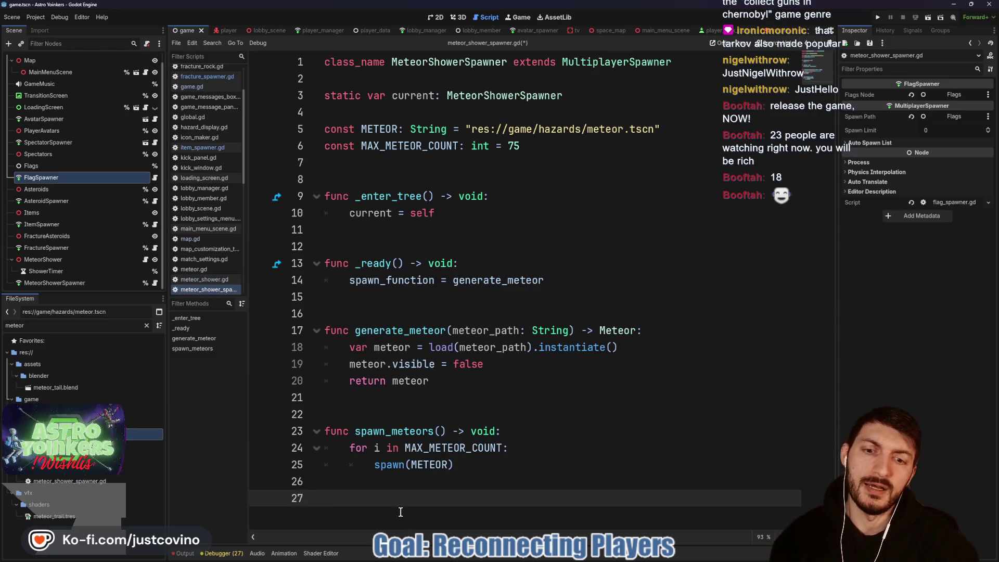
{"action": "type", "text": "func clear()"}
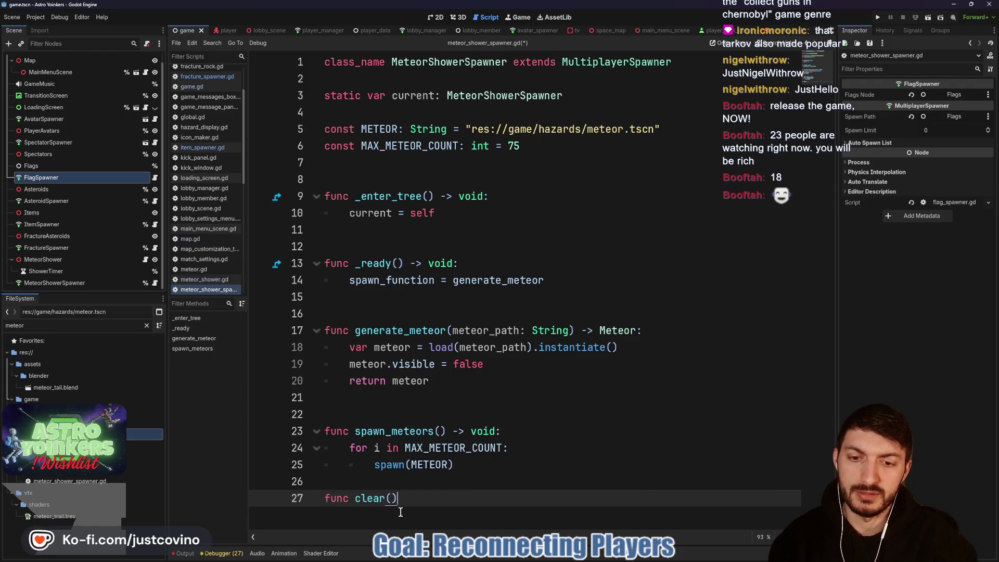
{"action": "type", "text": " -> void:"}
{"action": "key", "text": "Return"}
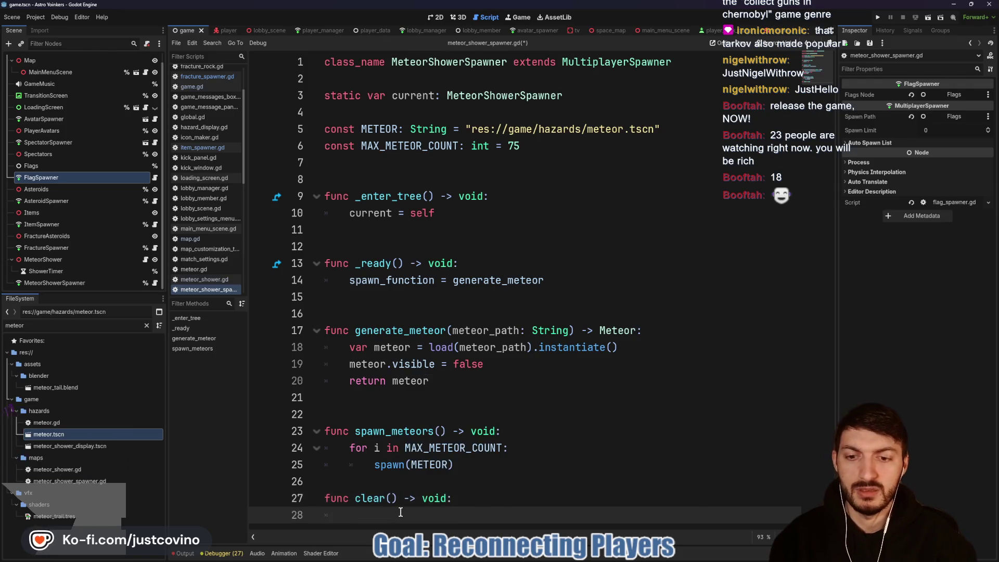
{"action": "type", "text": "for meteor in m"}
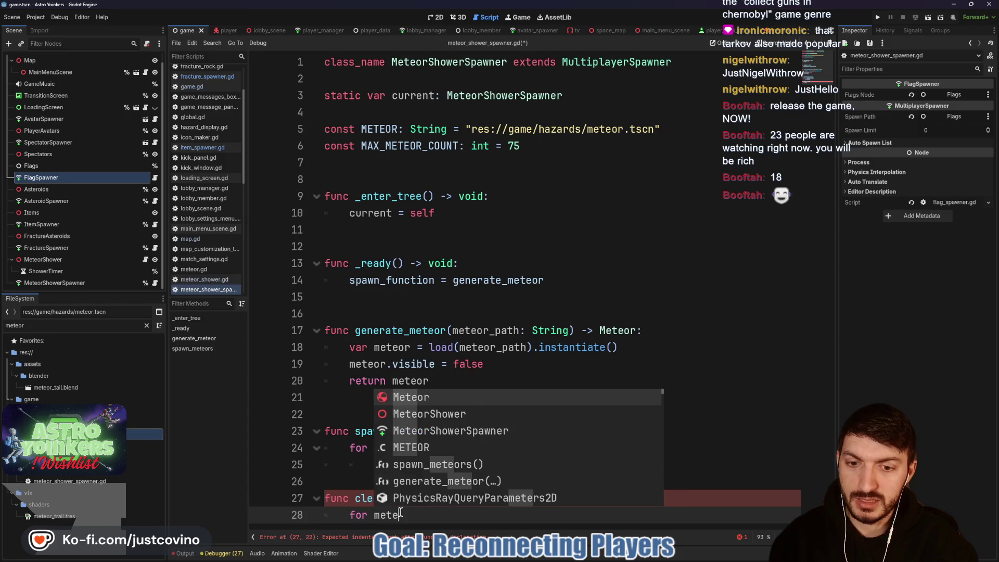
{"action": "type", "text": "ete"}
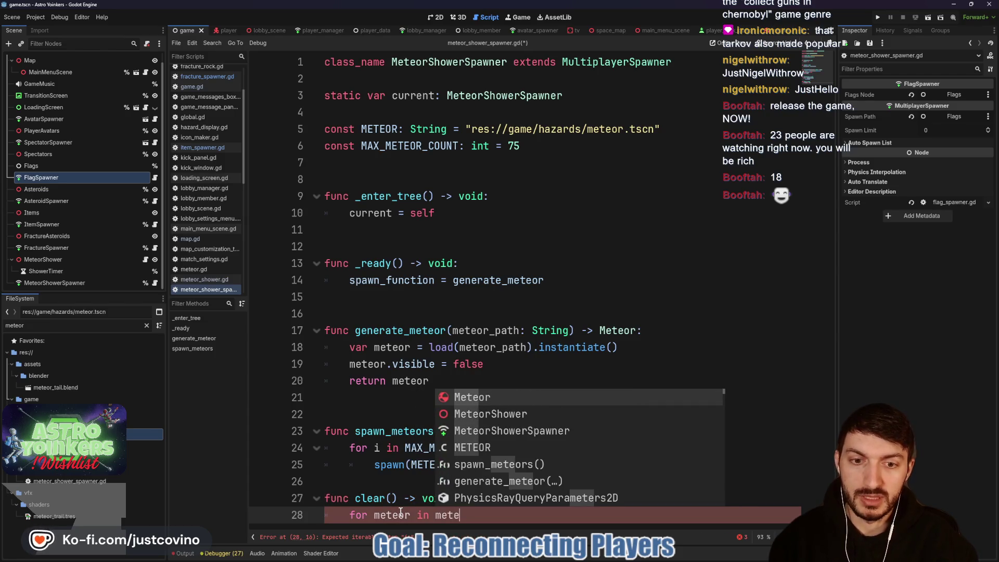
{"action": "mouse_move", "coordinate": [460, 515]}
{"action": "left_mouse_down"}
{"action": "mouse_move", "coordinate": [348, 518]}
{"action": "mouse_move", "coordinate": [304, 504]}
{"action": "left_mouse_up"}
{"action": "key", "text": "BackSpace"}
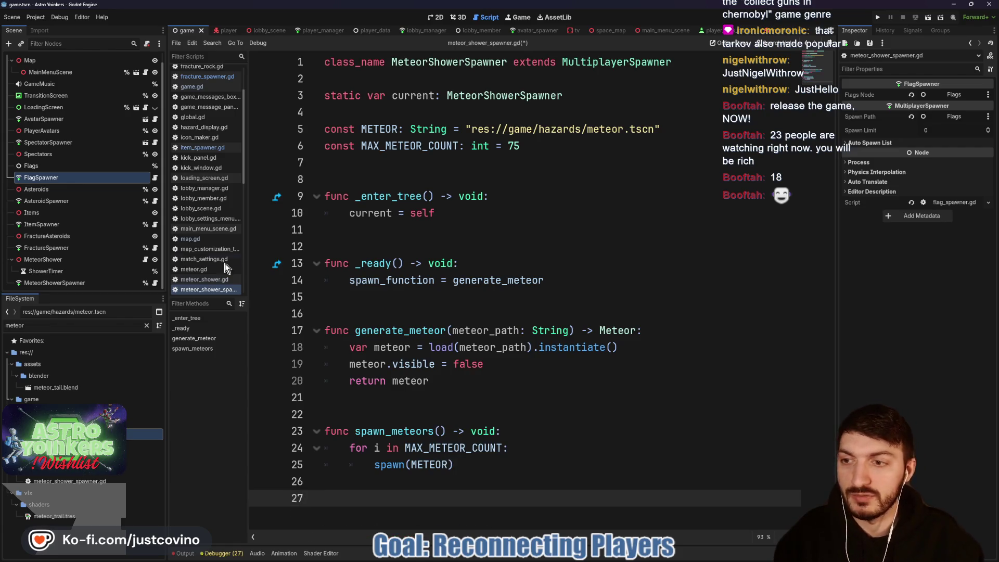
{"action": "left_click", "coordinate": [145, 260]}
{"action": "scroll", "coordinate": [352, 427], "scroll_direction": "down", "scroll_amount": 7}
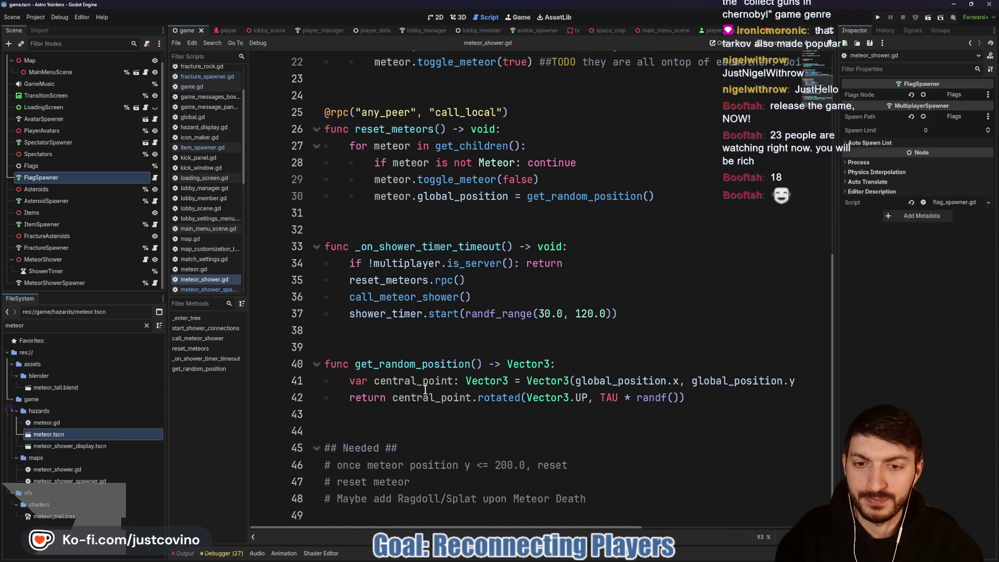
- Add a clear() -> void function after get_random_position looping over get_children()
{"action": "left_click", "coordinate": [352, 427]}
{"action": "key", "text": "Return"}
{"action": "key", "text": "Return"}
{"action": "key", "text": "Return"}
{"action": "key", "text": "Up"}
{"action": "key", "text": "Up"}
{"action": "key", "text": "Up"}
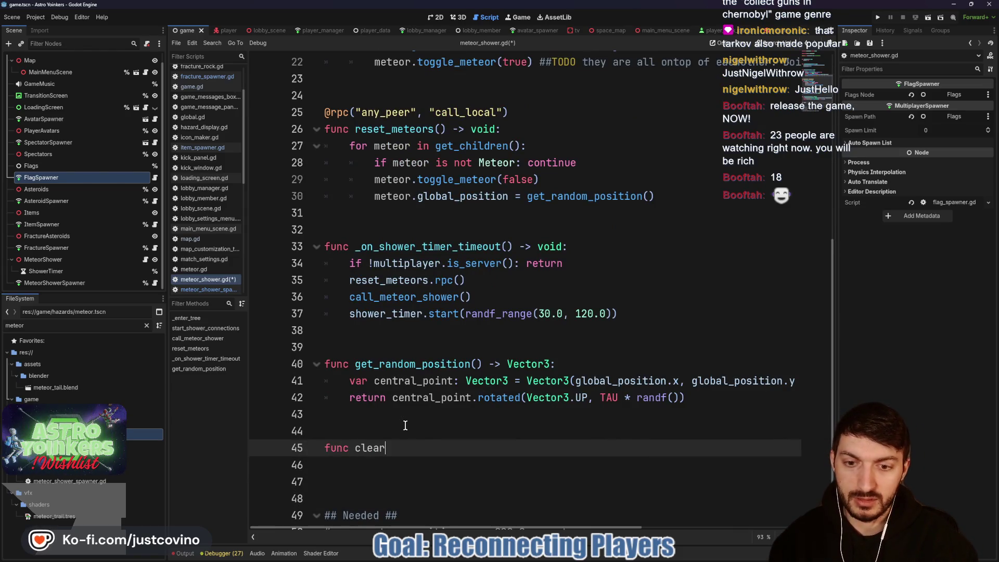
{"action": "type", "text": "() -> void:"}
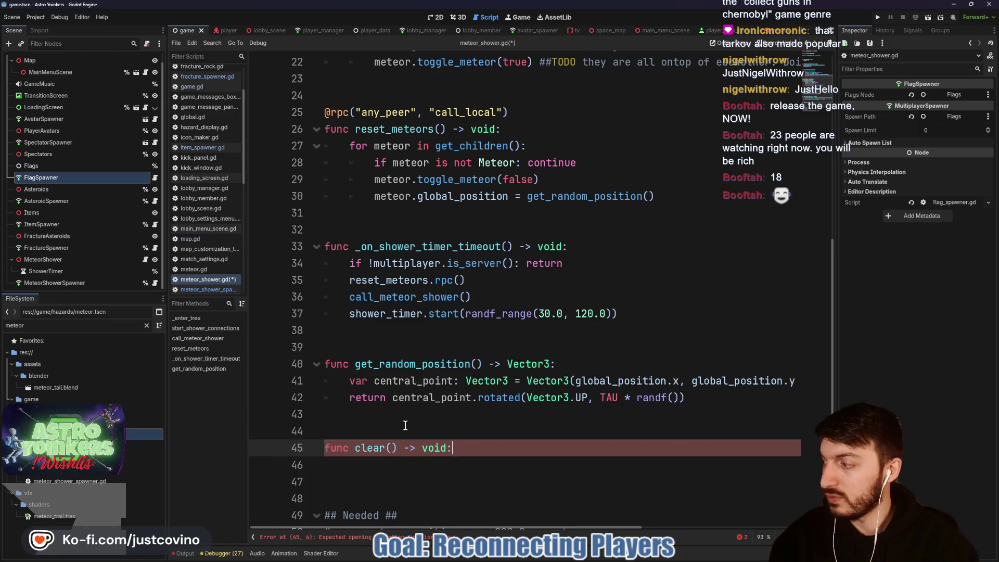
{"action": "key", "text": "Return"}
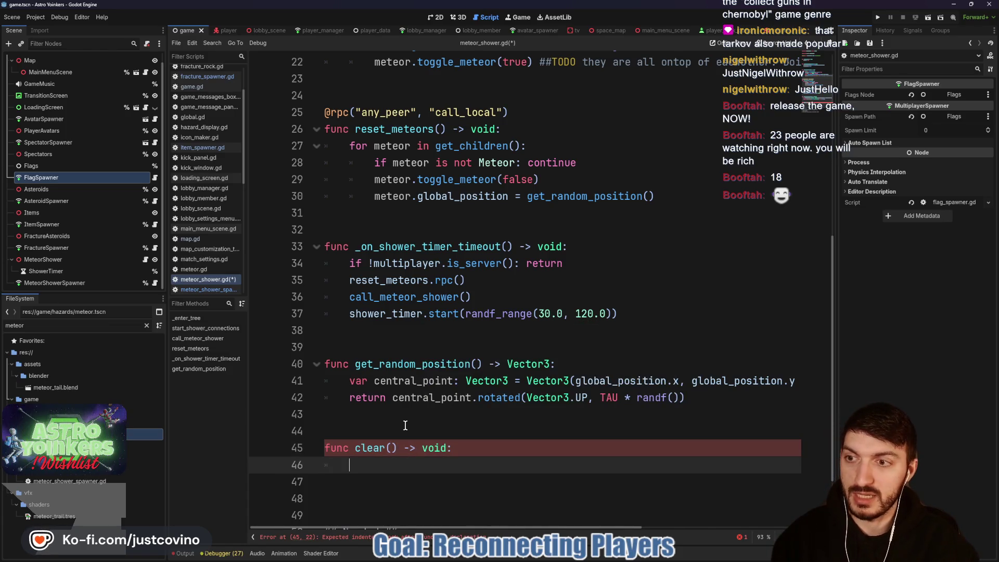
{"action": "type", "text": "for meteor "}
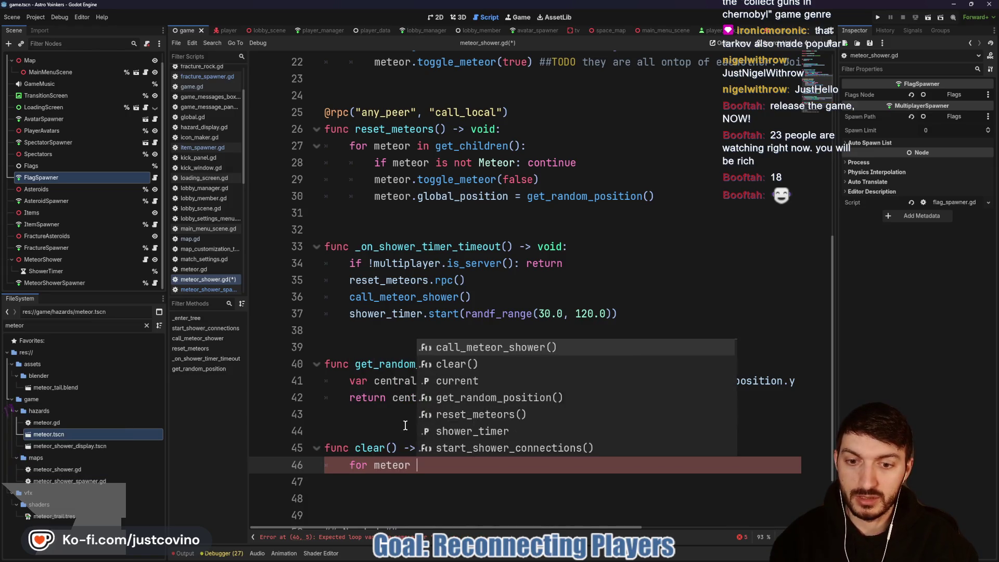
{"action": "type", "text": "in get_childre"}
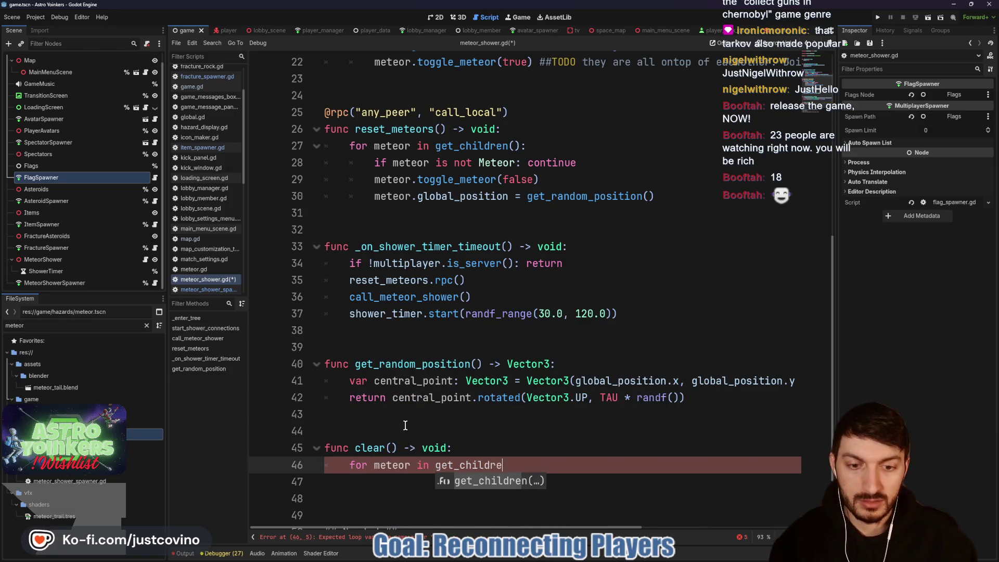
{"action": "key", "text": "Return"}
{"action": "key", "text": "Return"}
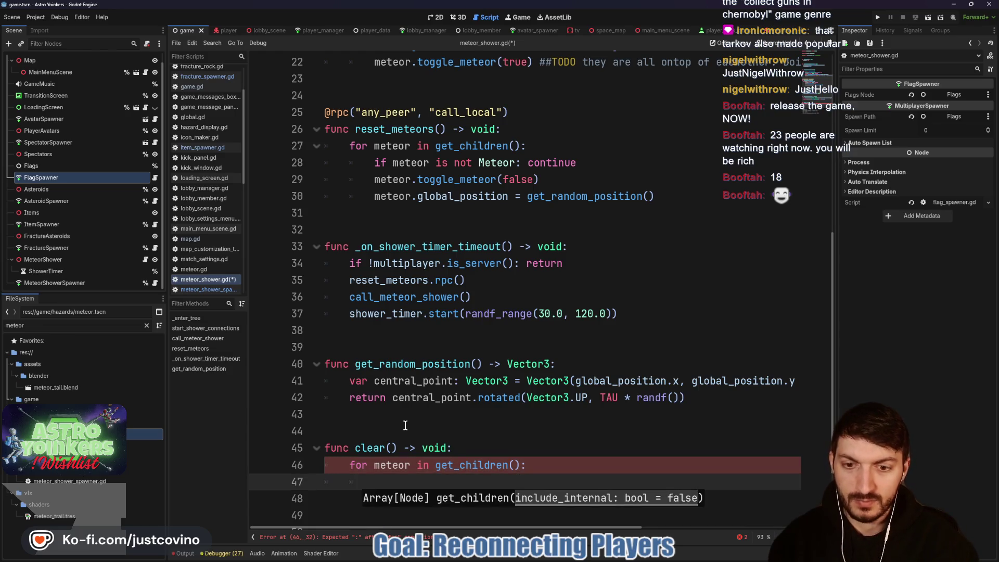
- Skip non-Meteor children with continue, call meteor.queue_free() on the rest, and save
{"action": "type", "text": "ifmeteor is not ME"}
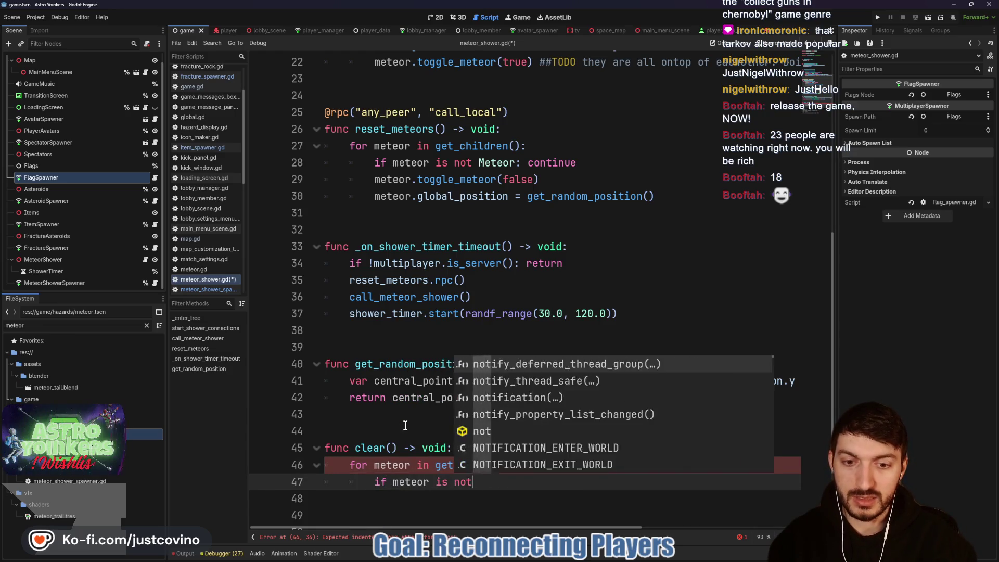
{"action": "key", "text": "Down"}
{"action": "key", "text": "Return"}
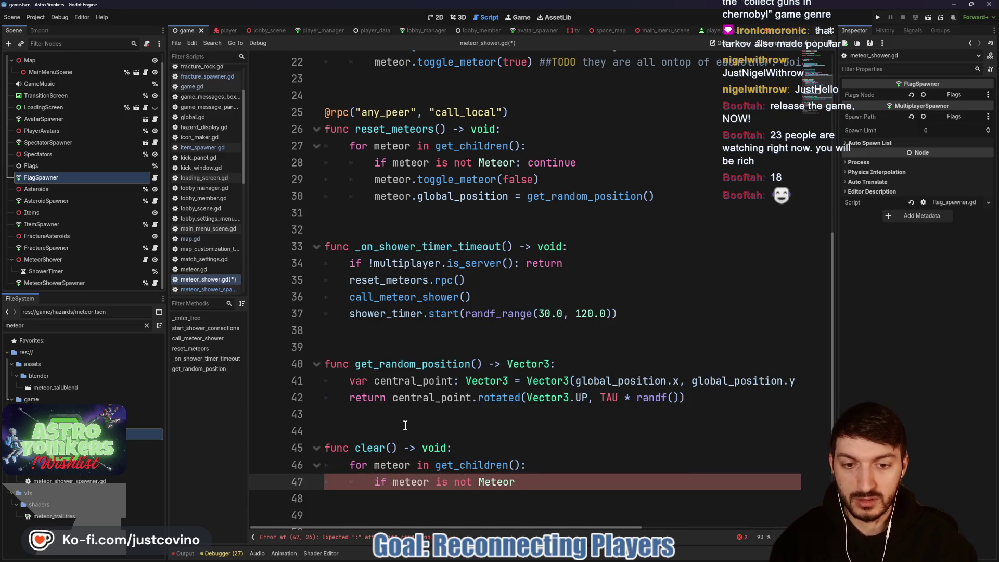
{"action": "type", "text": "continue"}
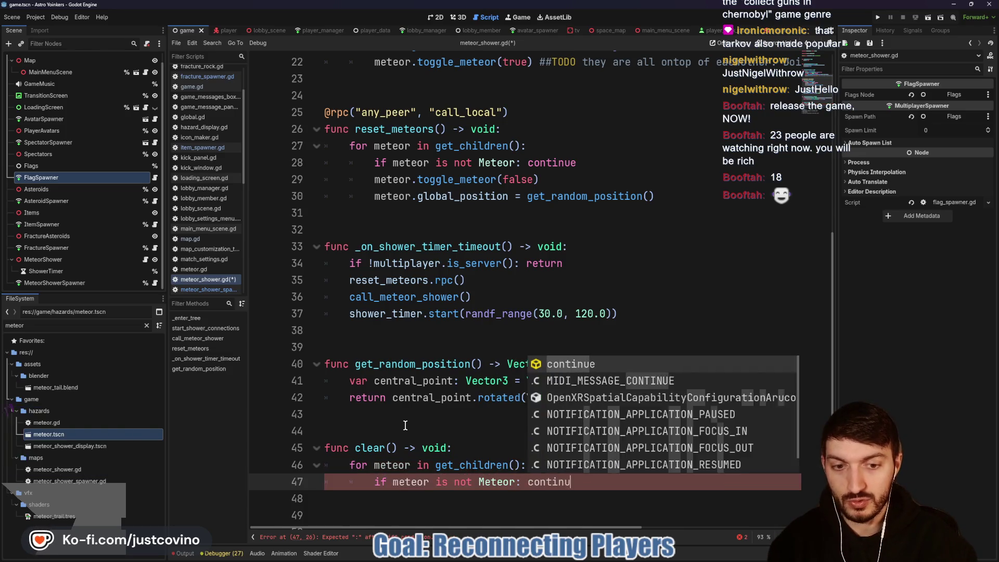
{"action": "key", "text": "Return"}
{"action": "key", "text": "Return"}
{"action": "type", "text": "meteor."}
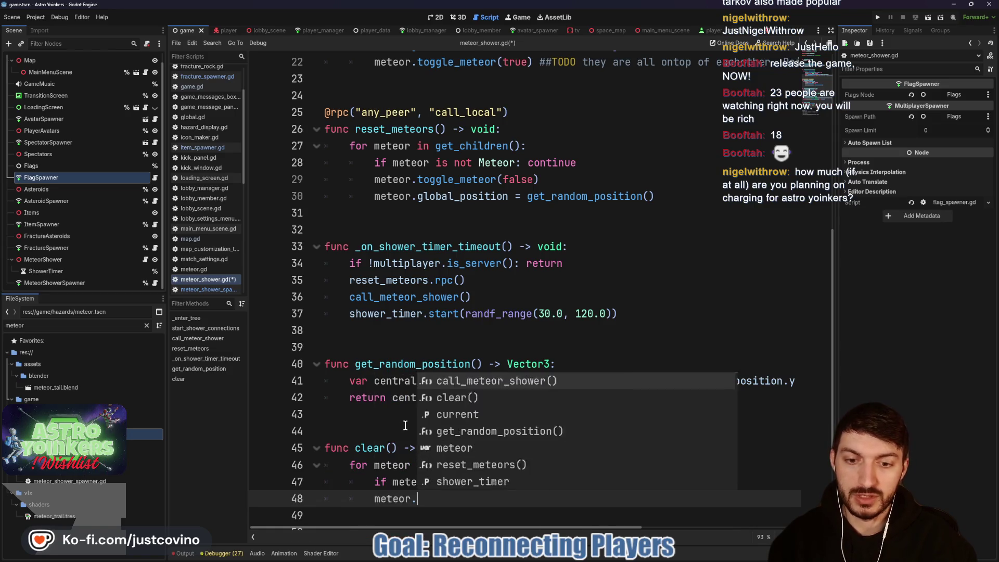
{"action": "type", "text": "queu"}
{"action": "key", "text": "Down"}
{"action": "key", "text": "Return"}
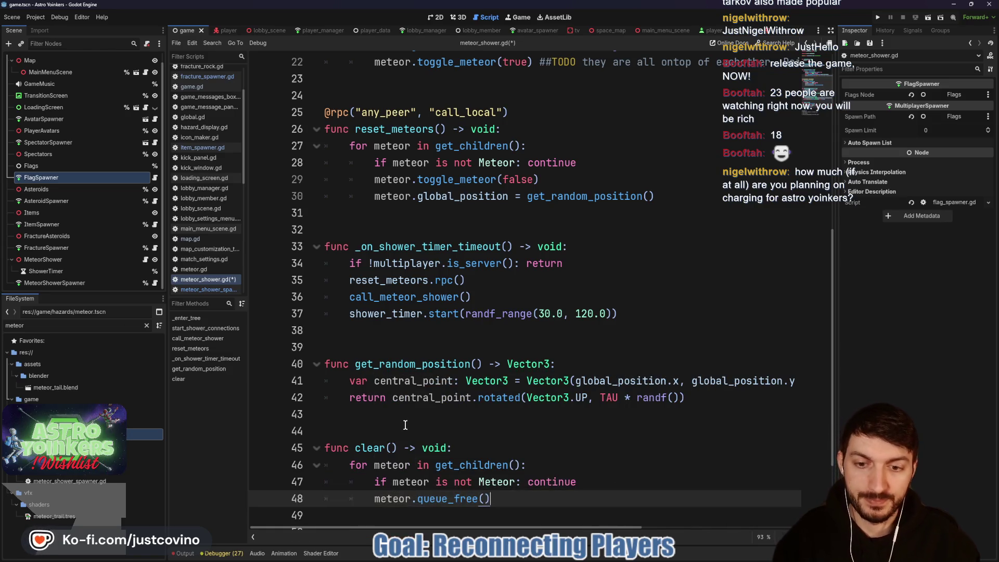
{"action": "left_click", "coordinate": [406, 425]}
{"action": "key", "text": "ctrl+s"}
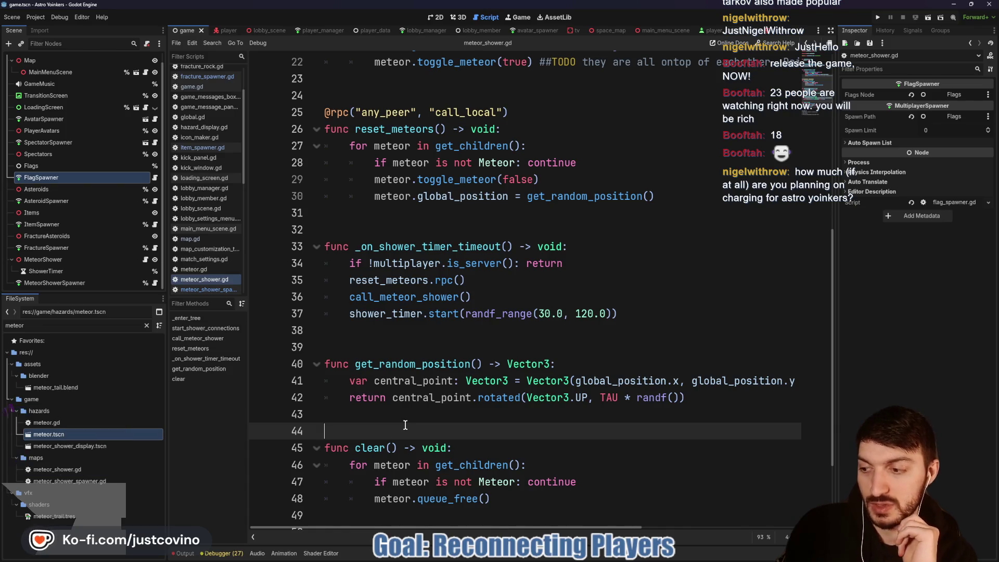
{"action": "key", "text": "ctrl+s"}
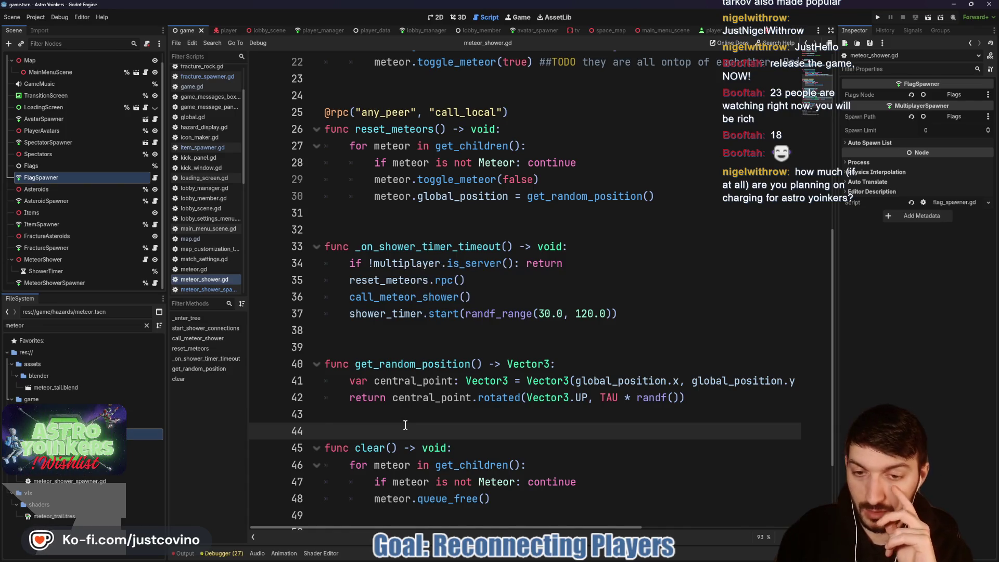
{"action": "mouse_move", "coordinate": [303, 215]}
{"action": "left_mouse_down"}
{"action": "mouse_move", "coordinate": [326, 249]}
{"action": "mouse_move", "coordinate": [364, 271]}
{"action": "left_mouse_up"}
{"action": "left_click_drag", "start_coordinate": [441, 210], "coordinate": [438, 263]}
{"action": "mouse_move", "coordinate": [362, 181]}
{"action": "left_mouse_down"}
{"action": "mouse_move", "coordinate": [565, 324]}
{"action": "mouse_move", "coordinate": [320, 180]}
{"action": "left_mouse_up"}
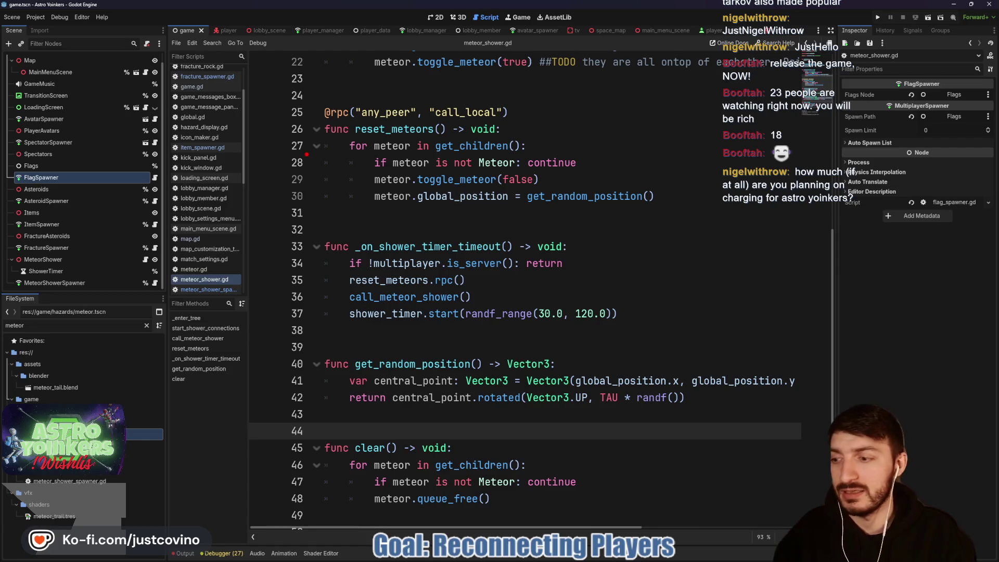
{"action": "mouse_move", "coordinate": [322, 143]}
{"action": "left_mouse_down"}
{"action": "mouse_move", "coordinate": [312, 187]}
{"action": "mouse_move", "coordinate": [322, 194]}
{"action": "left_mouse_up"}
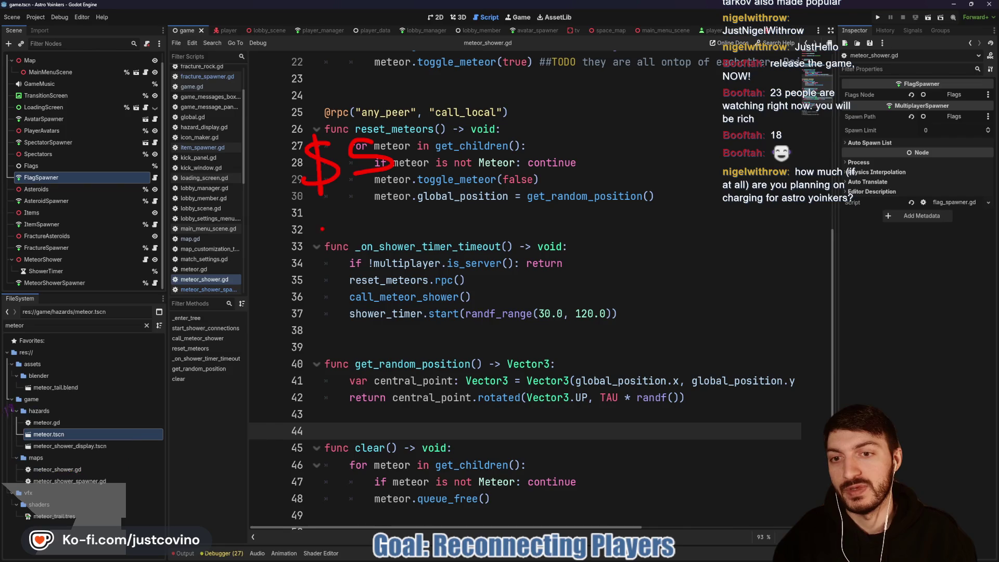
{"action": "left_click_drag", "start_coordinate": [313, 228], "coordinate": [349, 283]}
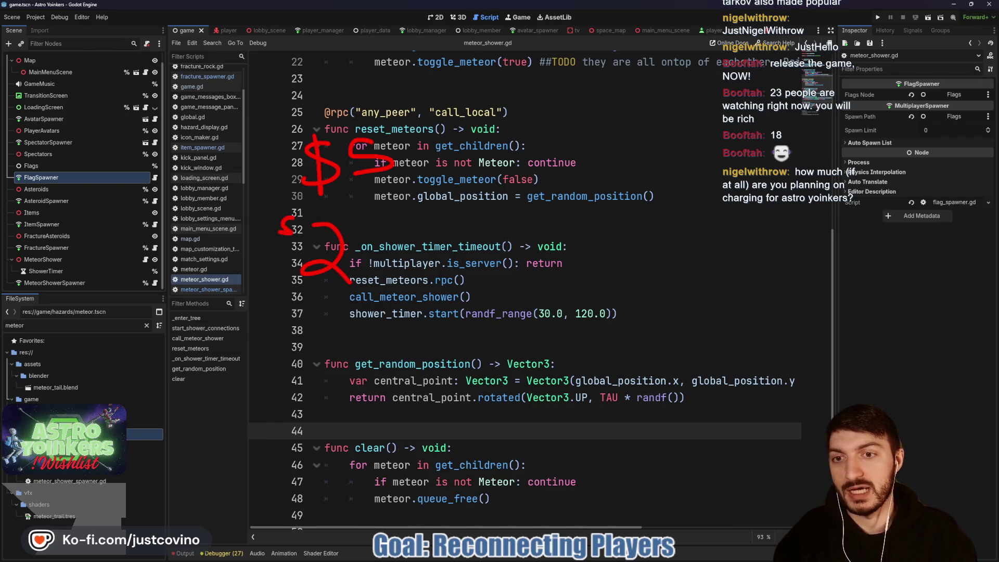
{"action": "left_click_drag", "start_coordinate": [399, 234], "coordinate": [404, 267]}
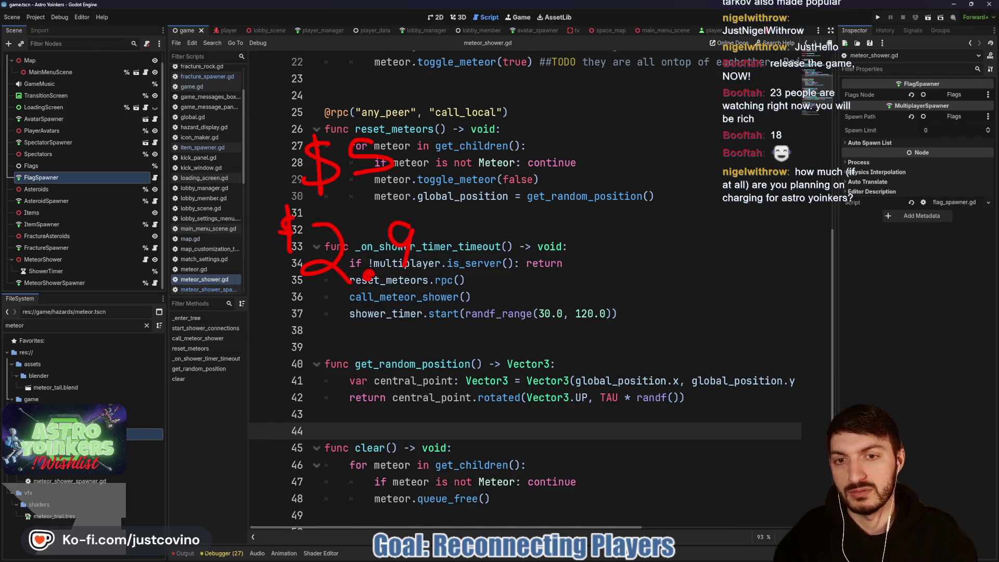
{"action": "left_click_drag", "start_coordinate": [451, 234], "coordinate": [447, 265]}
{"action": "mouse_move", "coordinate": [478, 185]}
{"action": "left_mouse_down"}
{"action": "mouse_move", "coordinate": [521, 348]}
{"action": "mouse_move", "coordinate": [397, 194]}
{"action": "left_mouse_up"}
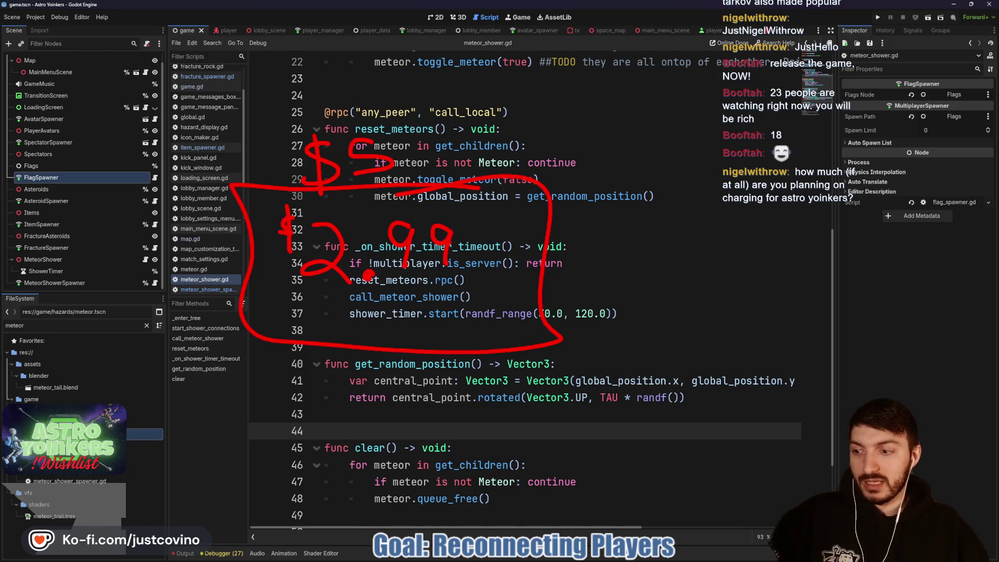
{"action": "key", "text": "Escape"}
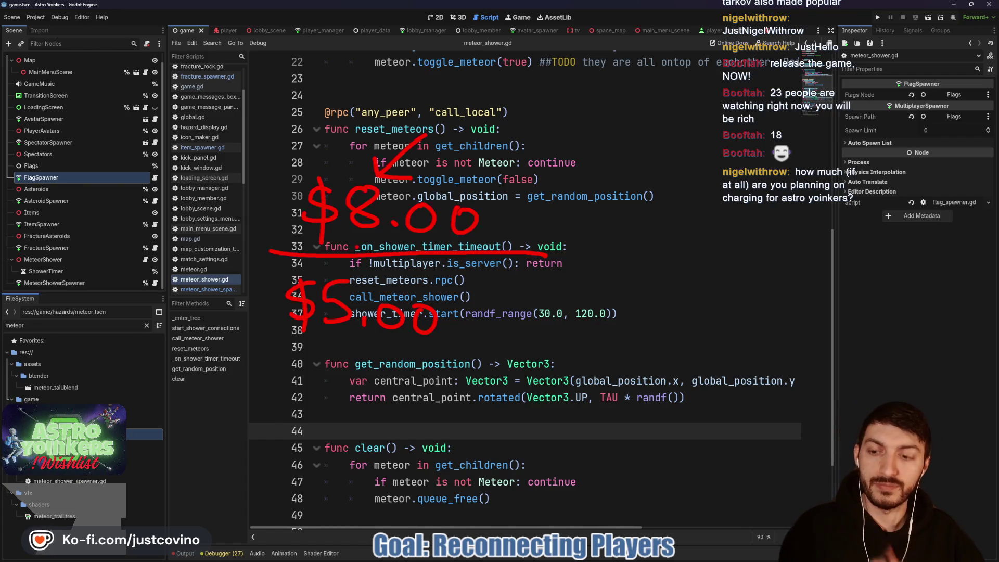
{"action": "left_click", "coordinate": [385, 413]}
{"action": "key", "text": "ctrl+s"}
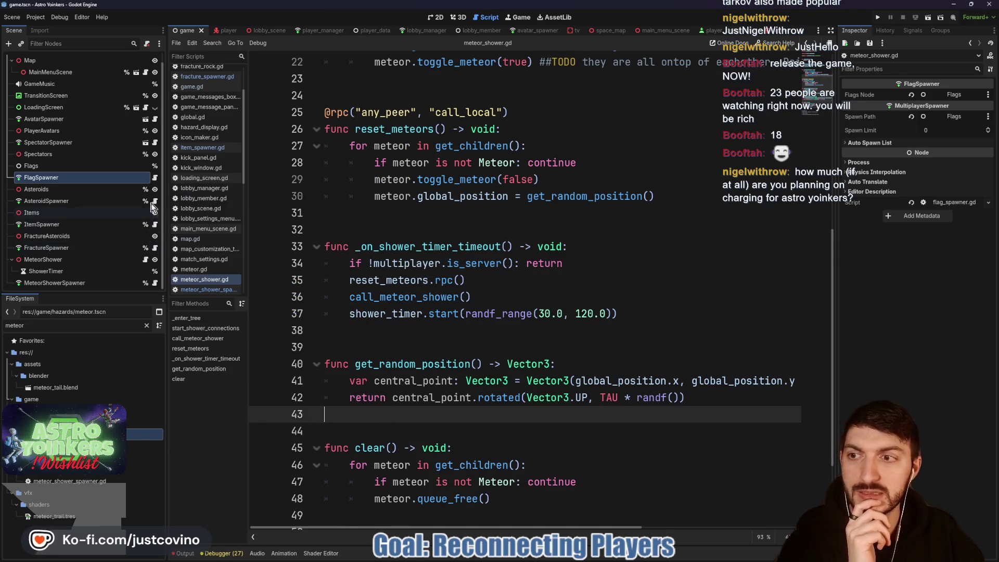
- In game.gd, replace the loop in reset_spawned_things() with FlagSpawner.current.clear()
{"action": "scroll", "coordinate": [78, 166], "scroll_direction": "up", "scroll_amount": 1}
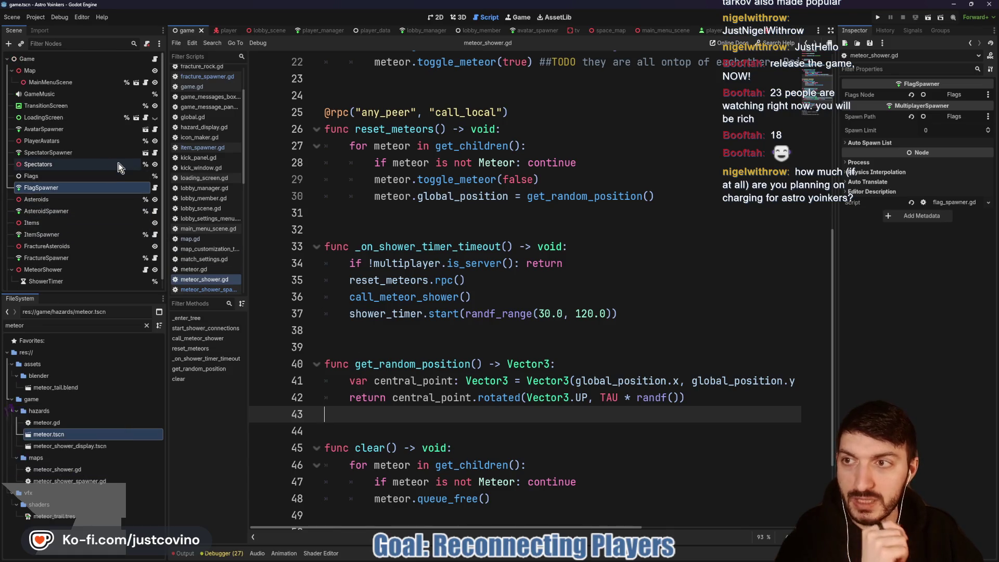
{"action": "left_click", "coordinate": [171, 85]}
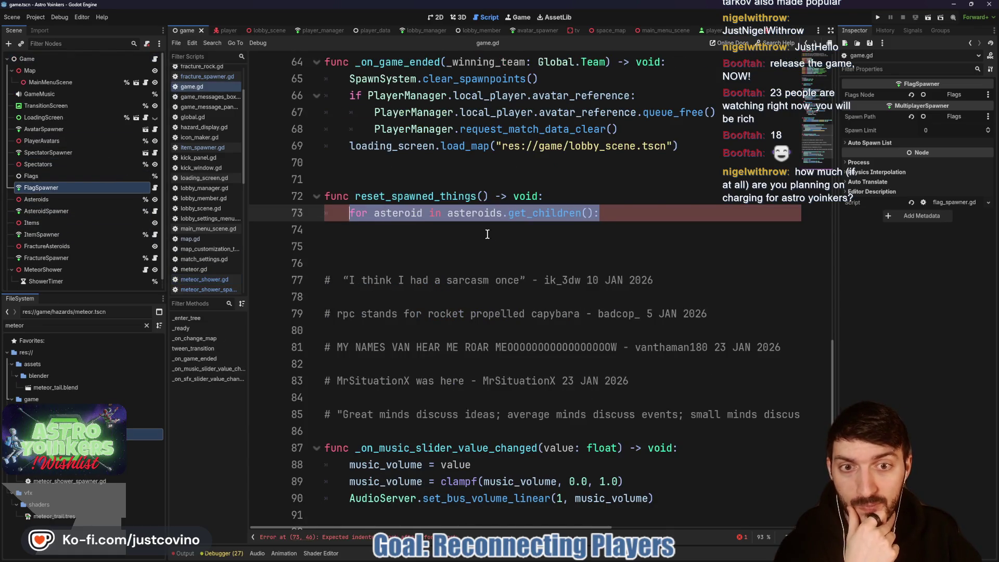
{"action": "left_click_drag", "start_coordinate": [612, 217], "coordinate": [347, 215]}
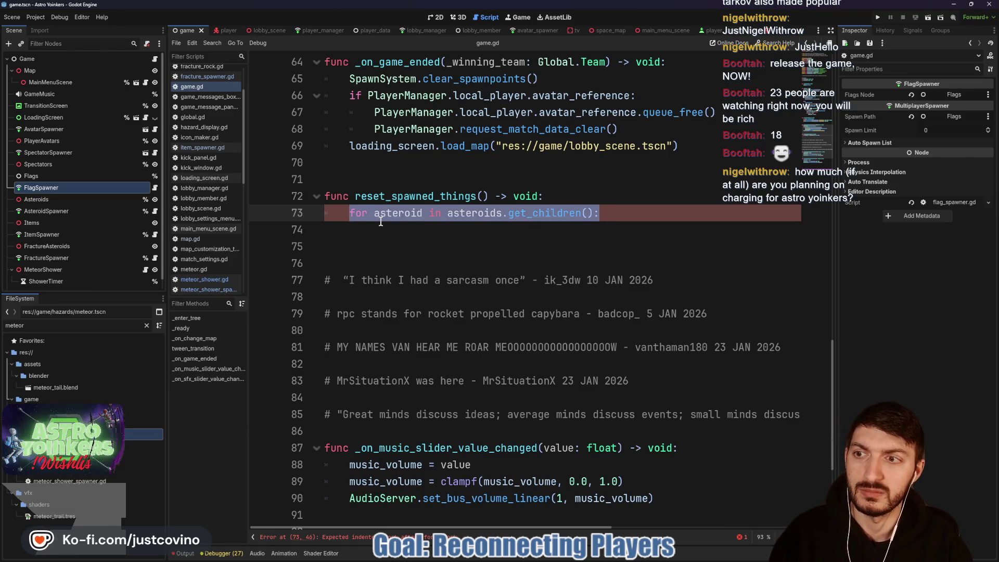
{"action": "type", "text": "flag"}
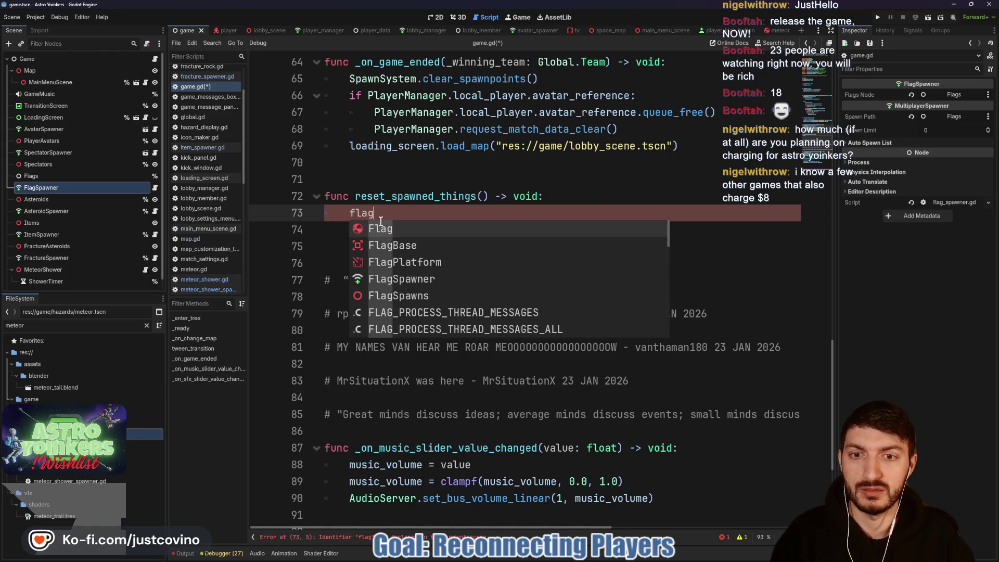
{"action": "key", "text": "Down"}
{"action": "key", "text": "Down"}
{"action": "key", "text": "Down"}
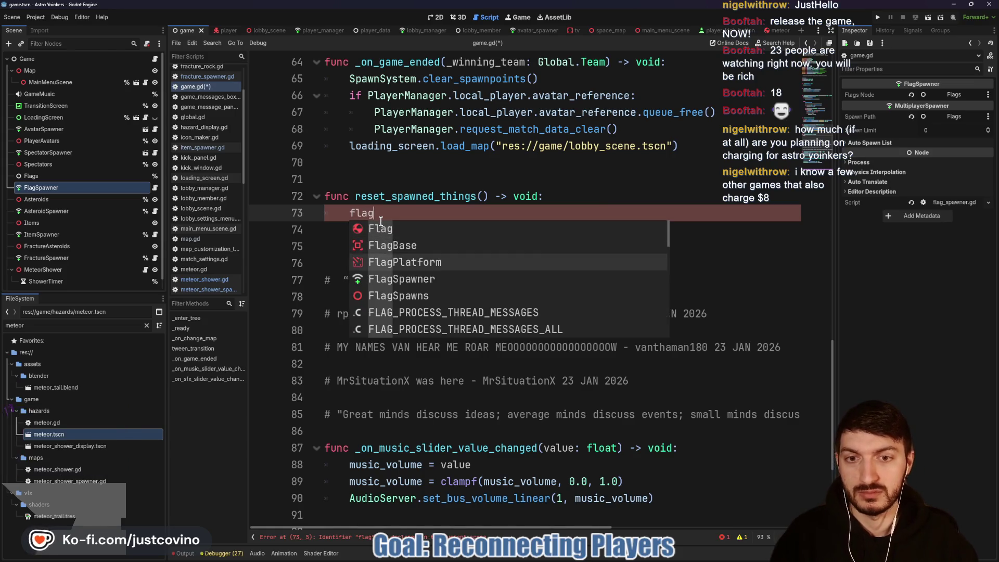
{"action": "key", "text": "Return"}
{"action": "type", "text": ".cu"}
{"action": "key", "text": "Return"}
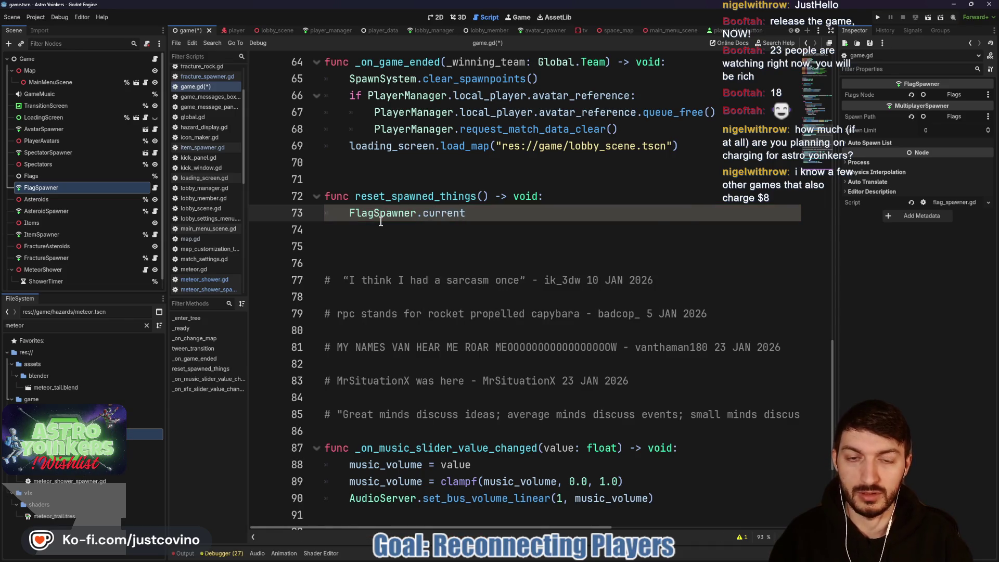
{"action": "type", "text": "."}
{"action": "key", "text": "Return"}
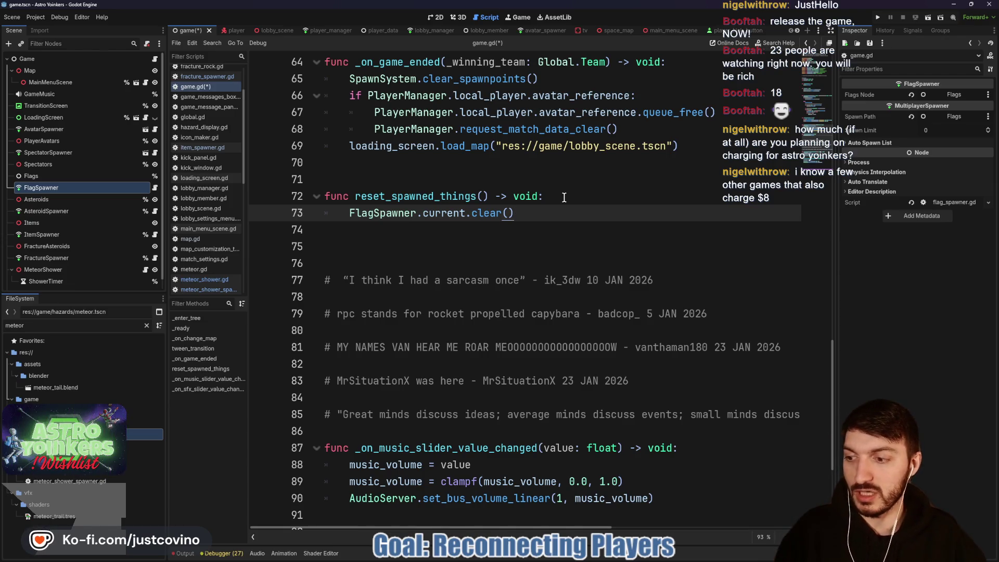
{"action": "key", "text": "Return"}
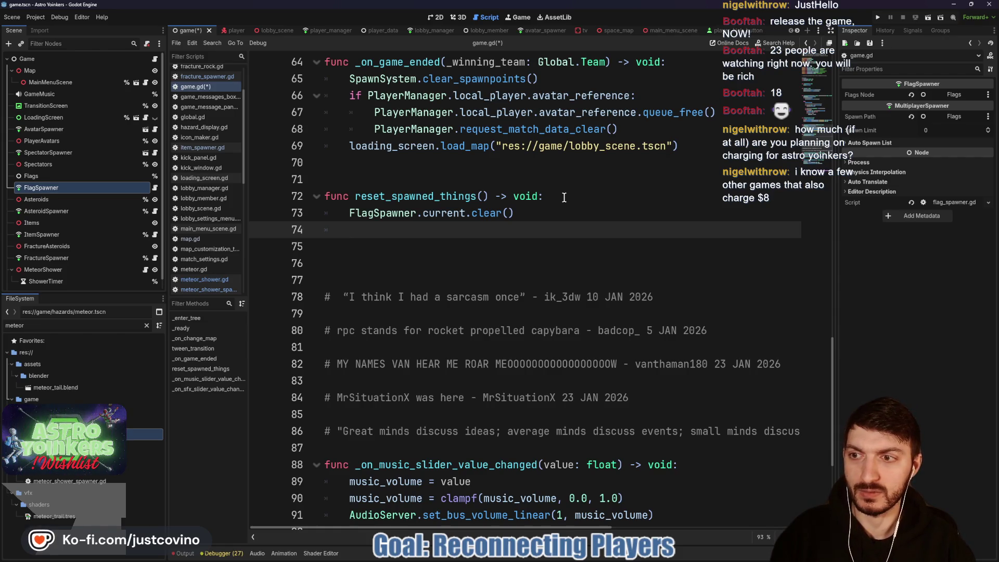
- Add an AsteroidSpawner.current.clear() line below it
{"action": "type", "text": "Aster"}
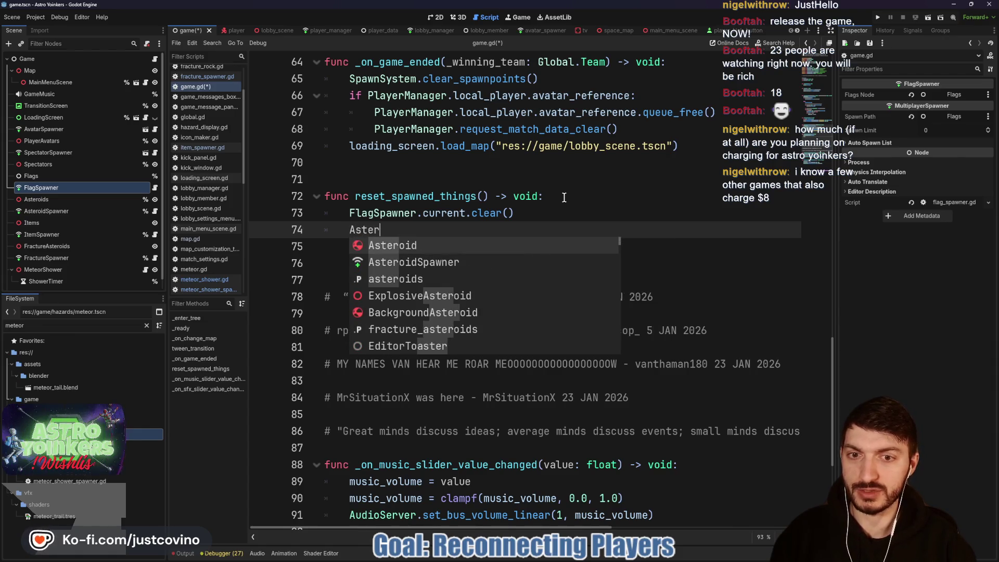
{"action": "key", "text": "Down"}
{"action": "key", "text": "Return"}
{"action": "type", "text": ".curr"}
{"action": "key", "text": "Return"}
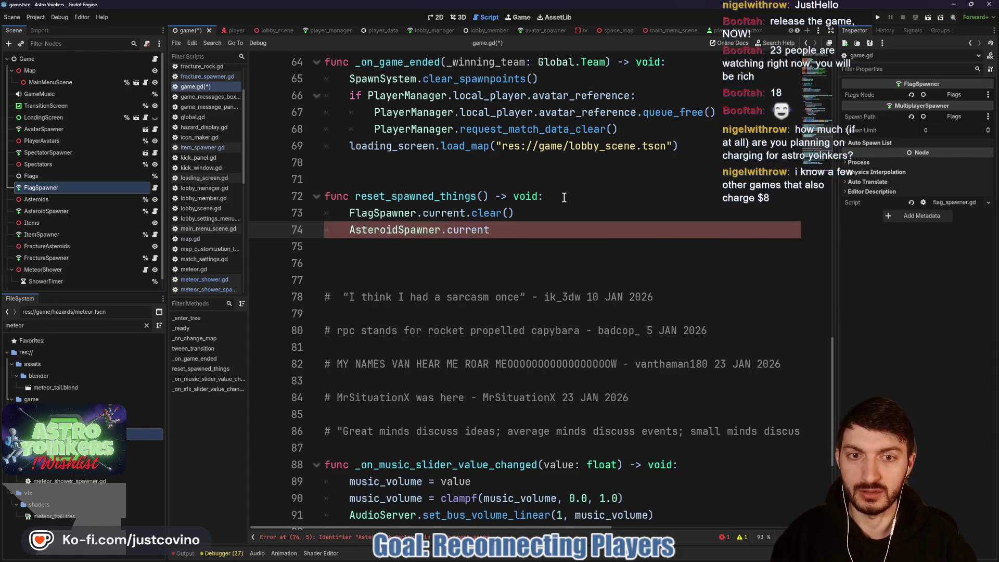
{"action": "type", "text": ".c"}
{"action": "key", "text": "Return"}
{"action": "key", "text": "Return"}
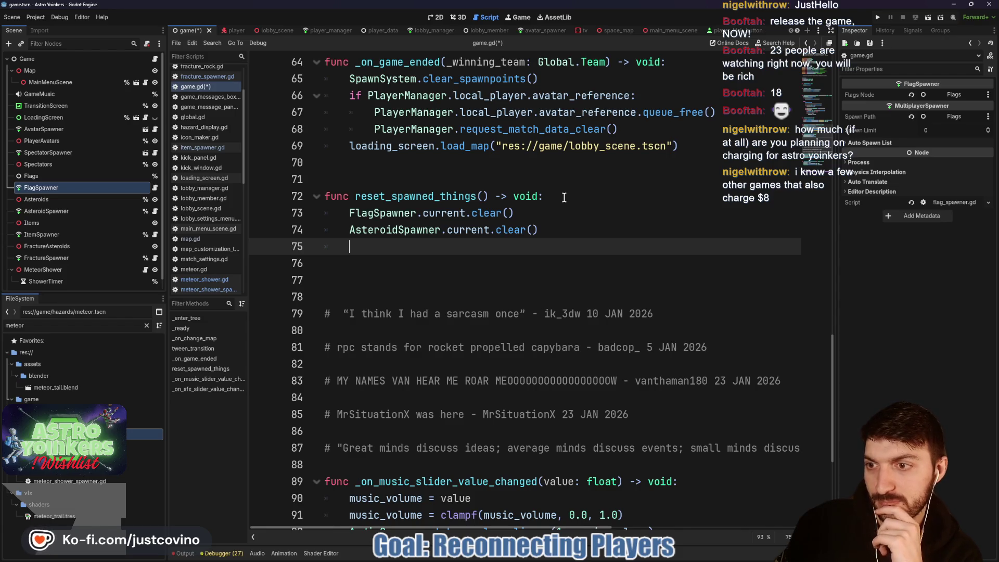
- Add an ItemSpawner.current.clear() line
{"action": "type", "text": "Item"}
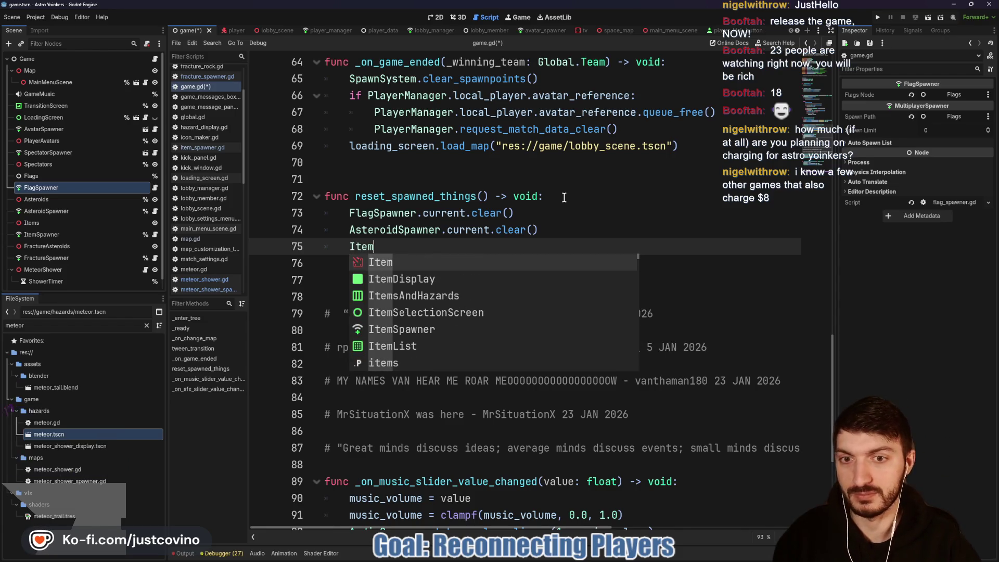
{"action": "key", "text": "Down"}
{"action": "key", "text": "Down"}
{"action": "key", "text": "Down"}
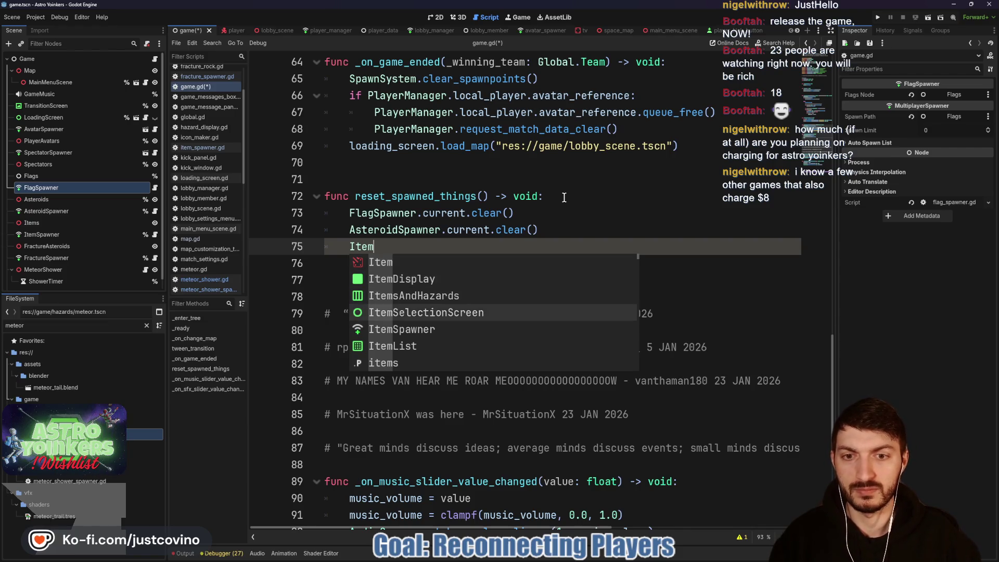
{"action": "key", "text": "Return"}
{"action": "type", "text": ".c"}
{"action": "key", "text": "Return"}
{"action": "type", "text": ".cle"}
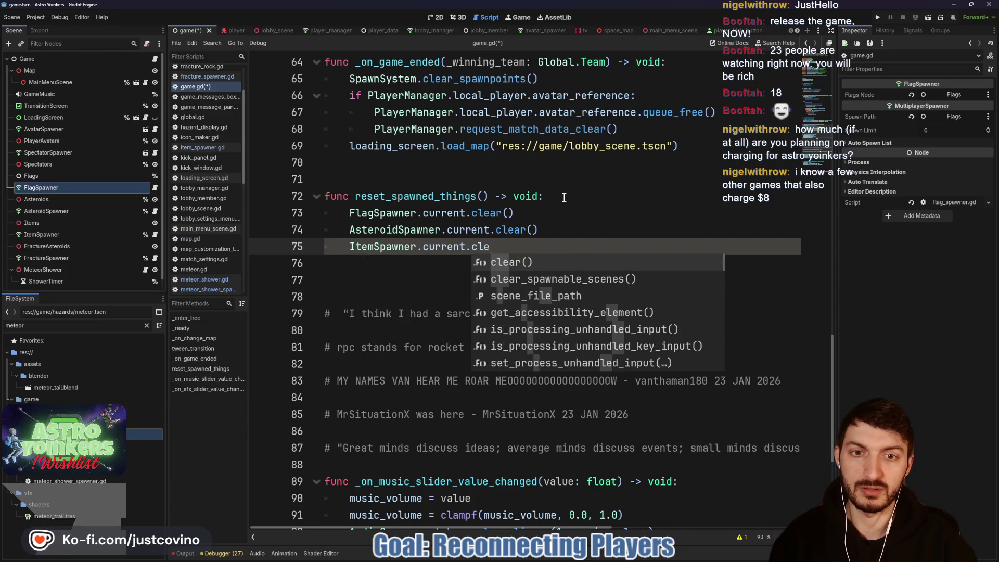
{"action": "key", "text": "Return"}
{"action": "key", "text": "Escape"}
{"action": "key", "text": "Return"}
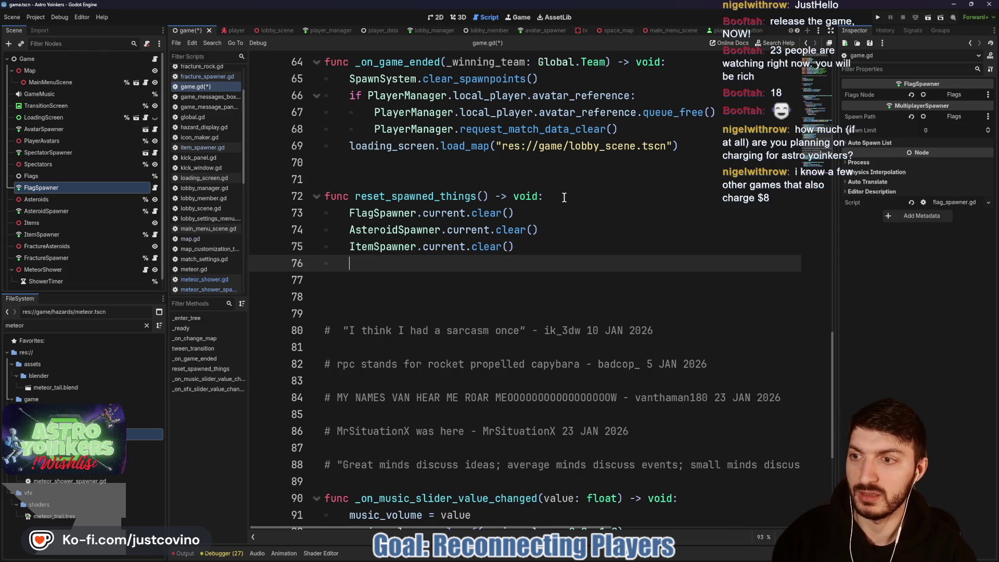
- Add a FractureSpawner.current.clear() line
{"action": "type", "text": "fra"}
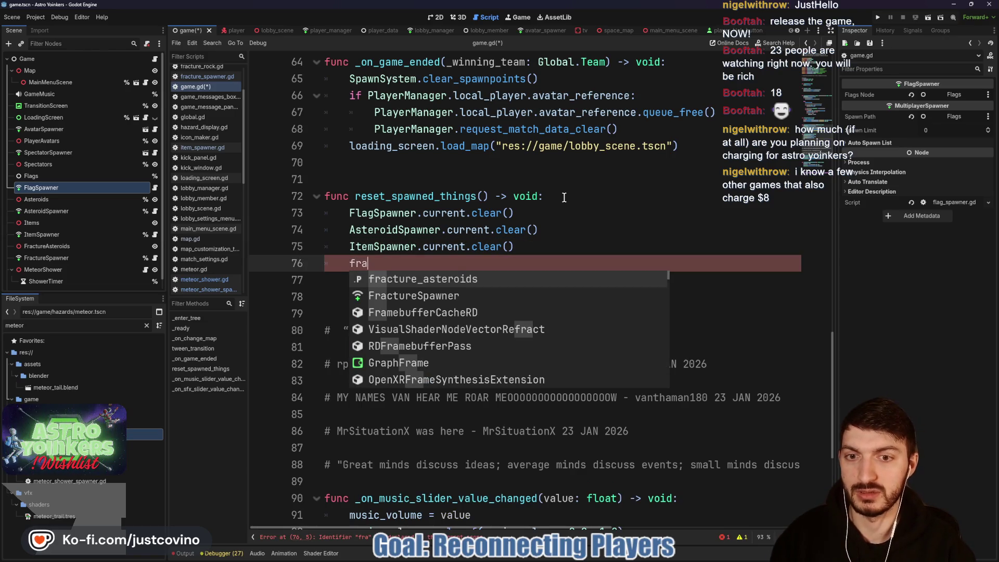
{"action": "key", "text": "Down"}
{"action": "key", "text": "Return"}
{"action": "type", "text": ".cu"}
{"action": "key", "text": "Return"}
{"action": "type", "text": ".clea"}
{"action": "key", "text": "Return"}
{"action": "key", "text": "Return"}
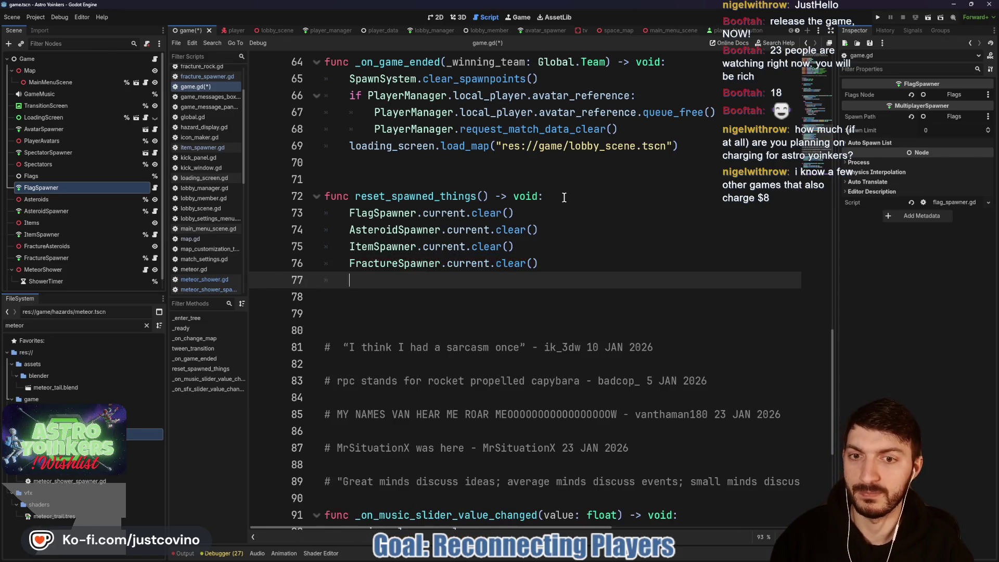
- Add MeteorShower.current.clear(), then select the exported node variables block
{"action": "type", "text": "Meteor"}
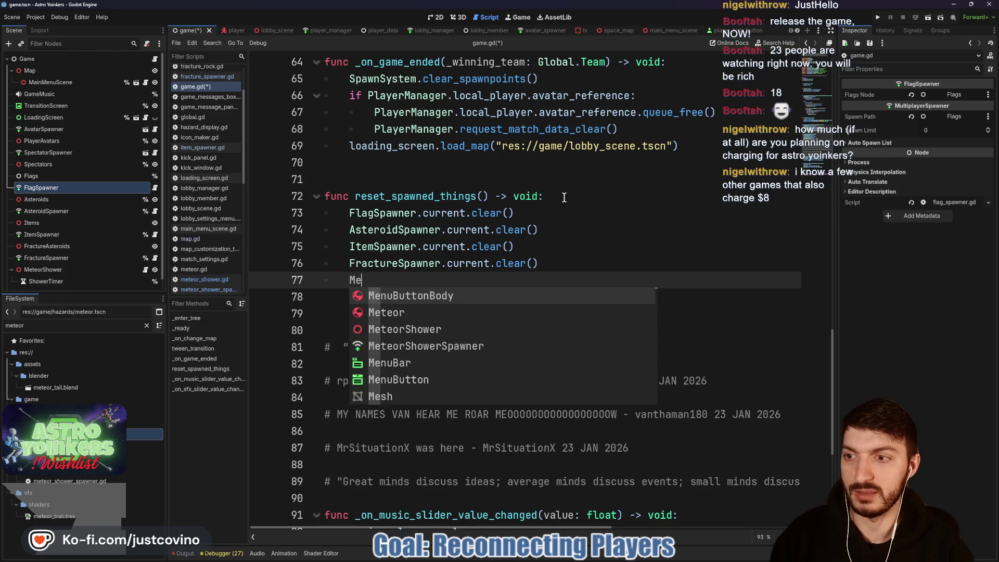
{"action": "key", "text": "Down"}
{"action": "key", "text": "Return"}
{"action": "type", "text": ".c"}
{"action": "key", "text": "Return"}
{"action": "type", "text": ".clear"}
{"action": "key", "text": "Return"}
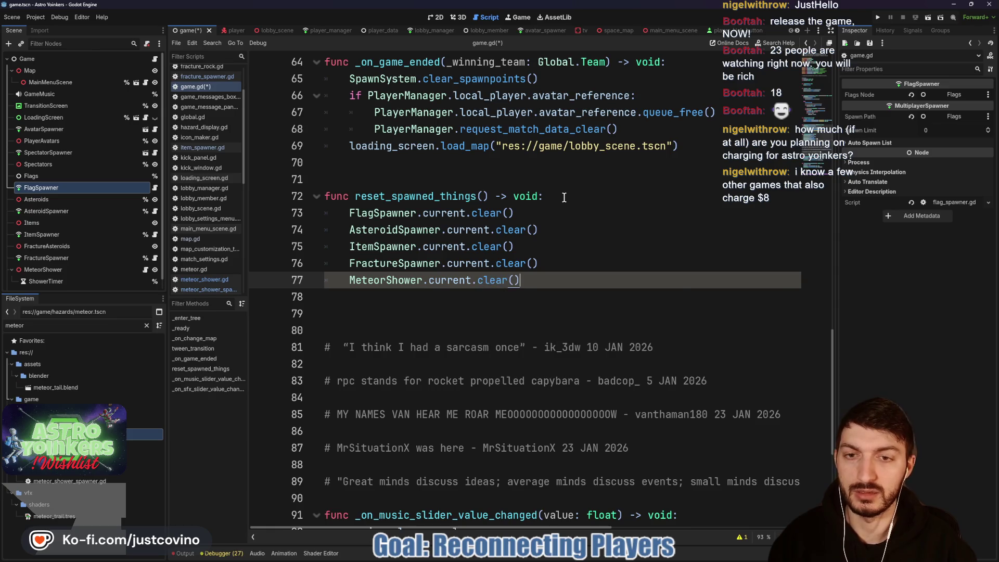
{"action": "scroll", "coordinate": [93, 268], "scroll_direction": "down", "scroll_amount": 1}
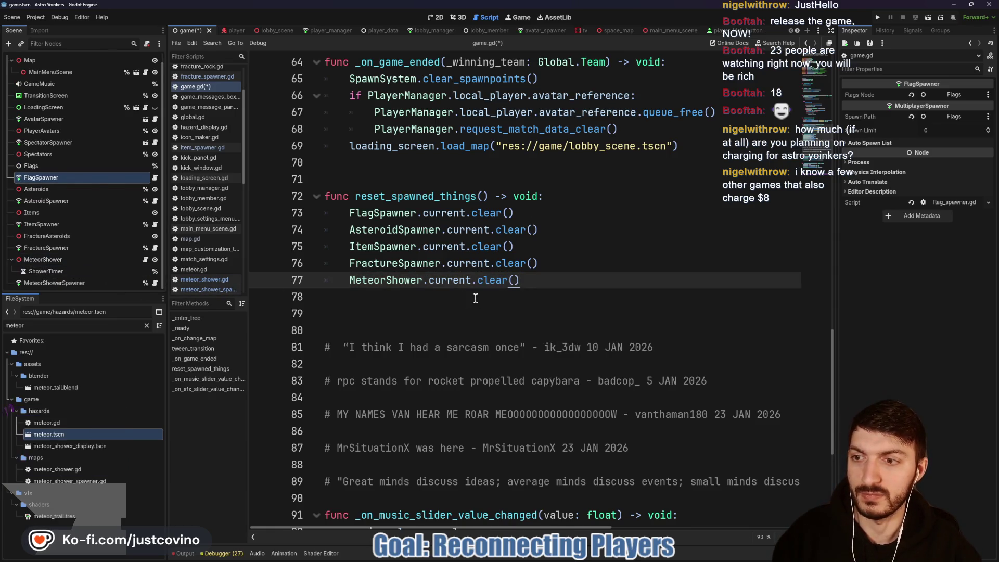
{"action": "scroll", "coordinate": [477, 298], "scroll_direction": "up", "scroll_amount": 15}
{"action": "scroll", "coordinate": [477, 299], "scroll_direction": "up", "scroll_amount": 5}
{"action": "mouse_move", "coordinate": [602, 232]}
{"action": "left_mouse_down"}
{"action": "mouse_move", "coordinate": [324, 180]}
{"action": "mouse_move", "coordinate": [301, 164]}
{"action": "left_mouse_up"}
- Delete the exported node variables and leftover blank lines, then save game.gd
{"action": "key", "text": "BackSpace"}
{"action": "left_click", "coordinate": [354, 190]}
{"action": "key", "text": "BackSpace"}
{"action": "key", "text": "BackSpace"}
{"action": "key", "text": "BackSpace"}
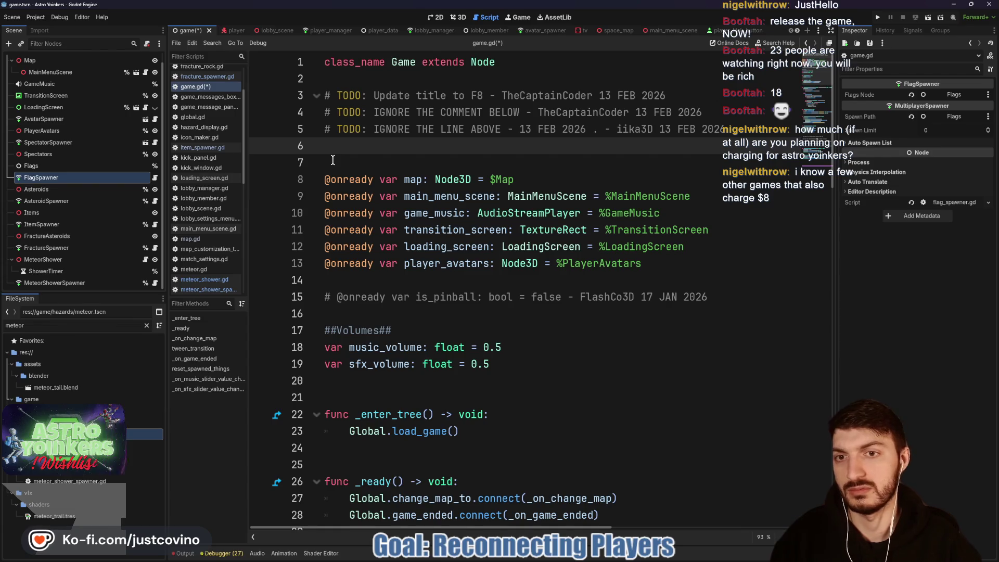
{"action": "left_click", "coordinate": [333, 160]}
{"action": "key", "text": "ctrl+s"}
- Add a reset_spawned_things() call at the end of _on_game_ended
{"action": "scroll", "coordinate": [506, 306], "scroll_direction": "down", "scroll_amount": 8}
{"action": "scroll", "coordinate": [500, 308], "scroll_direction": "down", "scroll_amount": 12}
{"action": "scroll", "coordinate": [469, 250], "scroll_direction": "up", "scroll_amount": 3}
{"action": "left_click", "coordinate": [446, 263]}
{"action": "key", "text": "ctrl+s"}
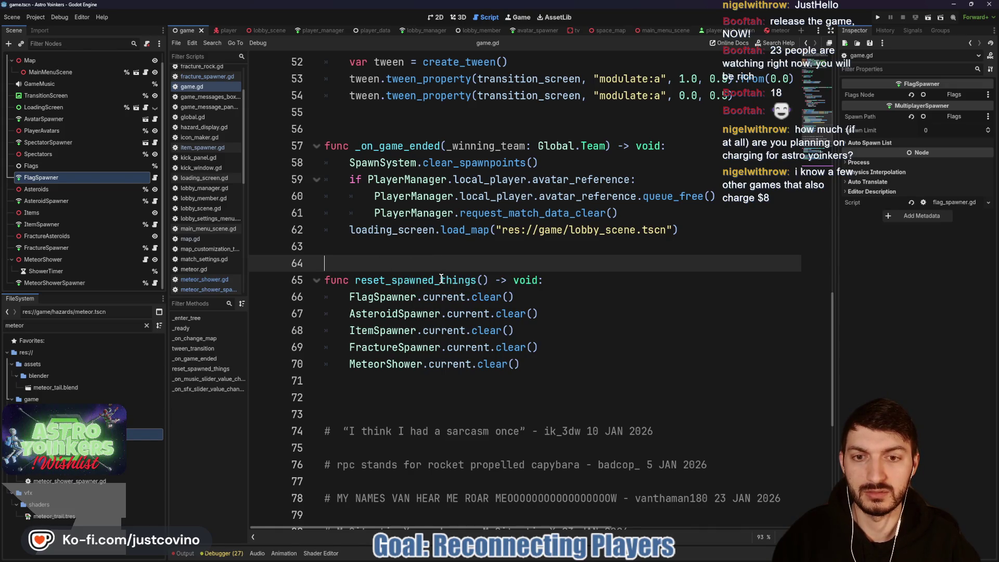
{"action": "left_click_drag", "start_coordinate": [440, 280], "coordinate": [468, 282]}
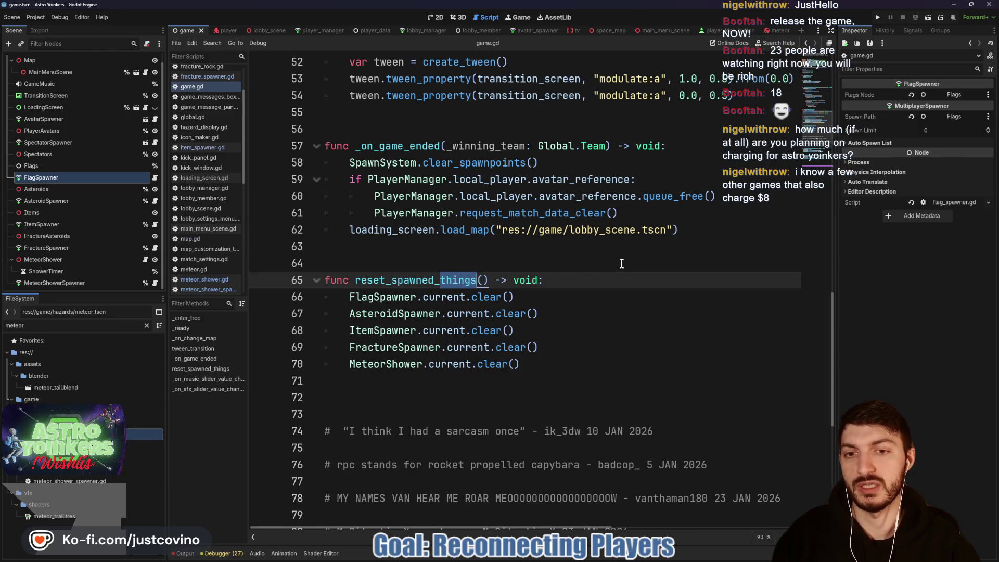
{"action": "scroll", "coordinate": [621, 264], "scroll_direction": "up", "scroll_amount": 8}
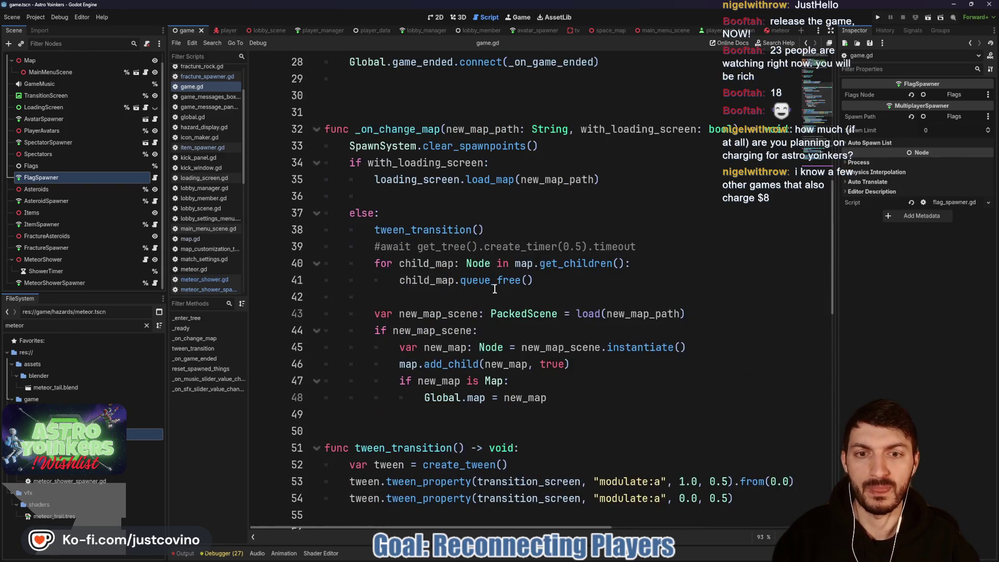
{"action": "scroll", "coordinate": [467, 281], "scroll_direction": "down", "scroll_amount": 3}
{"action": "scroll", "coordinate": [452, 276], "scroll_direction": "down", "scroll_amount": 4}
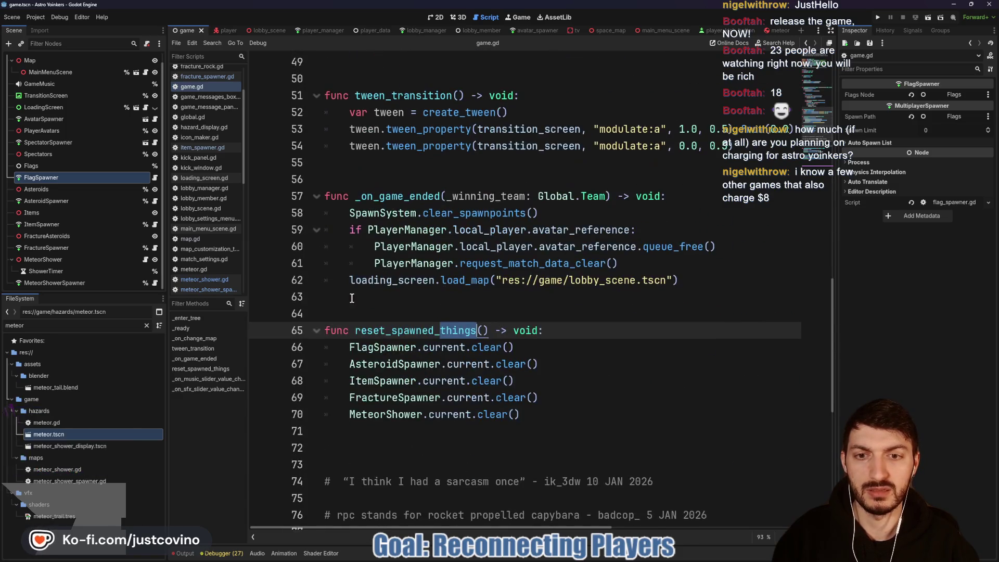
{"action": "left_click", "coordinate": [569, 299]}
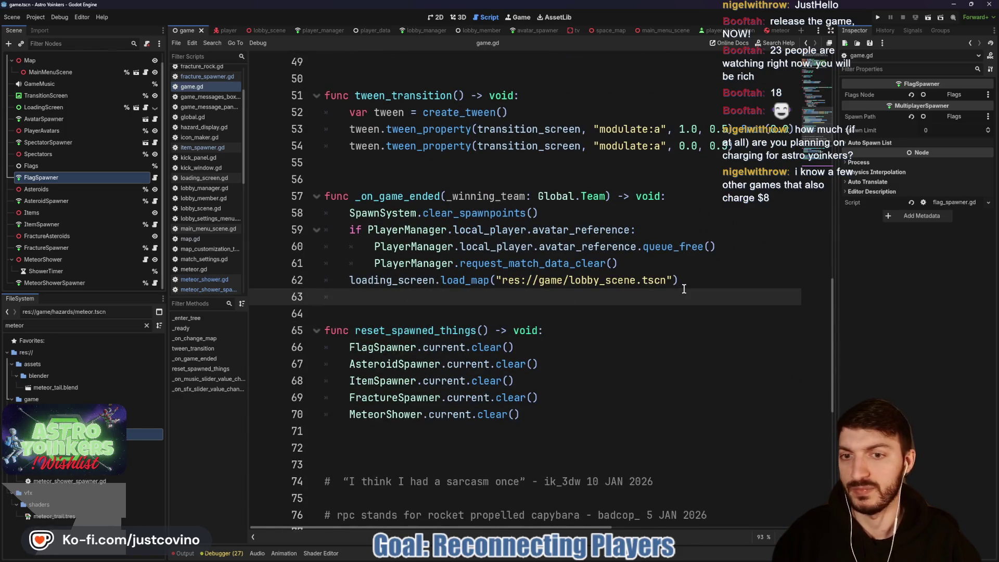
{"action": "type", "text": "reset"}
{"action": "key", "text": "Return"}
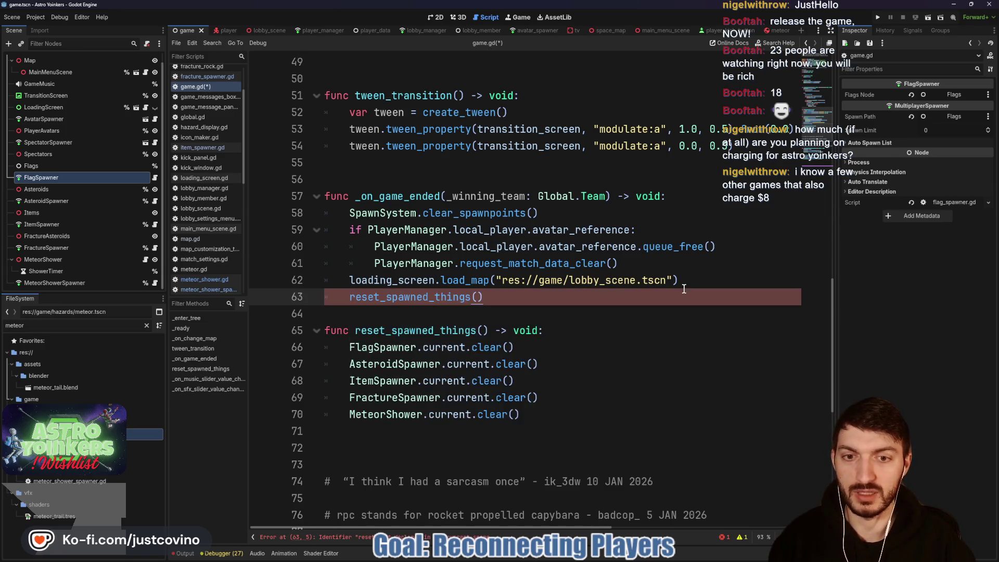
{"action": "left_click", "coordinate": [420, 308]}
{"action": "key", "text": "Return"}
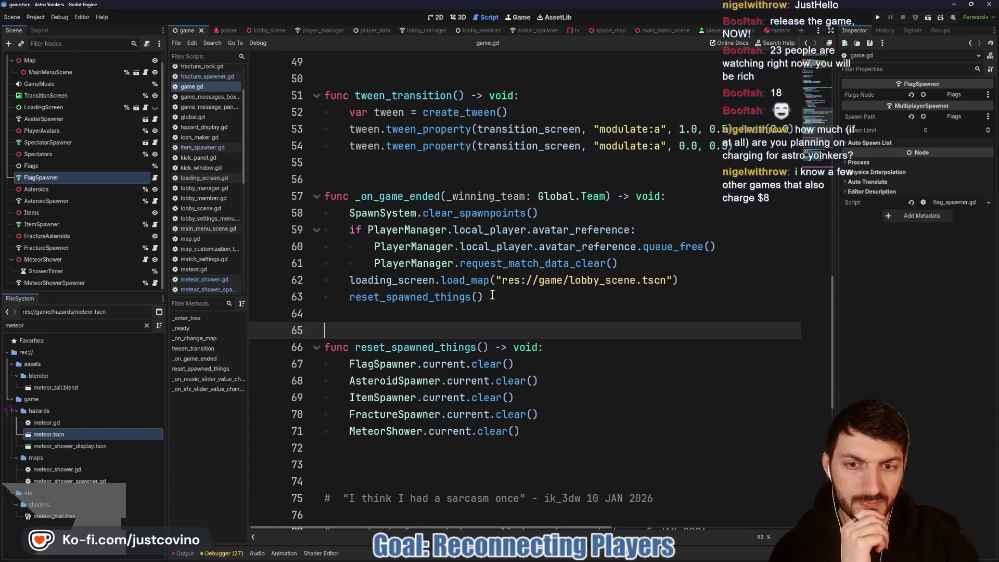
- Move the call just below SpawnSystem.clear_spawnpoints(), save, and run the project
{"action": "triple_click", "coordinate": [483, 297]}
{"action": "key", "text": "alt+Up"}
{"action": "key", "text": "alt+Up"}
{"action": "key", "text": "alt+Up"}
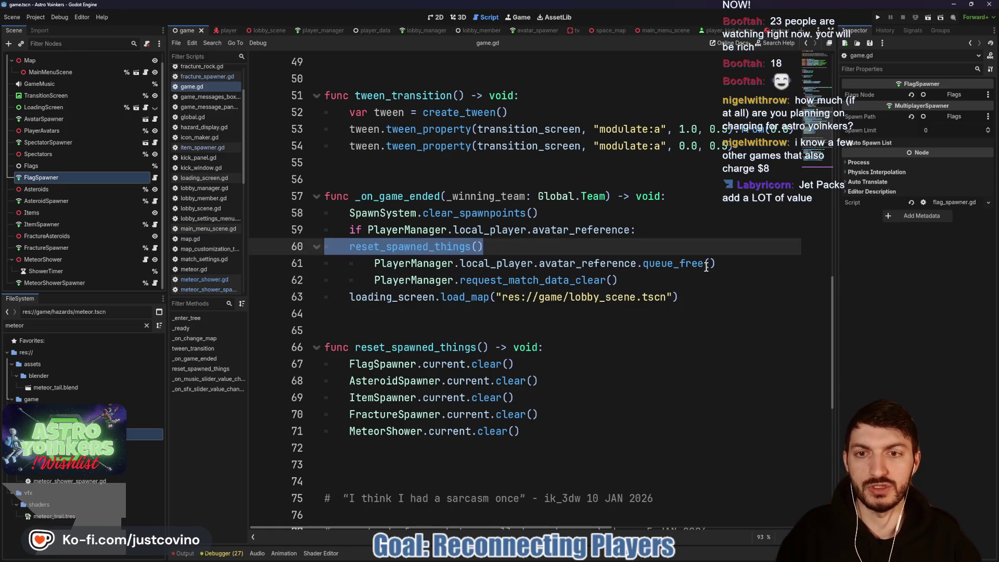
{"action": "key", "text": "alt+Down"}
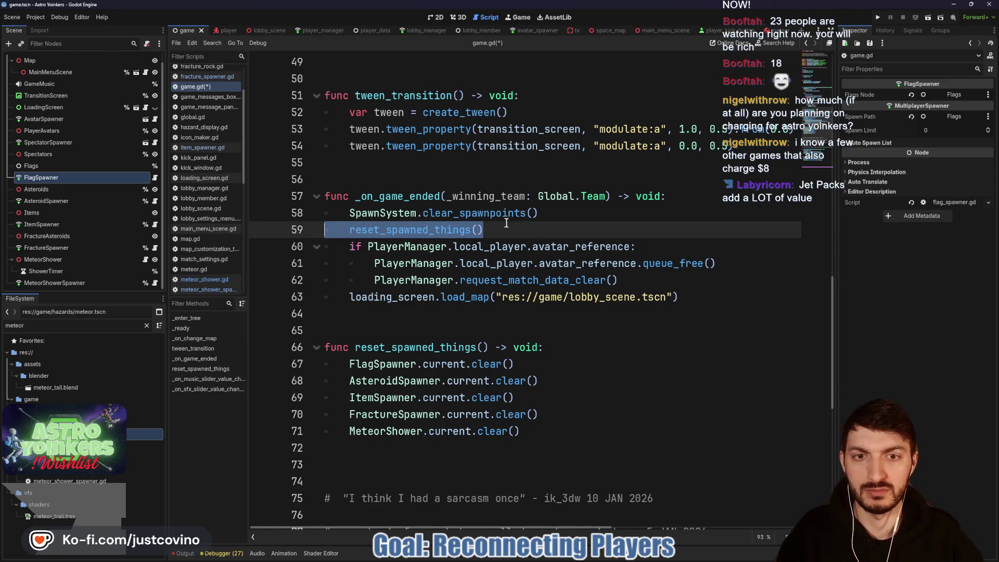
{"action": "left_click", "coordinate": [506, 223]}
{"action": "key", "text": "ctrl+s"}
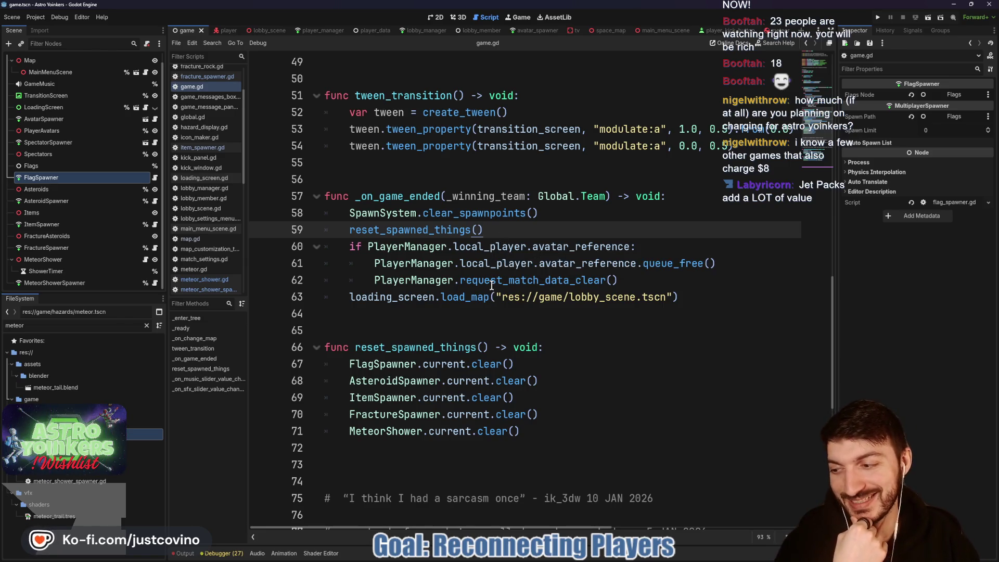
{"action": "left_click", "coordinate": [878, 18]}
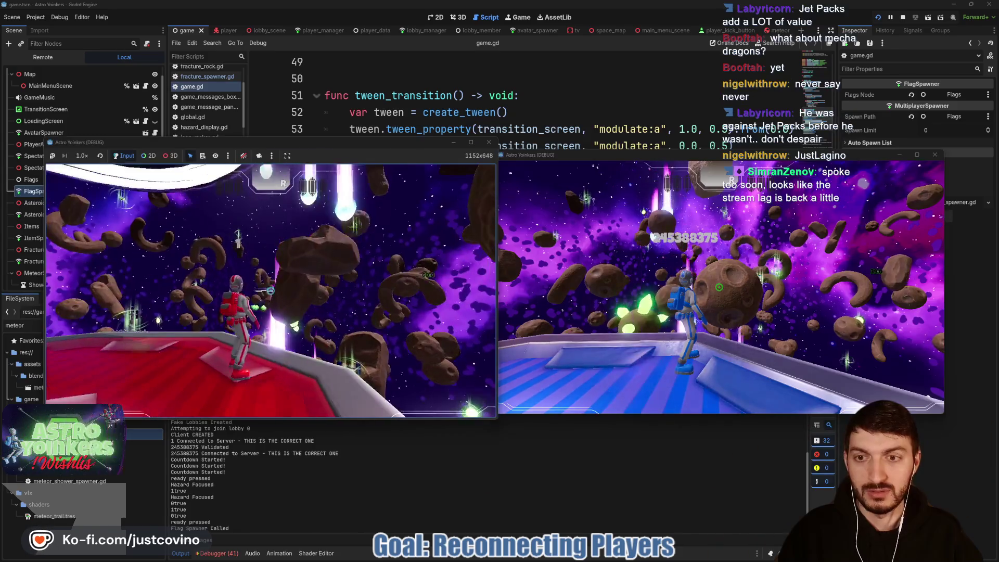
- Jetpack up, end the match with the score console command, then return to the editor
{"action": "key", "text": "space"}
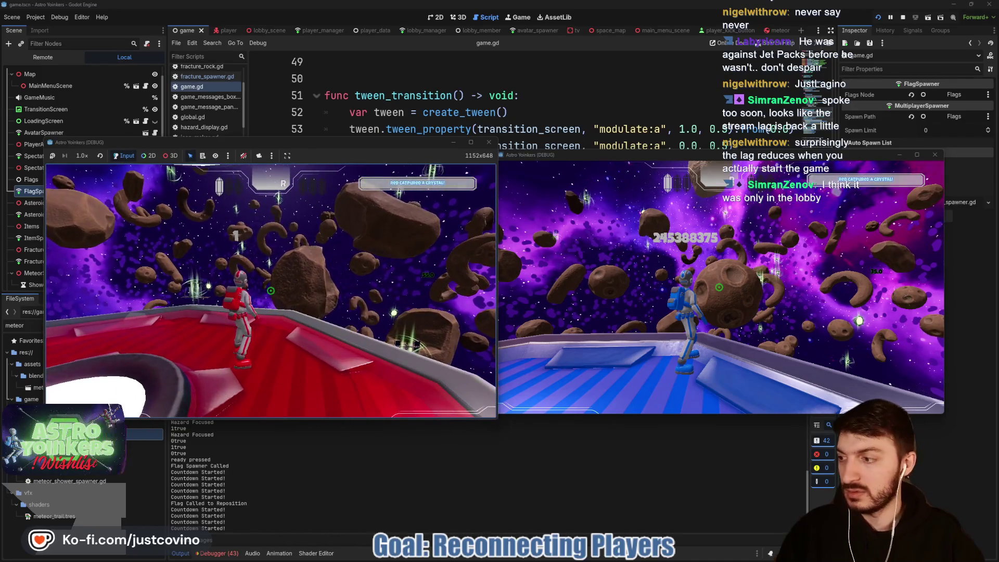
{"action": "key", "text": "grave"}
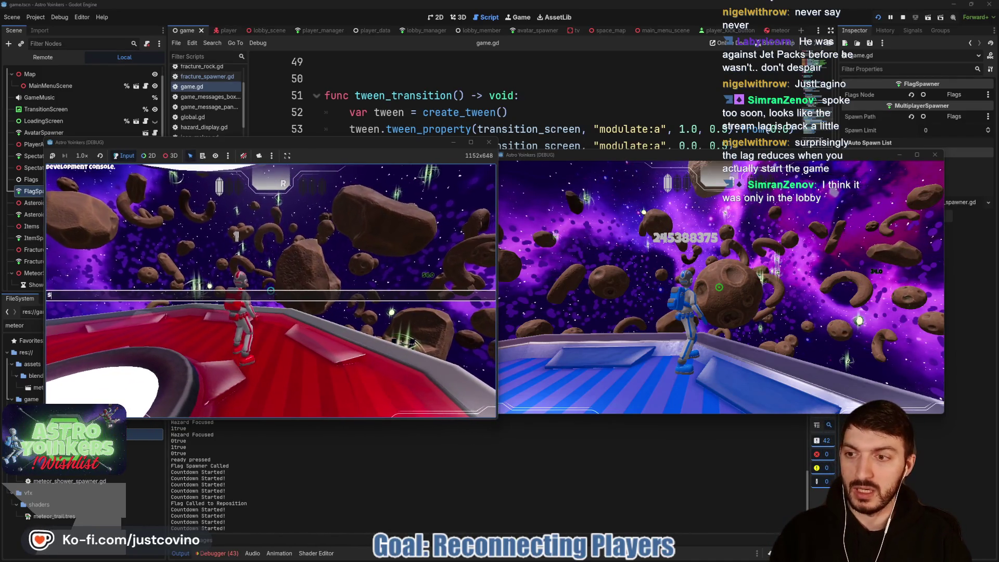
{"action": "type", "text": "score"}
{"action": "key", "text": "Return"}
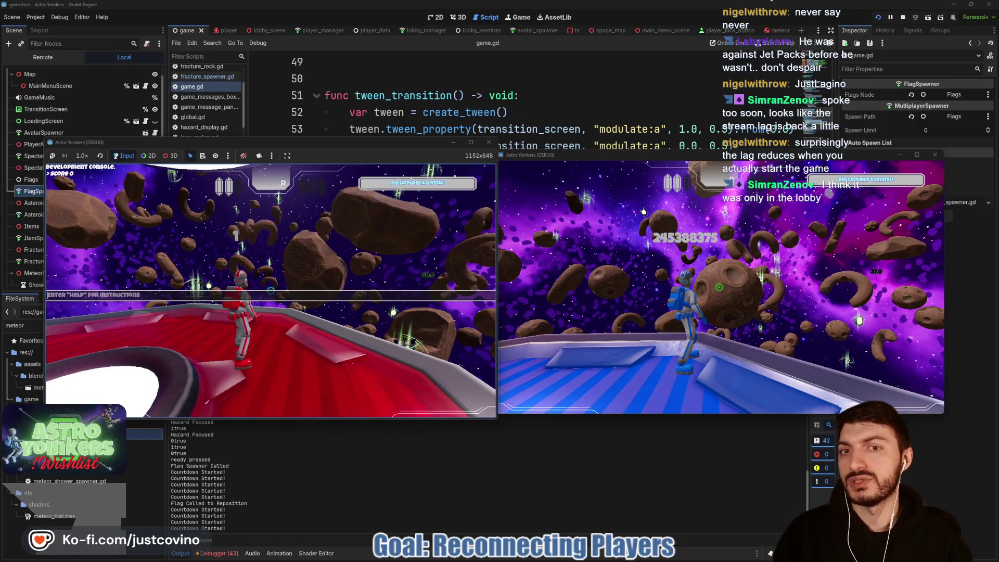
{"action": "type", "text": "score 0"}
{"action": "key", "text": "Escape"}
{"action": "key", "text": "Escape"}
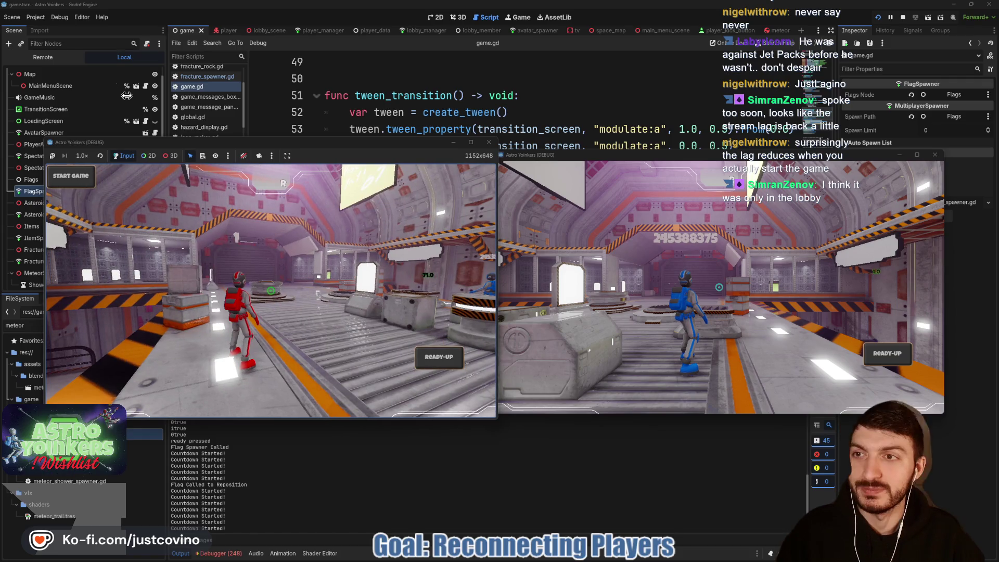
{"action": "key", "text": "F8"}
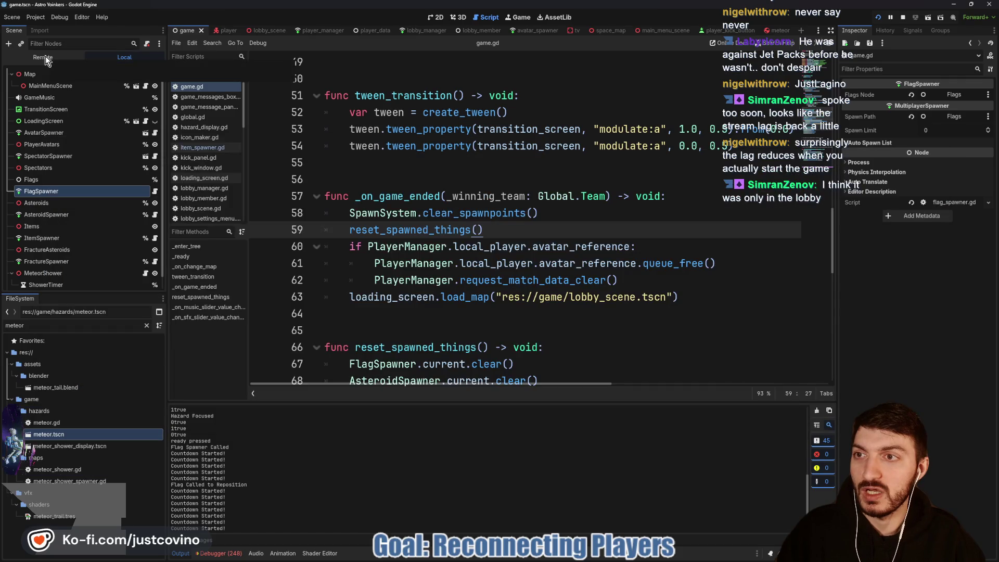
- Inspect the MeteorShower node in the live Remote scene tree
{"action": "left_click", "coordinate": [44, 58]}
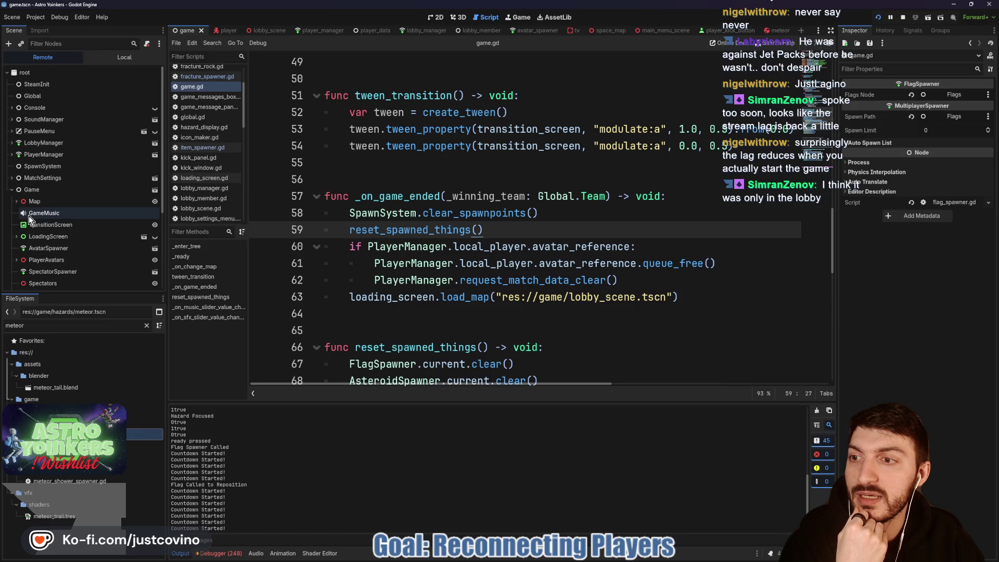
{"action": "scroll", "coordinate": [31, 275], "scroll_direction": "down", "scroll_amount": 5}
{"action": "left_click", "coordinate": [16, 272]}
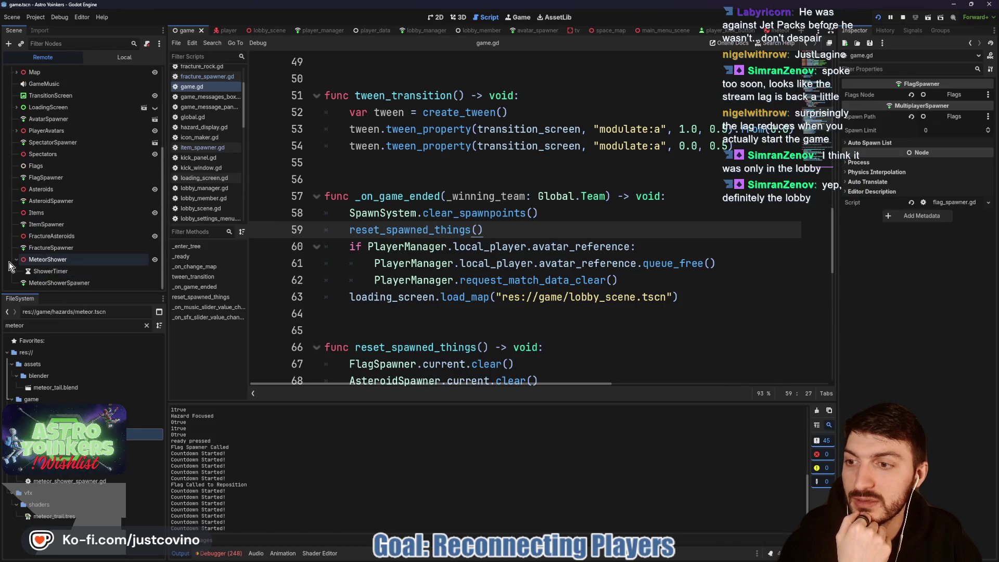
{"action": "left_click", "coordinate": [16, 260]}
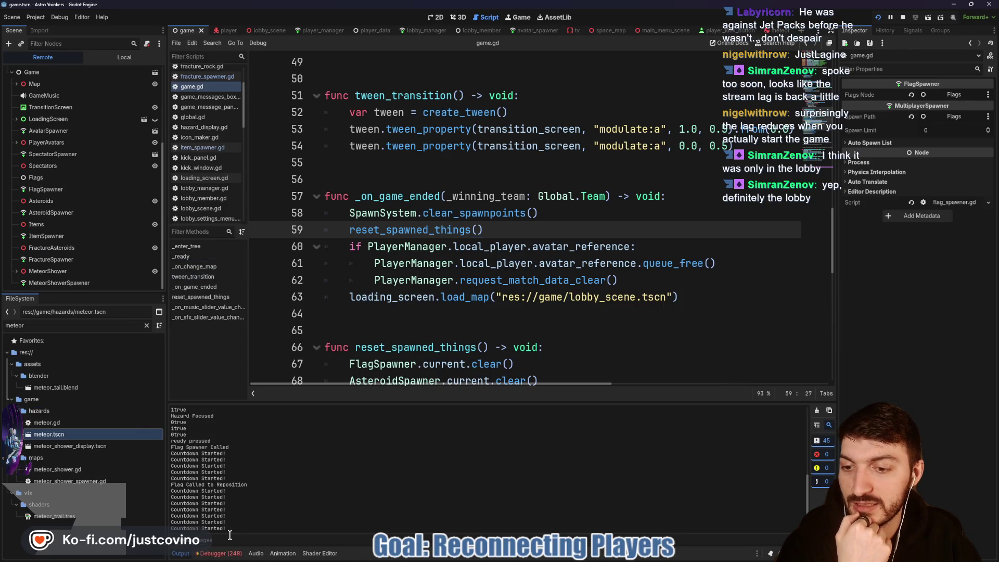
- Open the debugger's Errors list, toggle a line 59 breakpoint on and off, and stop the game
{"action": "left_click", "coordinate": [219, 553]}
{"action": "key", "text": "F9"}
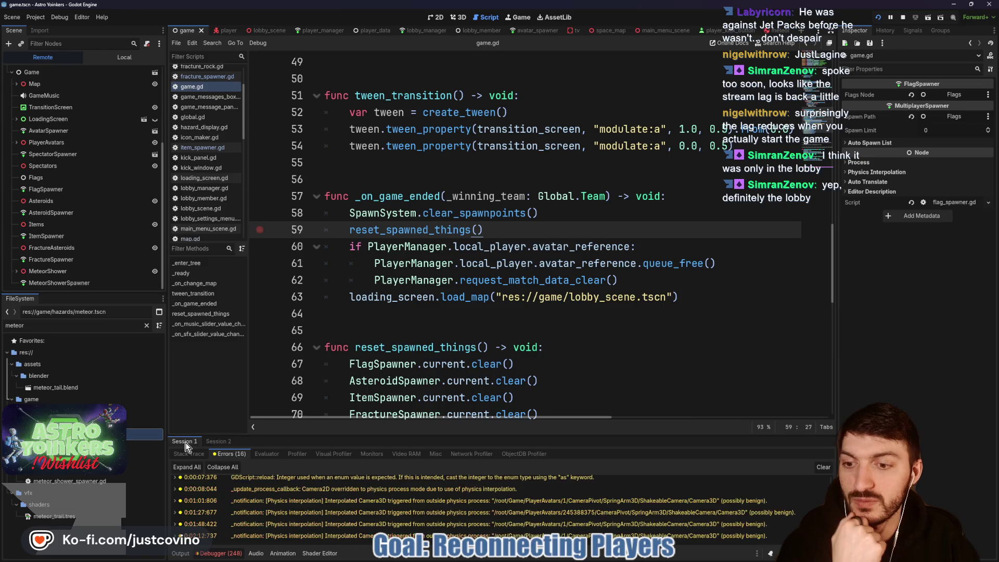
{"action": "key", "text": "F9"}
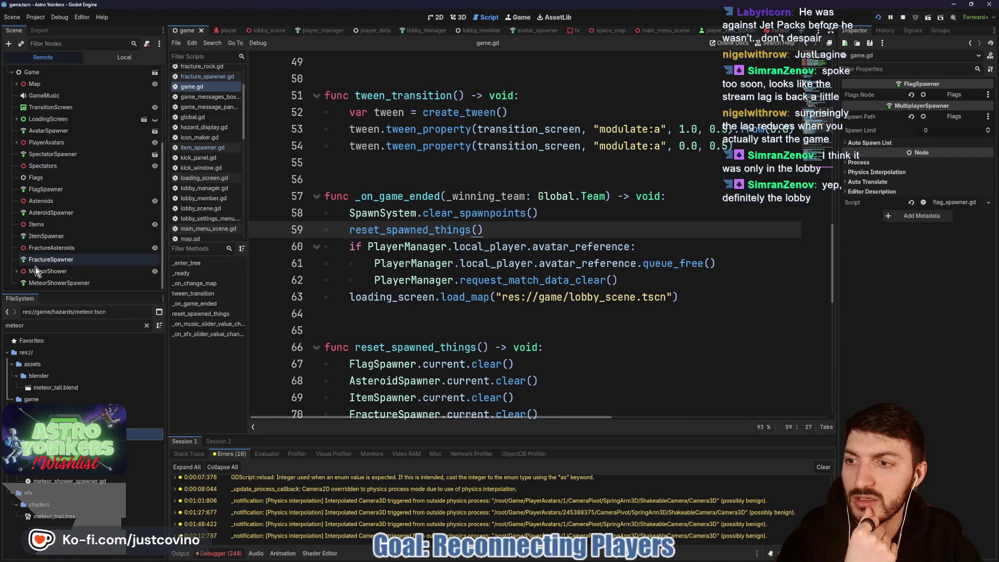
{"action": "left_click", "coordinate": [16, 271]}
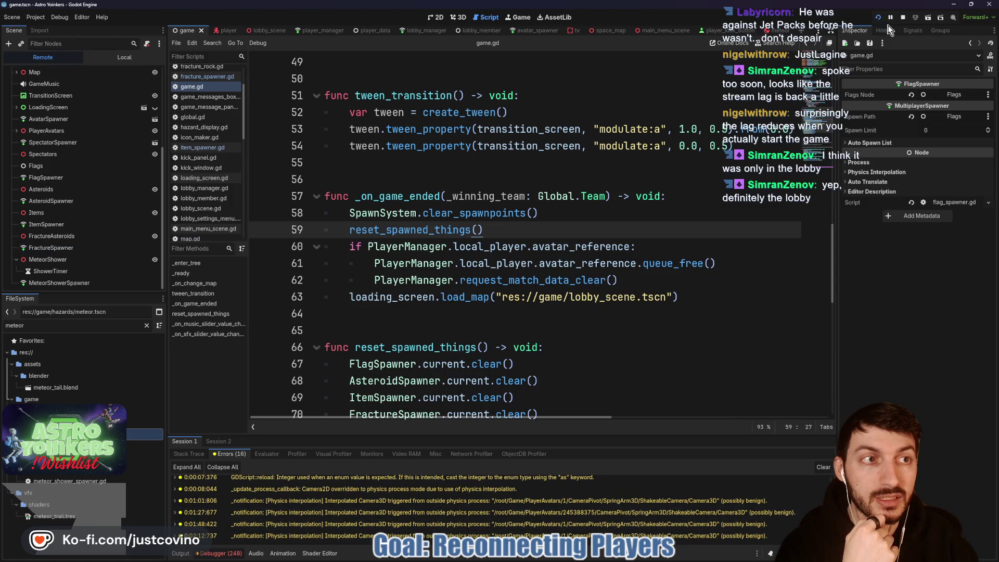
{"action": "left_click", "coordinate": [903, 17]}
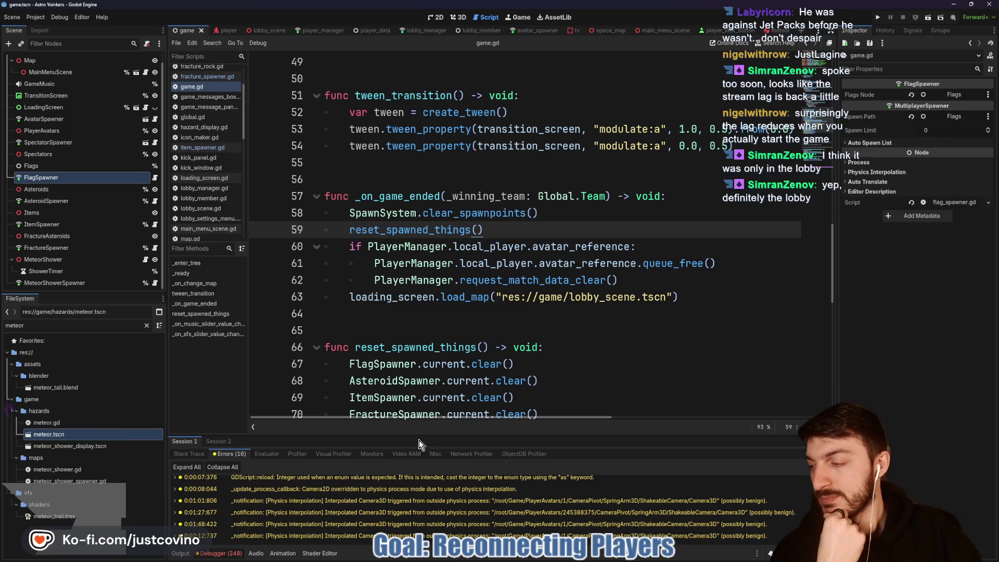
{"action": "left_click_drag", "start_coordinate": [458, 421], "coordinate": [396, 243]}
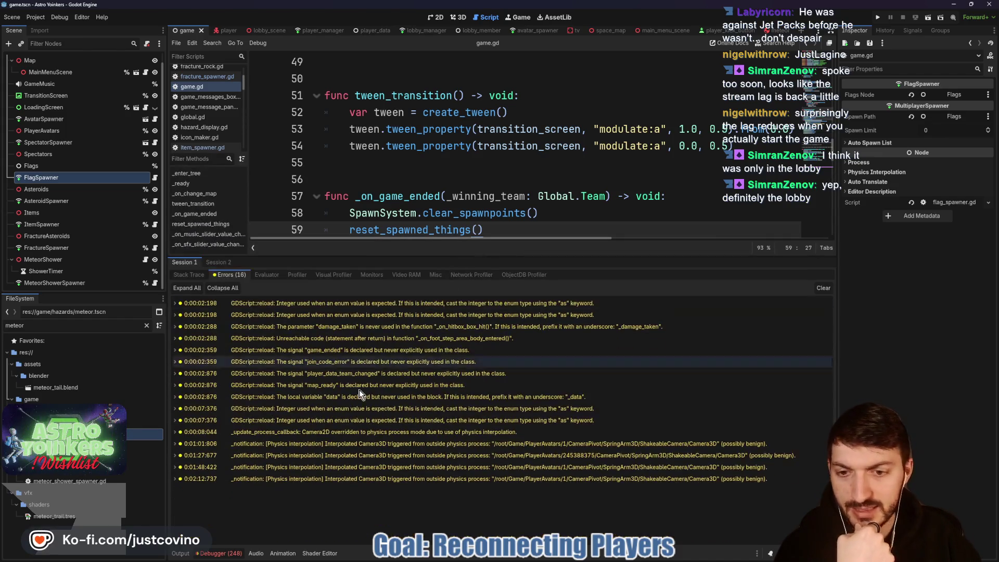
- Review the runtime errors in Session 2's Errors tab
{"action": "left_click", "coordinate": [217, 265]}
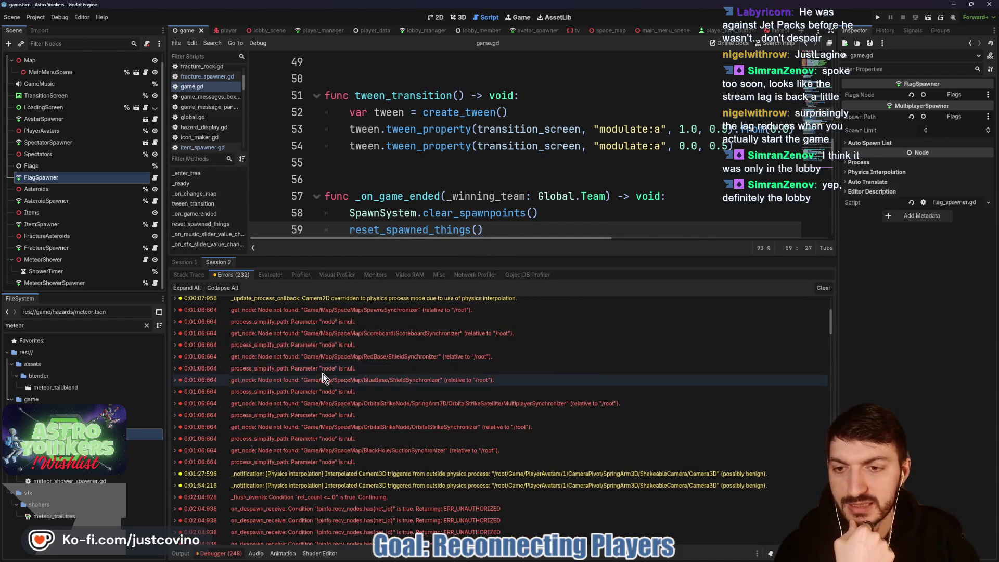
{"action": "mouse_move", "coordinate": [322, 324]}
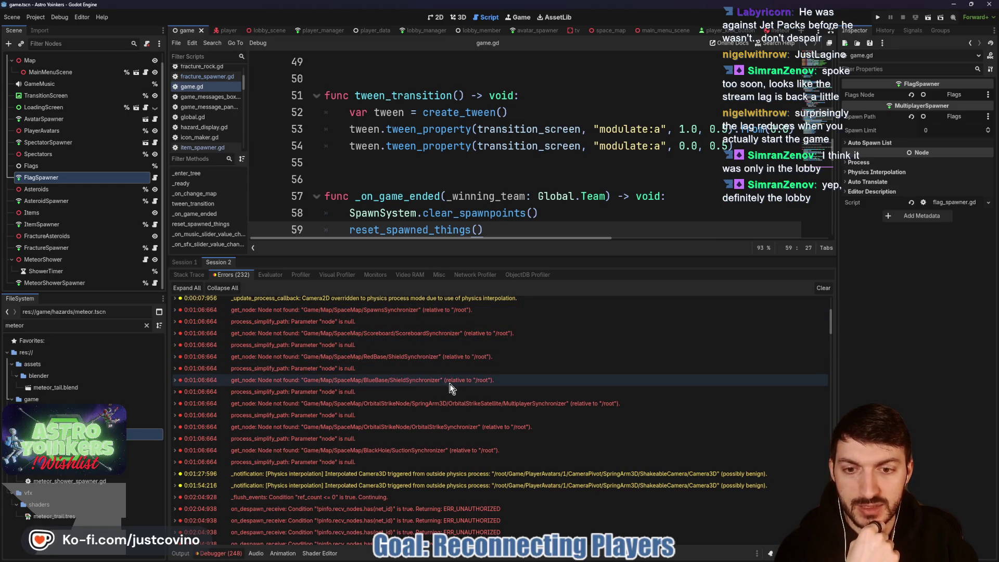
{"action": "mouse_move", "coordinate": [465, 412]}
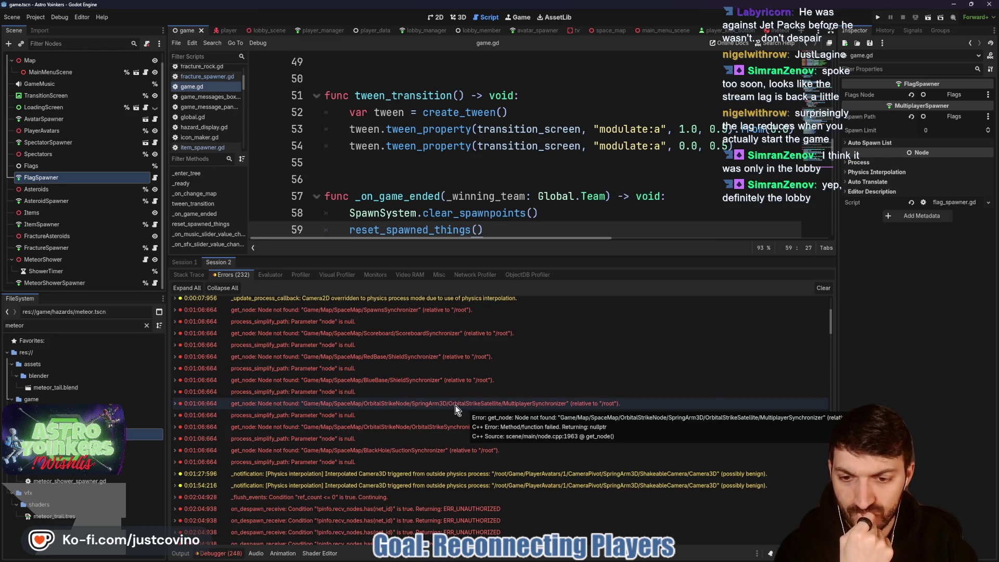
{"action": "scroll", "coordinate": [455, 407], "scroll_direction": "down", "scroll_amount": 3}
{"action": "scroll", "coordinate": [450, 405], "scroll_direction": "down", "scroll_amount": 5}
{"action": "scroll", "coordinate": [447, 407], "scroll_direction": "up", "scroll_amount": 5}
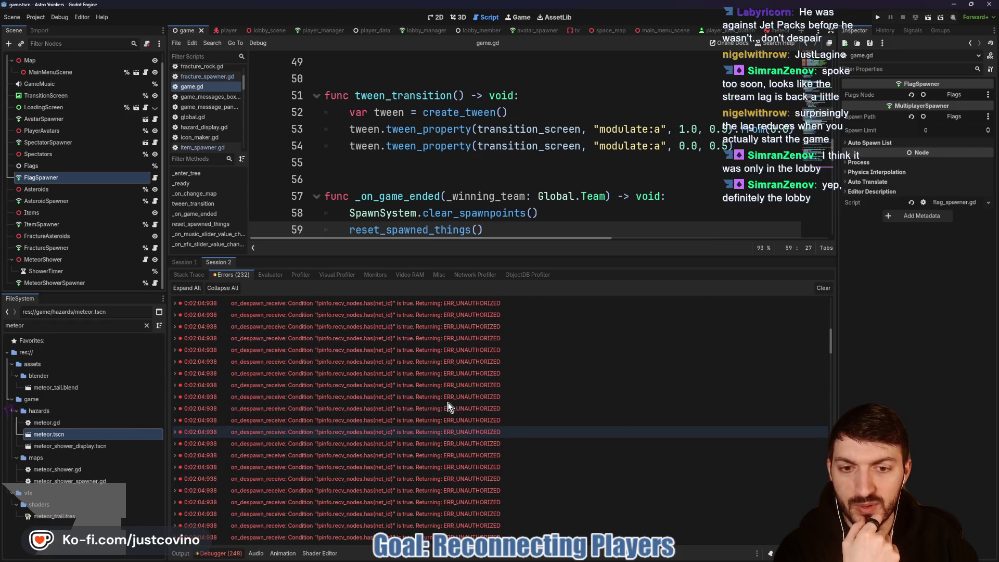
{"action": "mouse_move", "coordinate": [443, 399]}
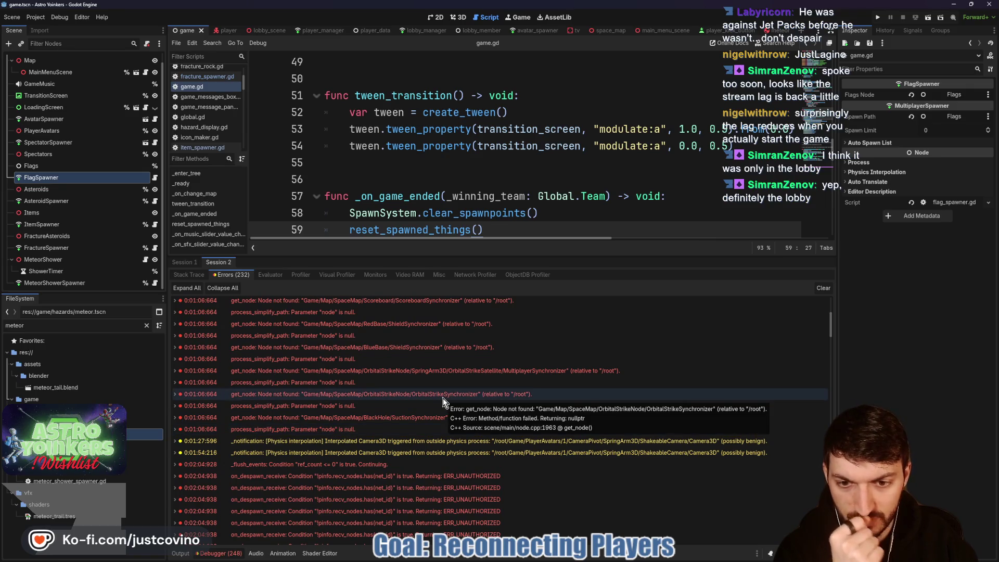
{"action": "mouse_move", "coordinate": [397, 417]}
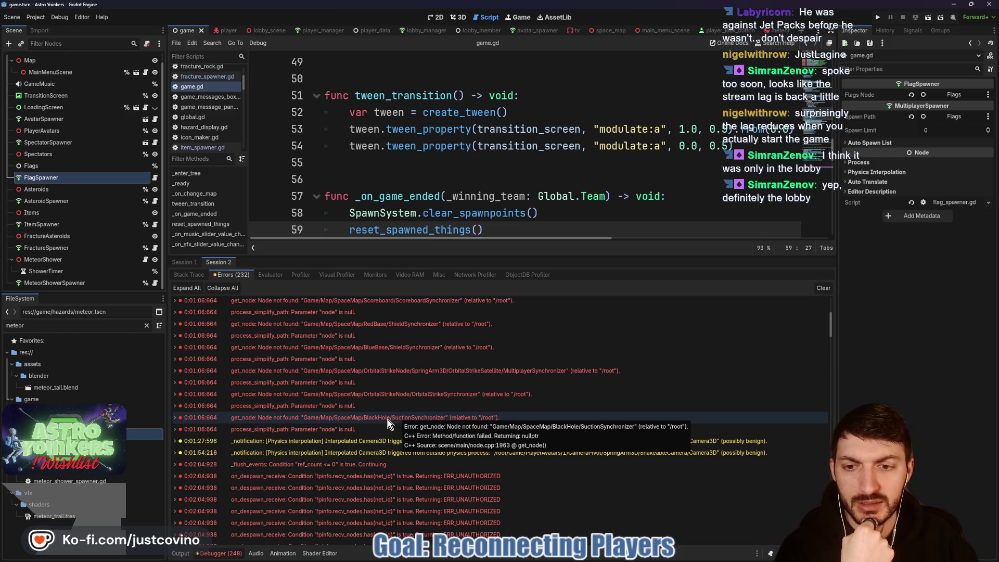
{"action": "scroll", "coordinate": [388, 419], "scroll_direction": "up", "scroll_amount": 5}
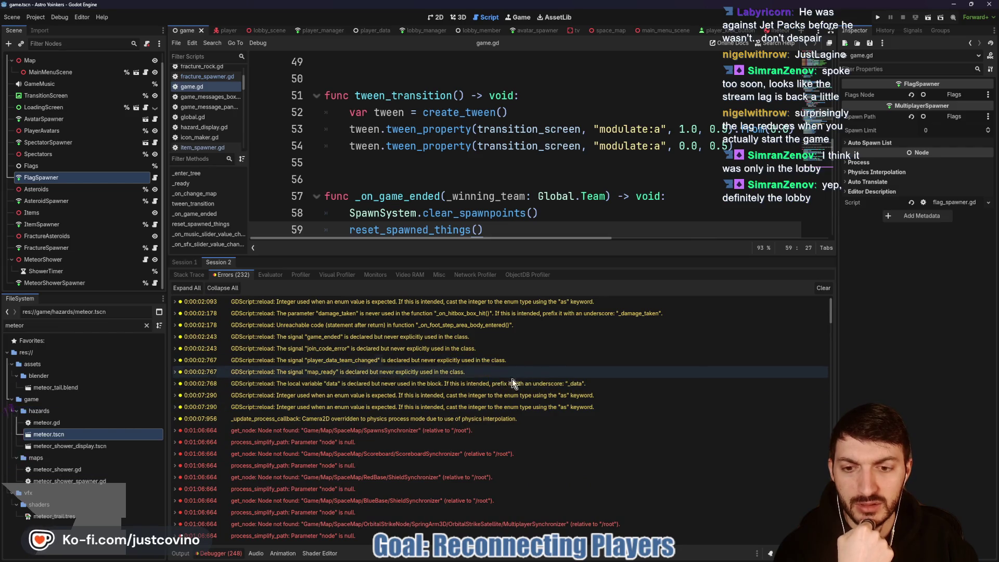
{"action": "mouse_move", "coordinate": [499, 388]}
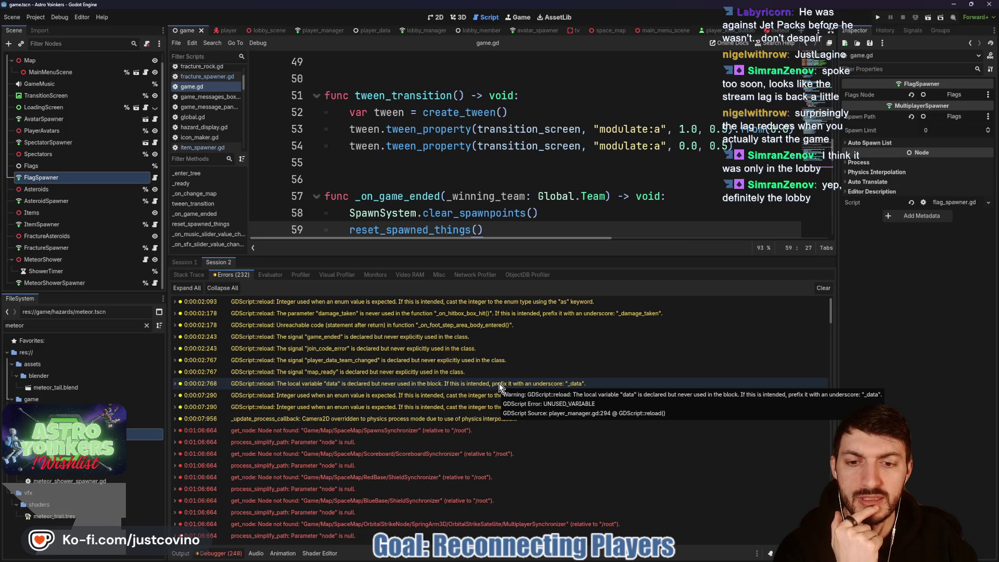
- Clear the error list and shrink the debugger panel back to show the script
{"action": "left_click", "coordinate": [825, 289]}
{"action": "mouse_move", "coordinate": [555, 256]}
{"action": "left_mouse_down"}
{"action": "mouse_move", "coordinate": [525, 322]}
{"action": "mouse_move", "coordinate": [503, 445]}
{"action": "left_mouse_up"}
{"action": "left_click", "coordinate": [445, 326]}
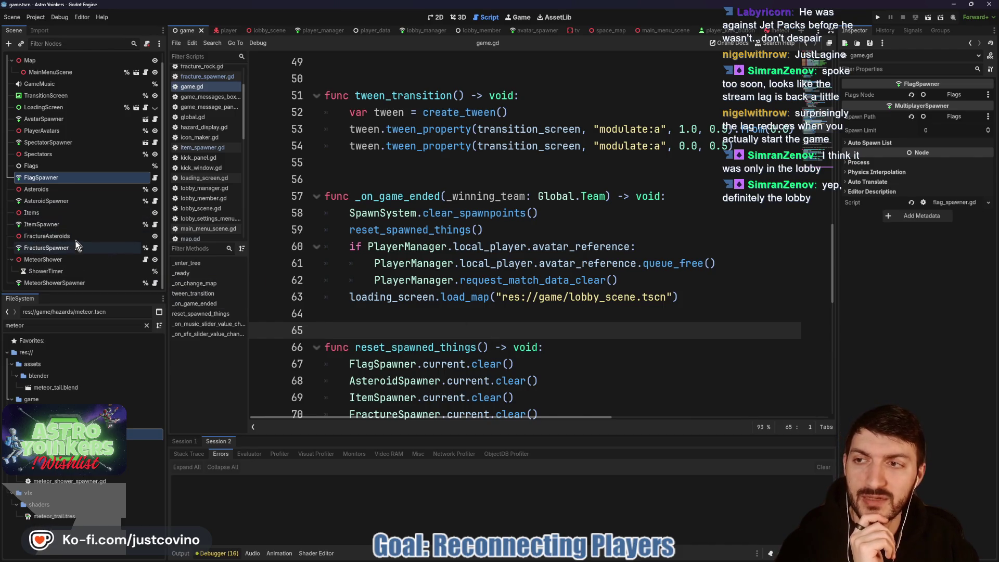
- Collapse MeteorShower in the Scene dock, scroll game.gd to the top, and run the project
{"action": "left_click", "coordinate": [10, 259]}
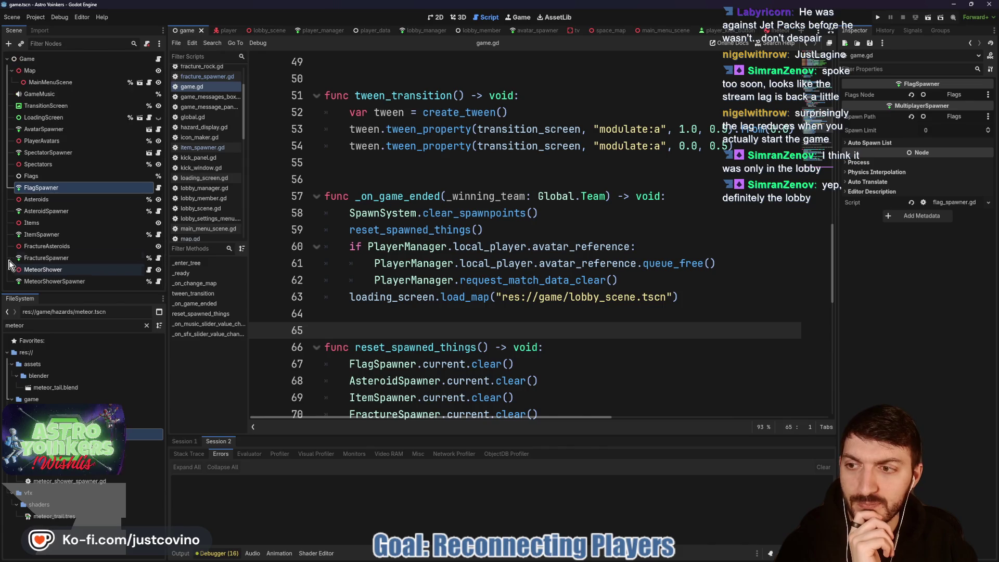
{"action": "left_click", "coordinate": [532, 182]}
{"action": "scroll", "coordinate": [561, 290], "scroll_direction": "up", "scroll_amount": 10}
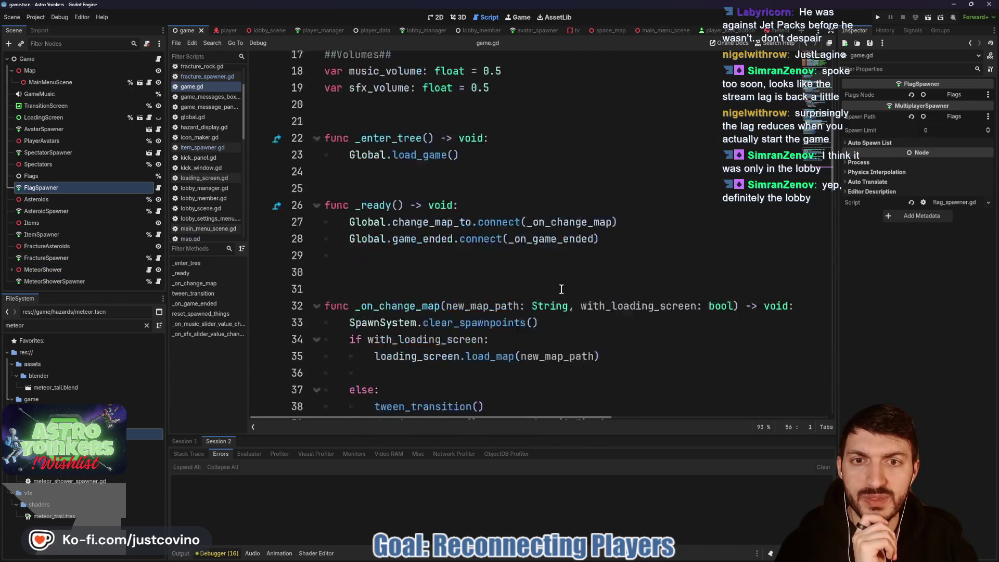
{"action": "scroll", "coordinate": [562, 289], "scroll_direction": "up", "scroll_amount": 2}
{"action": "scroll", "coordinate": [554, 286], "scroll_direction": "down", "scroll_amount": 5}
{"action": "scroll", "coordinate": [479, 265], "scroll_direction": "up", "scroll_amount": 5}
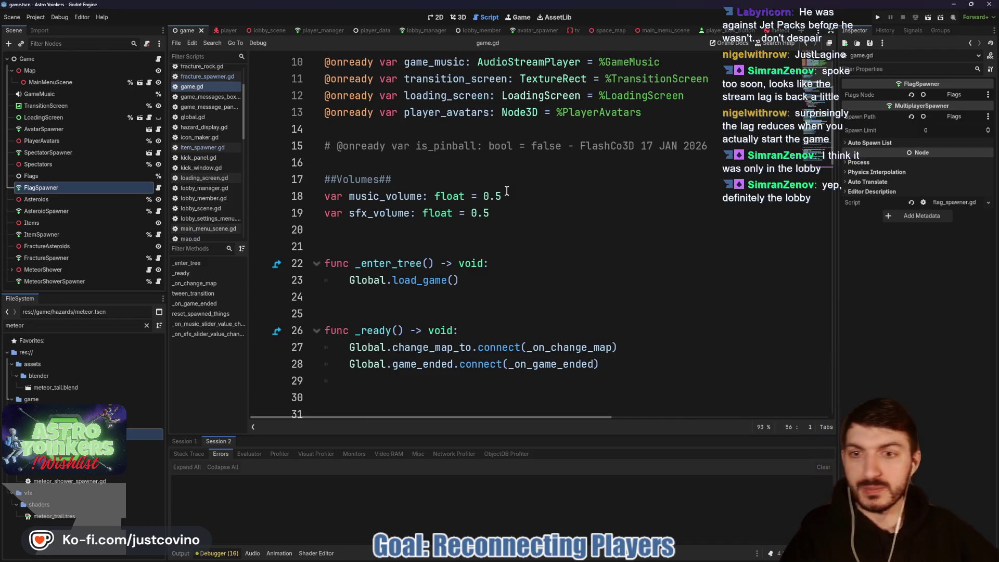
{"action": "left_click", "coordinate": [881, 17]}
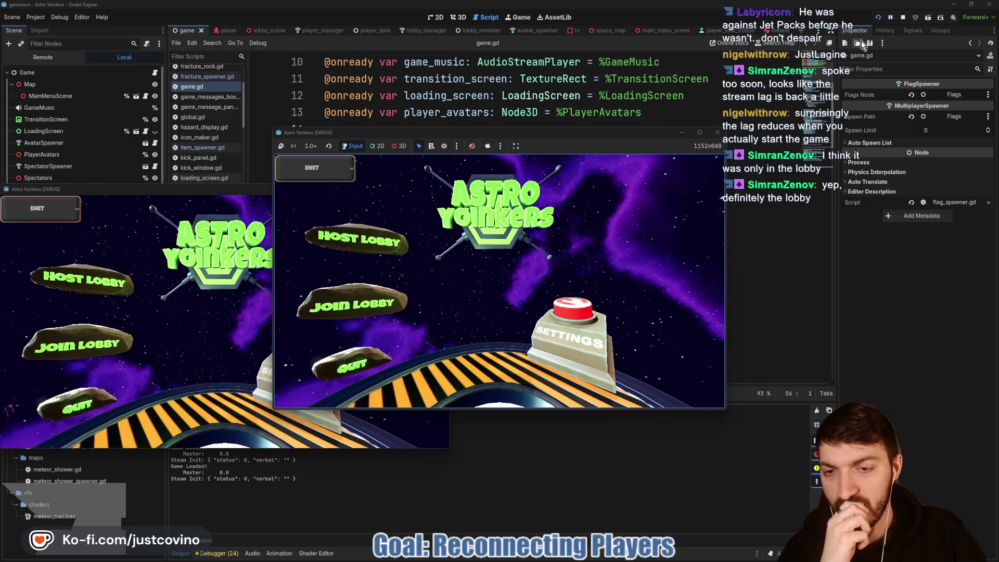
- Arrange the two game windows, host a lobby on the left, join and ready up on the right
{"action": "mouse_move", "coordinate": [240, 190]}
{"action": "left_mouse_down"}
{"action": "mouse_move", "coordinate": [469, 200]}
{"action": "mouse_move", "coordinate": [724, 151]}
{"action": "left_mouse_up"}
{"action": "left_click_drag", "start_coordinate": [612, 136], "coordinate": [398, 138]}
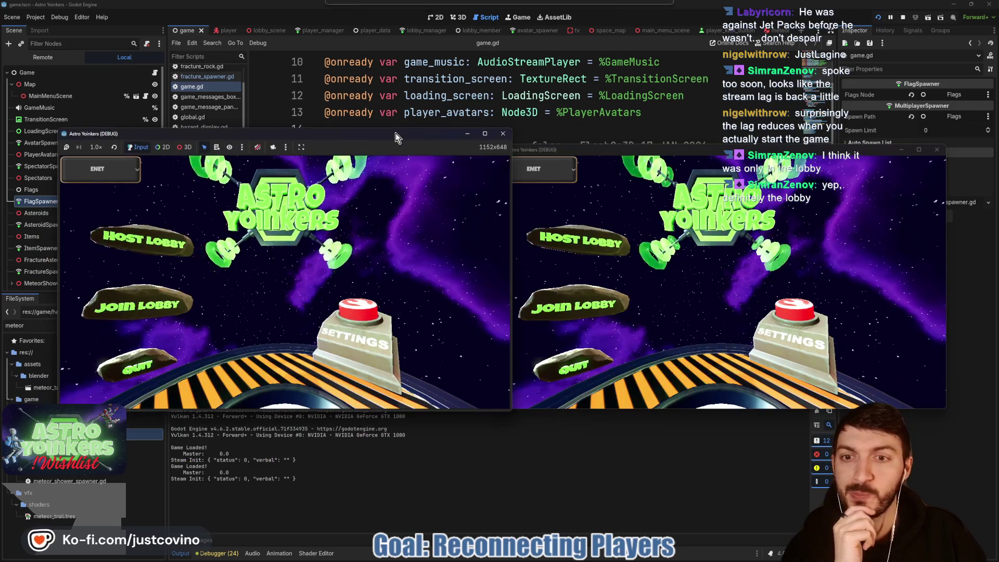
{"action": "left_click", "coordinate": [146, 246]}
{"action": "left_click", "coordinate": [270, 239]}
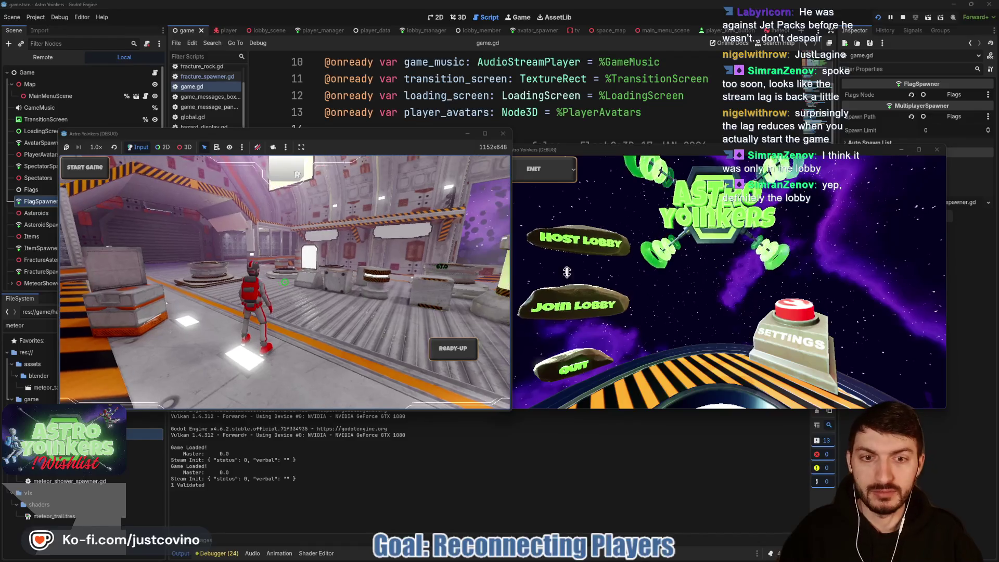
{"action": "left_click", "coordinate": [580, 310]}
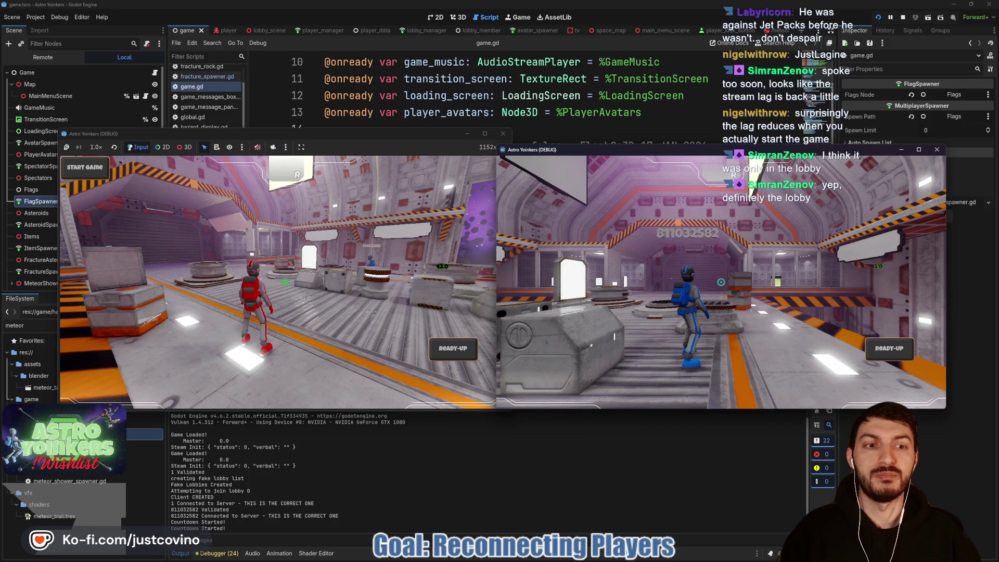
{"action": "left_click", "coordinate": [888, 352]}
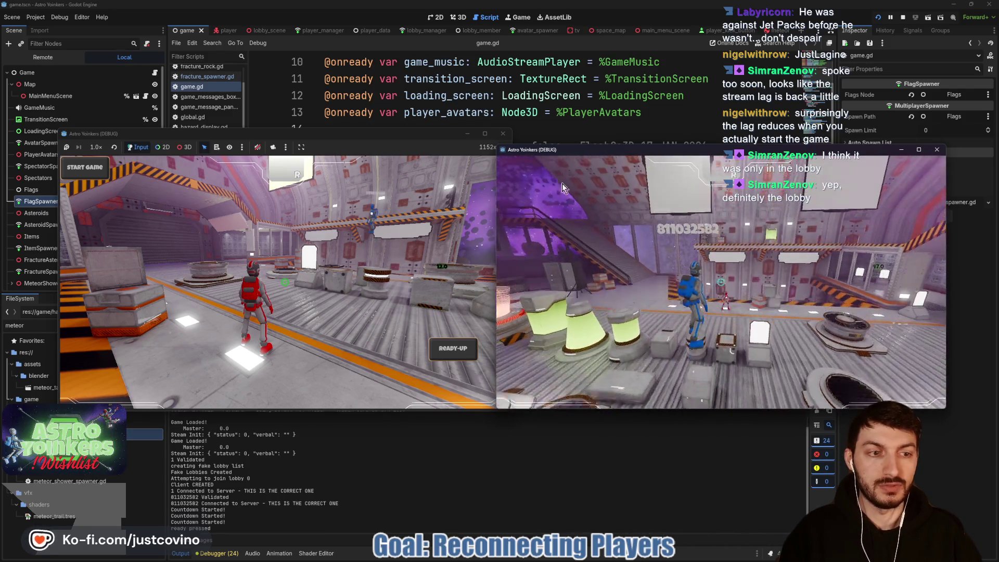
{"action": "left_click", "coordinate": [425, 134]}
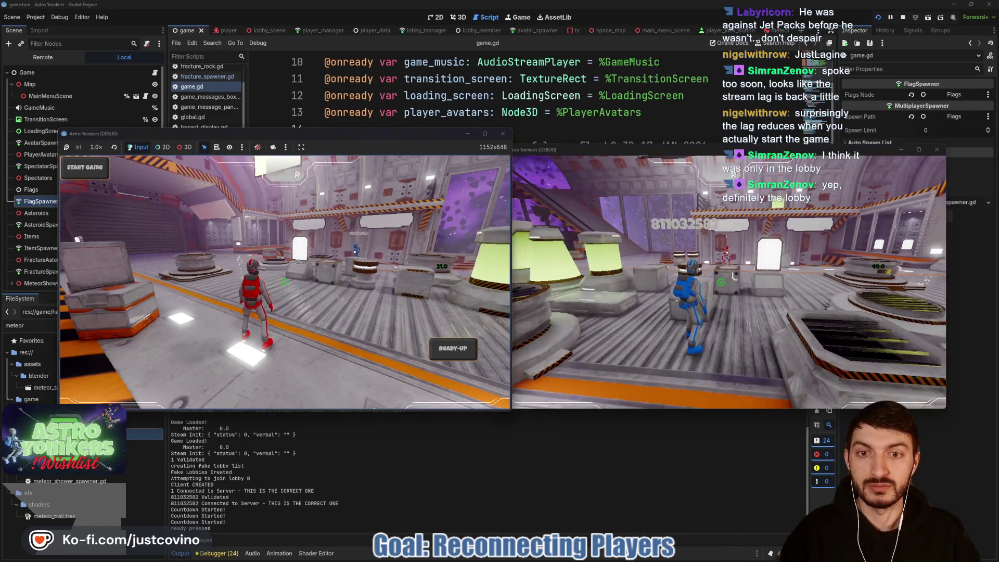
- As host, browse the Asteroid Map hazards in the Customize panel, then ready up
{"action": "key", "text": "w"}
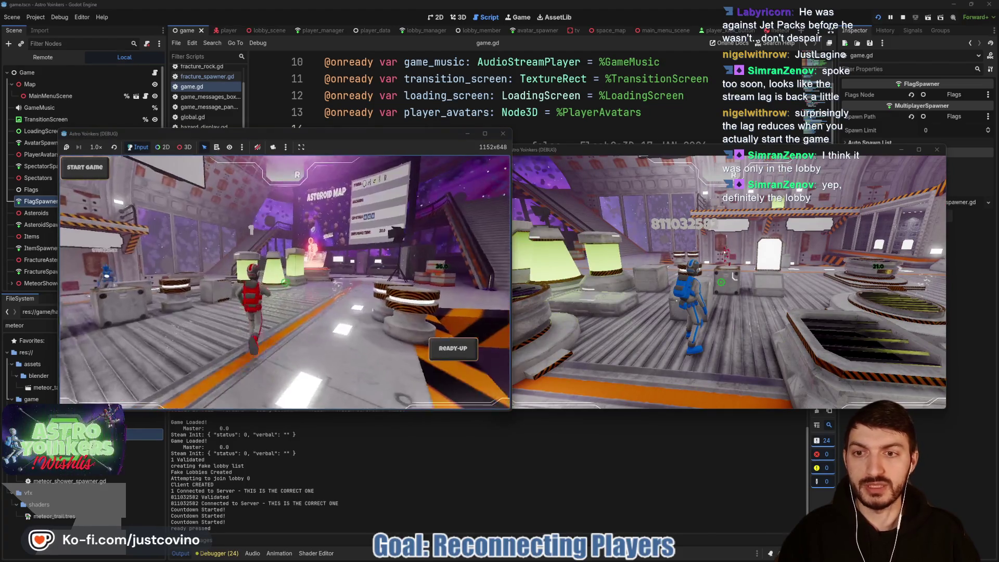
{"action": "key", "text": "w"}
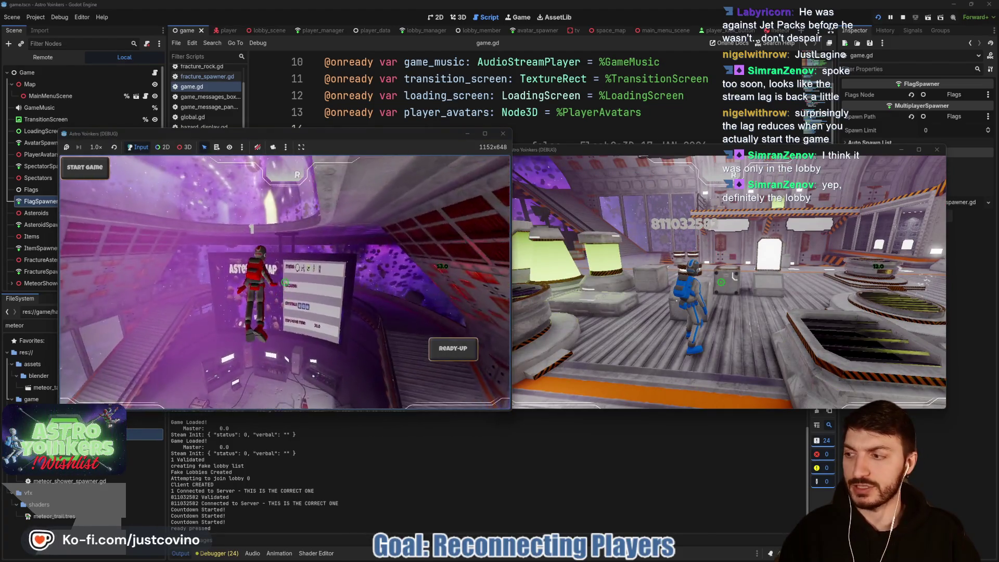
{"action": "key", "text": "w"}
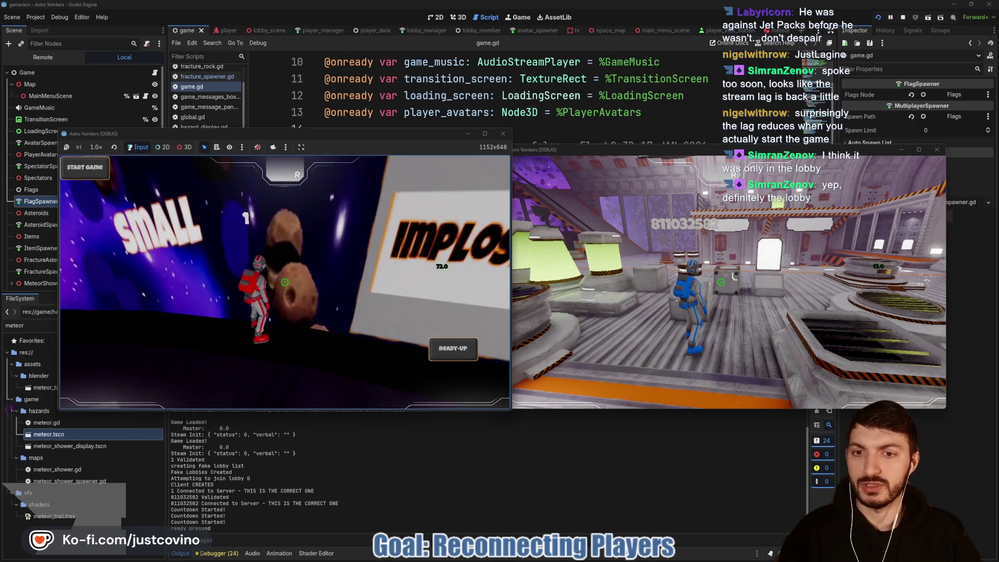
{"action": "key", "text": "e"}
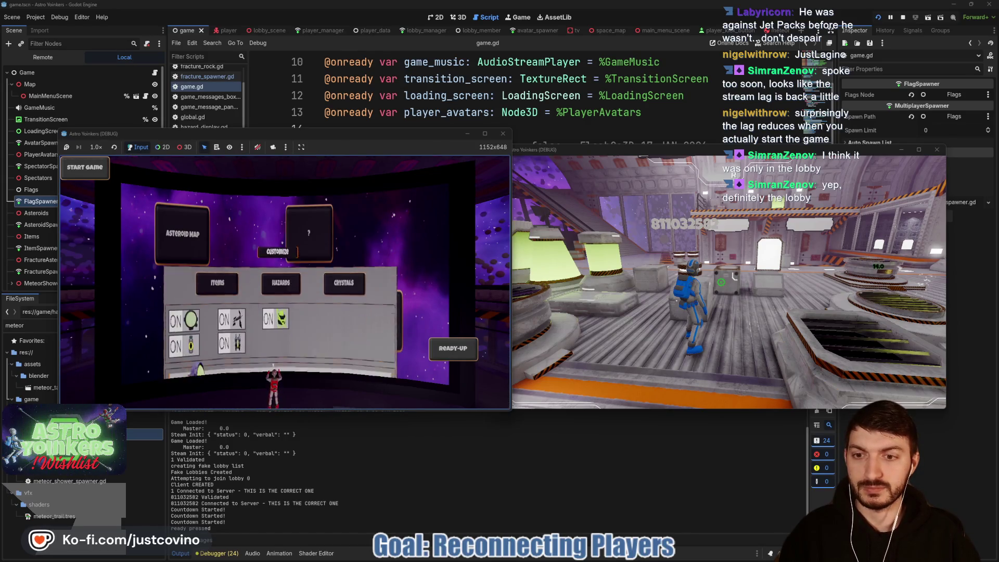
{"action": "key", "text": "d"}
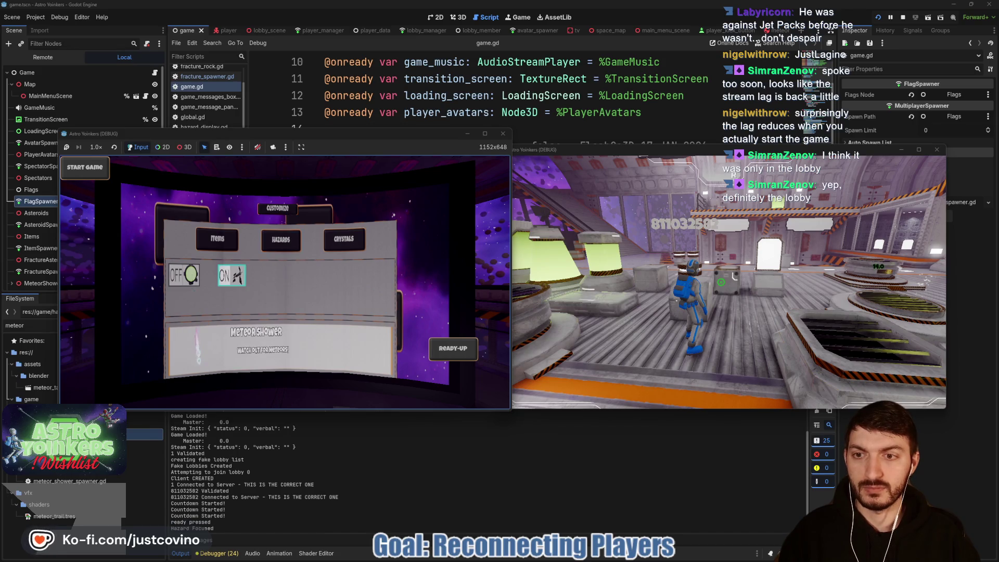
{"action": "key", "text": "Escape"}
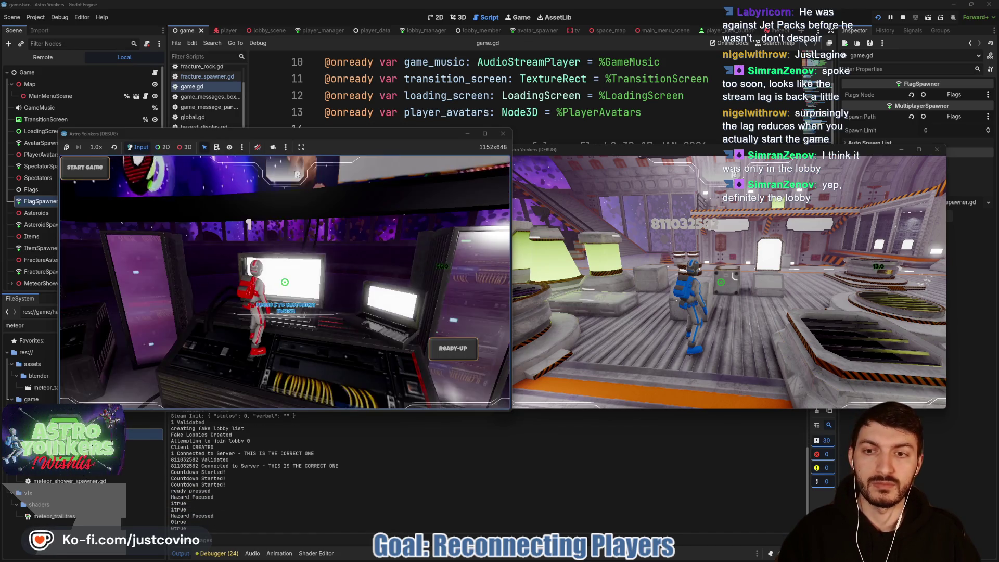
{"action": "key", "text": "r"}
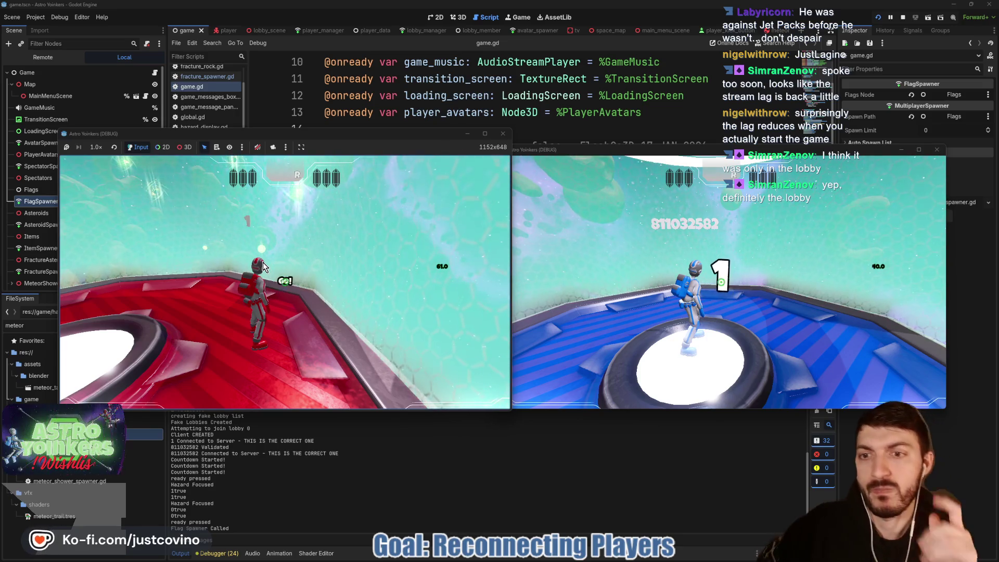
- From the host's Tab scoreboard, kick the other player via the KICK PLAYER dropdown
{"action": "key", "text": "w"}
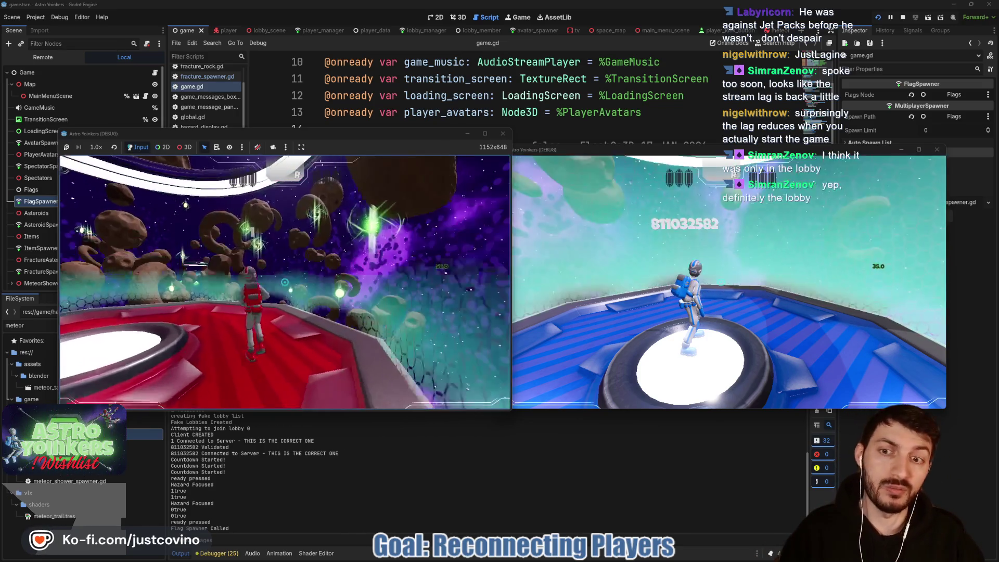
{"action": "key", "text": "d"}
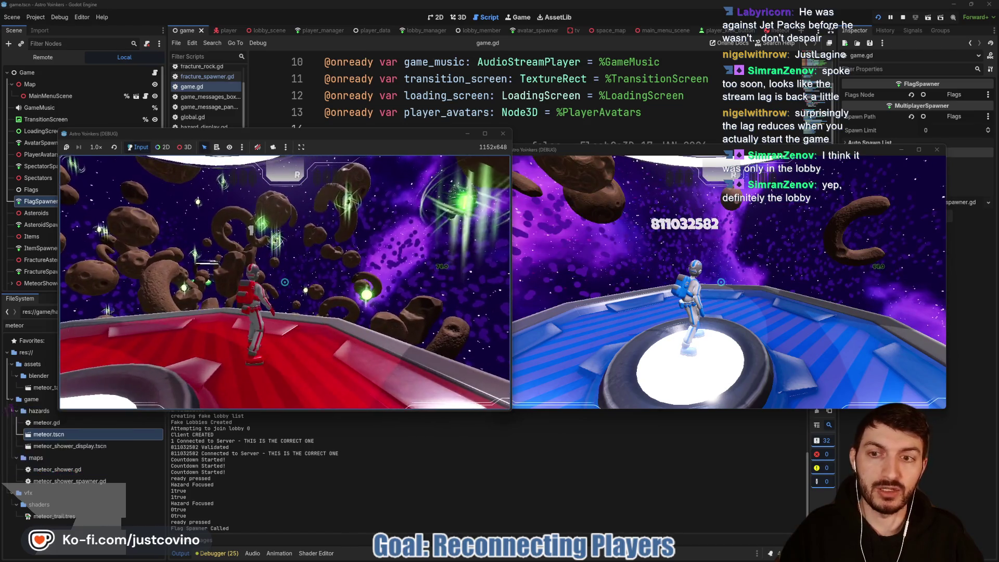
{"action": "key", "text": "Tab"}
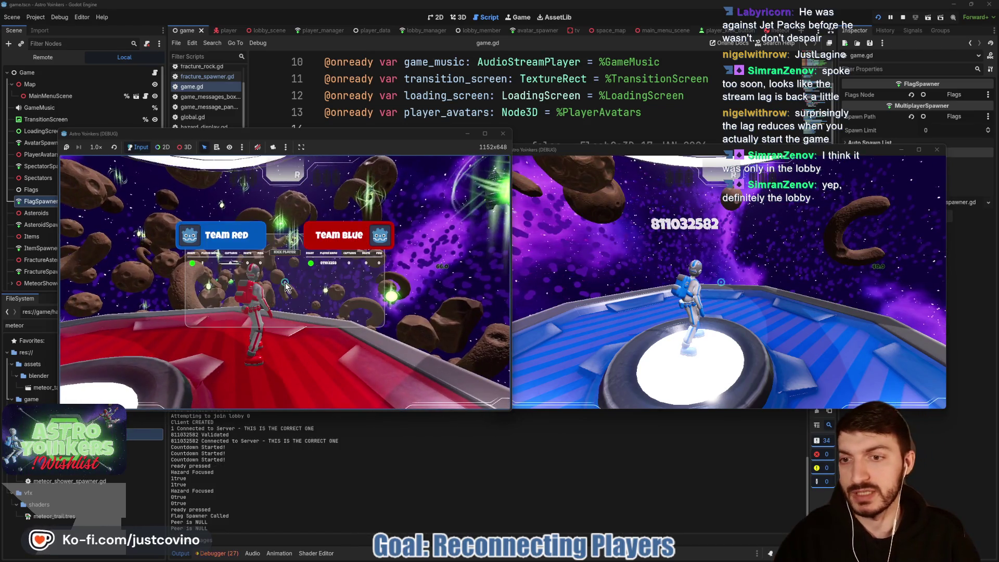
{"action": "left_click", "coordinate": [288, 254]}
{"action": "left_click", "coordinate": [284, 274]}
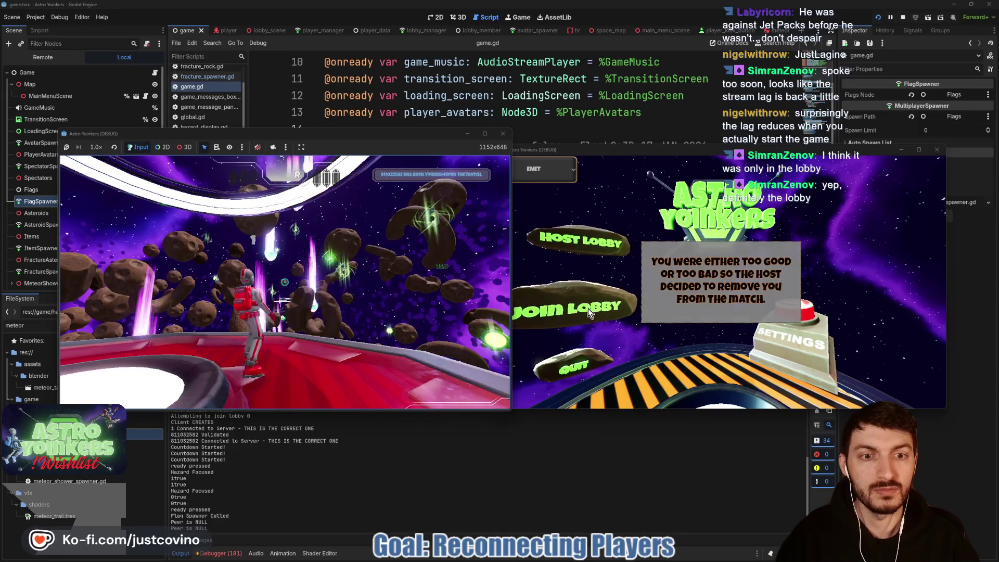
- In the right client, open Join Lobby and pick the first lobby to reconnect
{"action": "left_click", "coordinate": [588, 307]}
{"action": "left_click", "coordinate": [789, 195]}
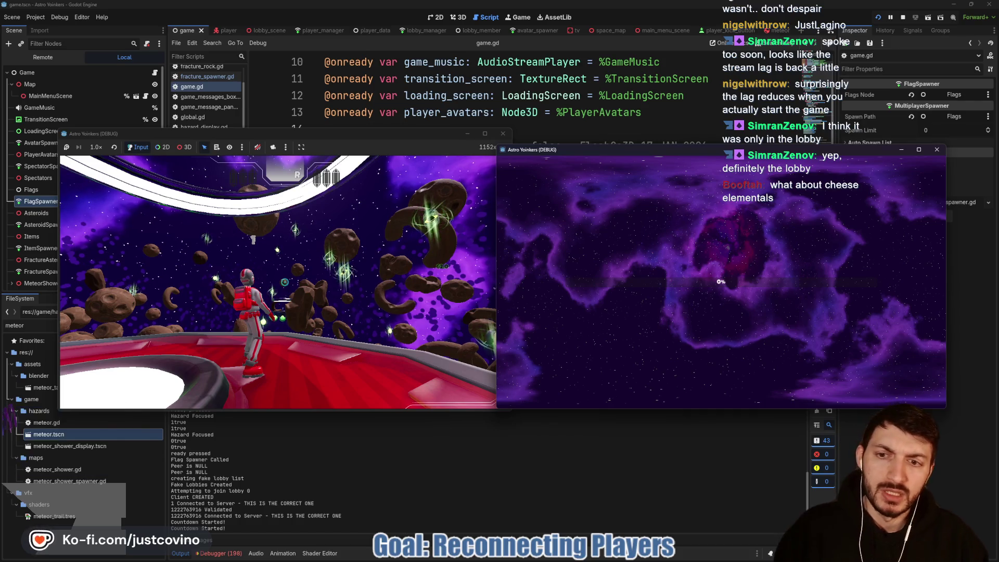
- Bring the second game window into focus, dismissing the Windows launcher
{"action": "key", "text": "super"}
{"action": "left_click", "coordinate": [657, 161]}
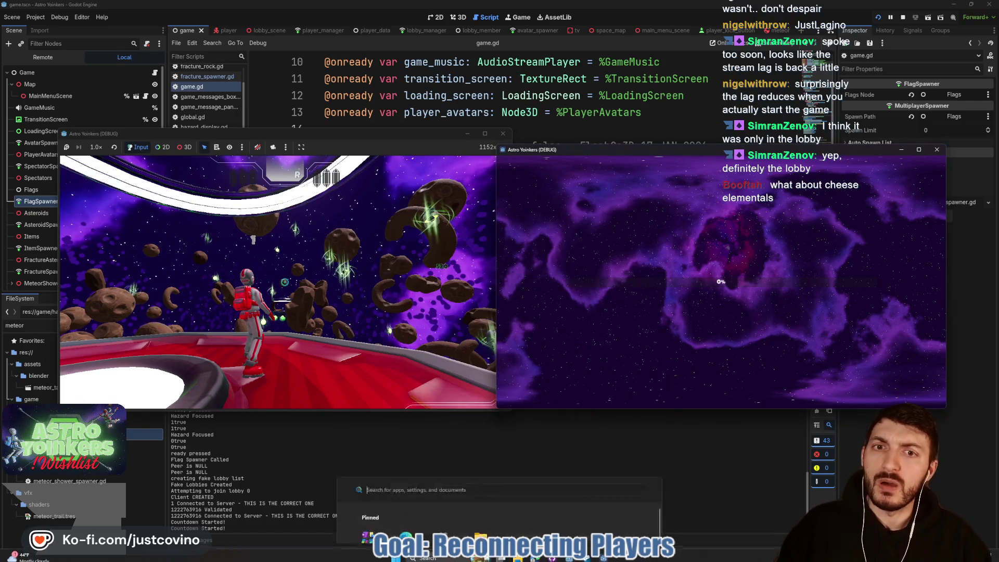
{"action": "key", "text": "super"}
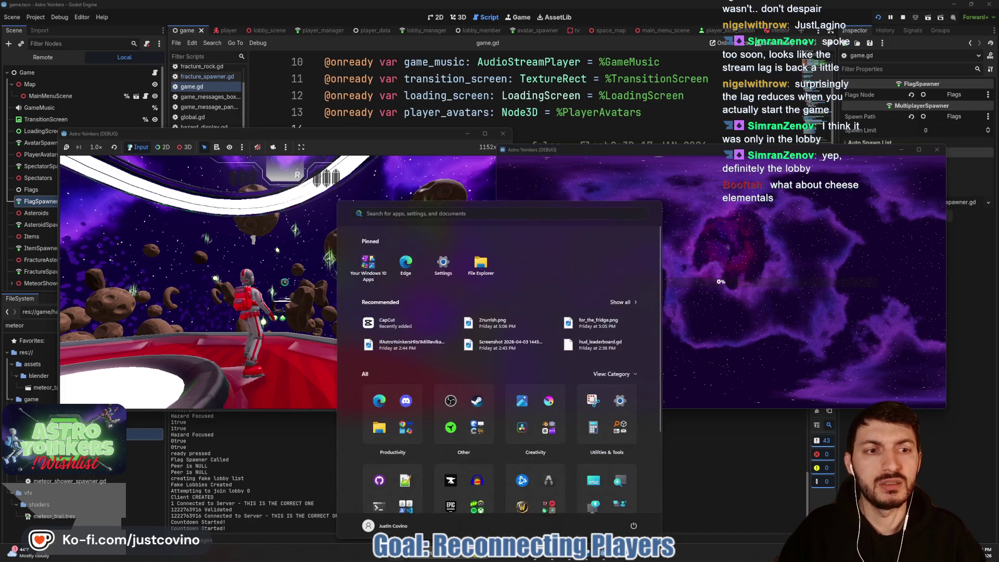
{"action": "key", "text": "super"}
{"action": "key", "text": "super"}
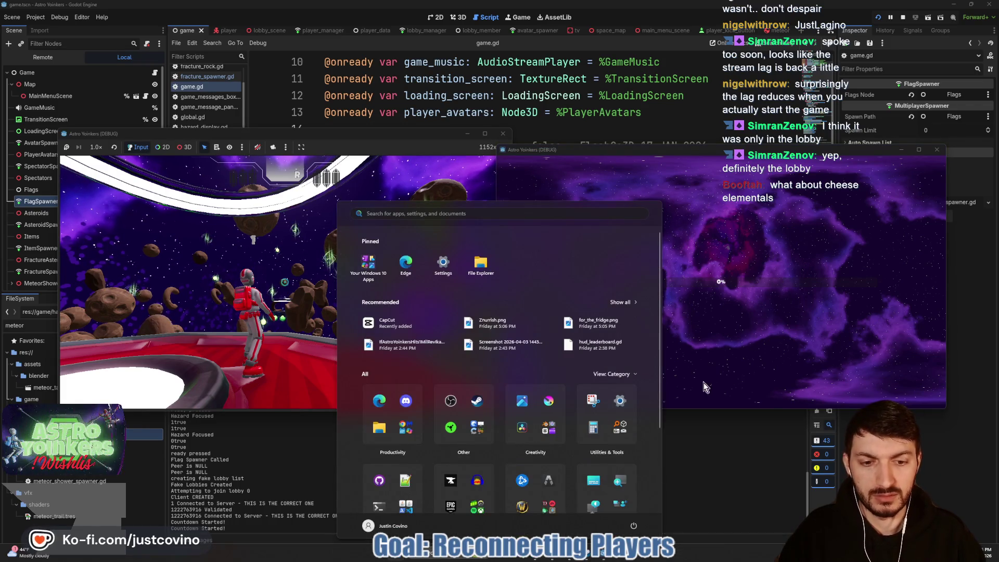
{"action": "left_click", "coordinate": [771, 276]}
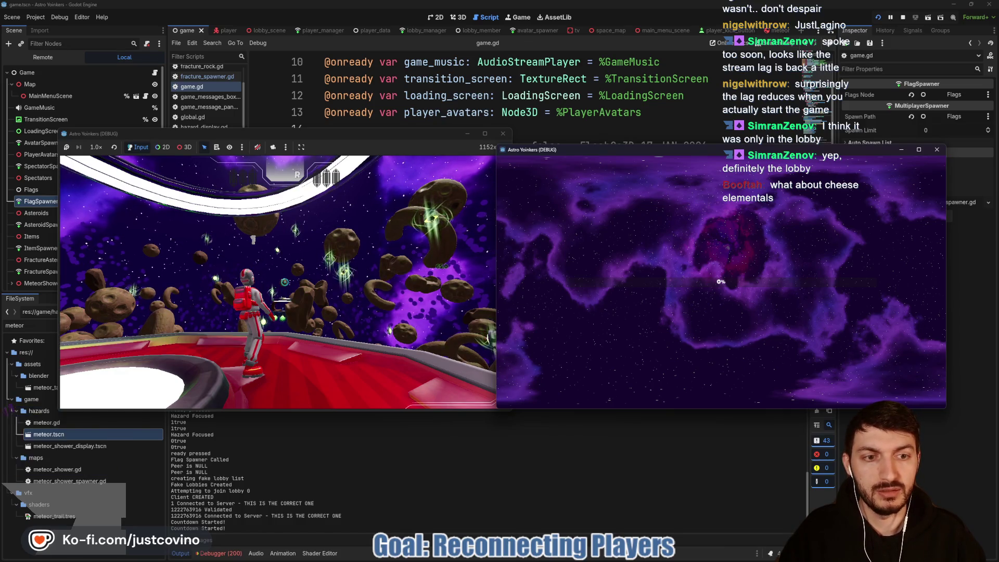
{"action": "key", "text": "super"}
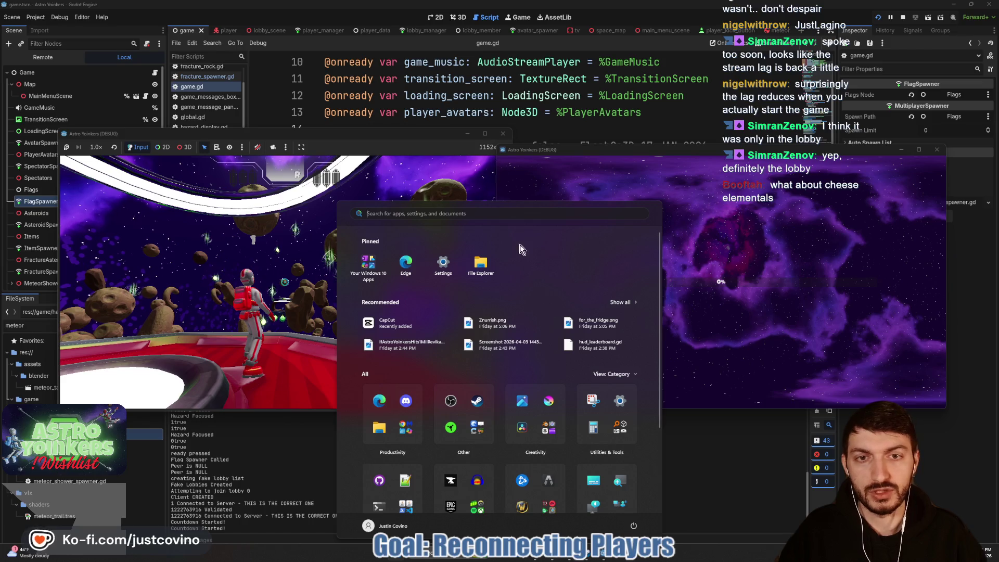
{"action": "left_click", "coordinate": [603, 403]}
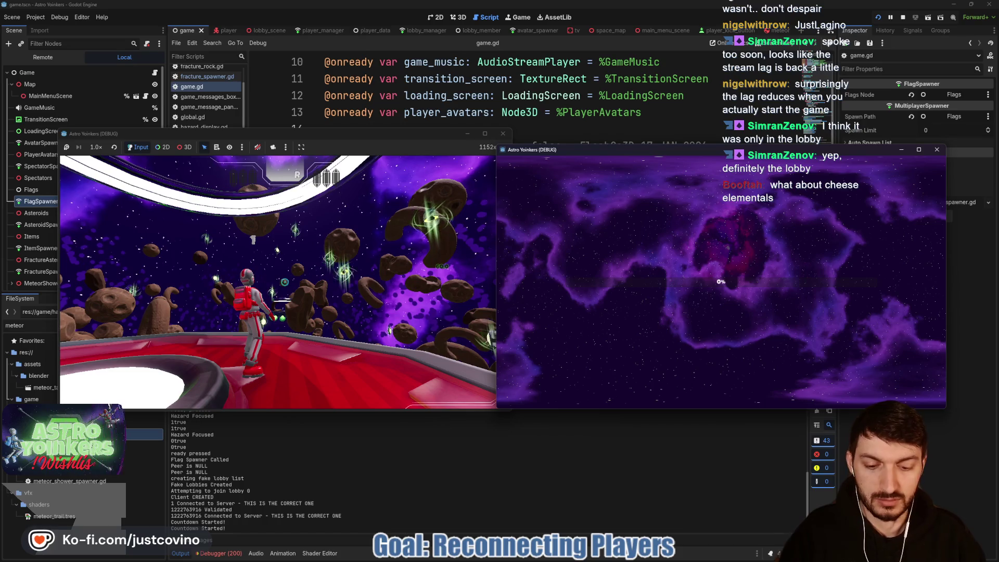
- Stop the two-client test and show the debugger's errors in an enlarged bottom panel
{"action": "key", "text": "F8"}
{"action": "mouse_move", "coordinate": [238, 544]}
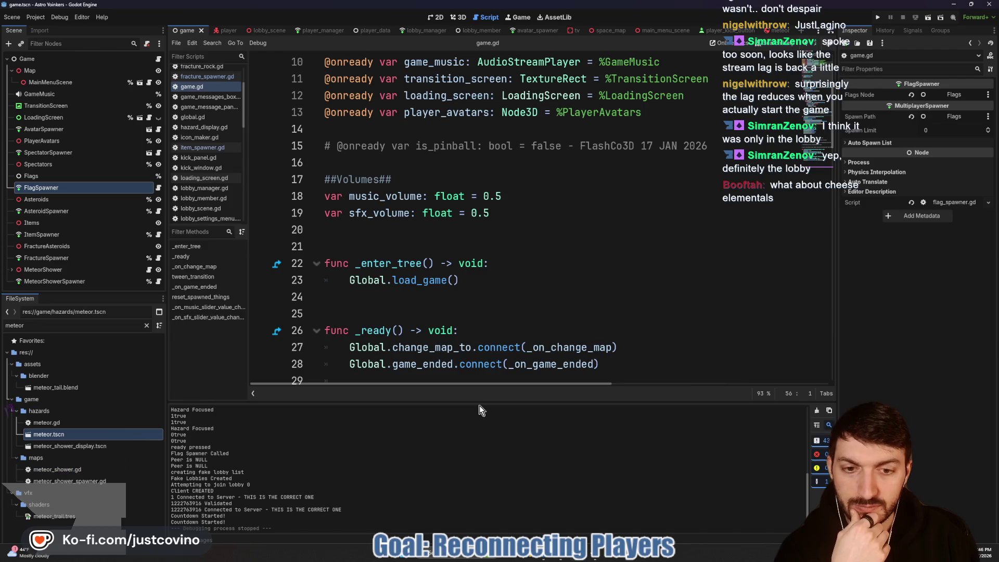
{"action": "left_click_drag", "start_coordinate": [479, 401], "coordinate": [479, 249]}
{"action": "left_click", "coordinate": [223, 554]}
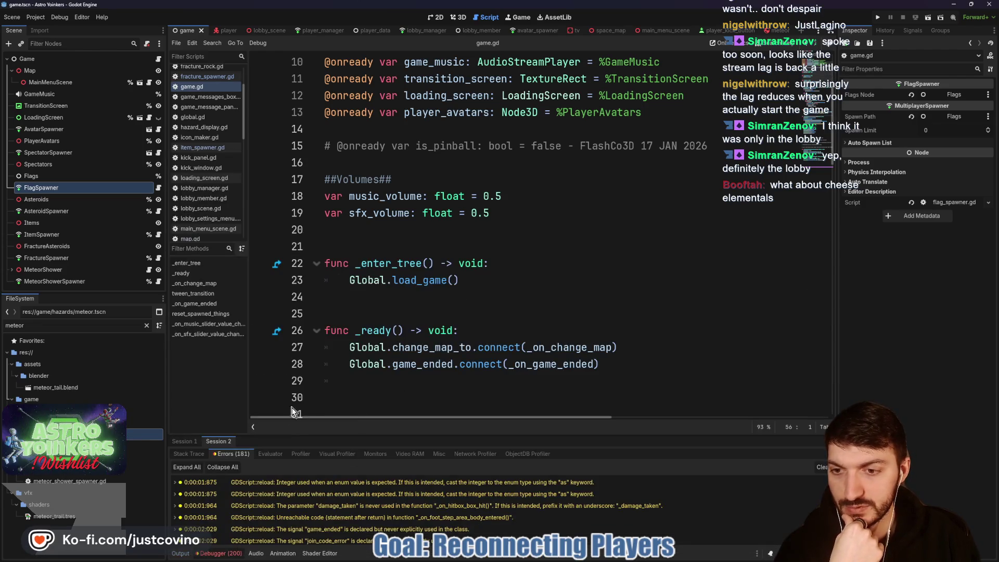
- Scroll the Session 2 errors and select the SpawnsSynchronizer node-not-found error
{"action": "left_click_drag", "start_coordinate": [393, 436], "coordinate": [396, 214]}
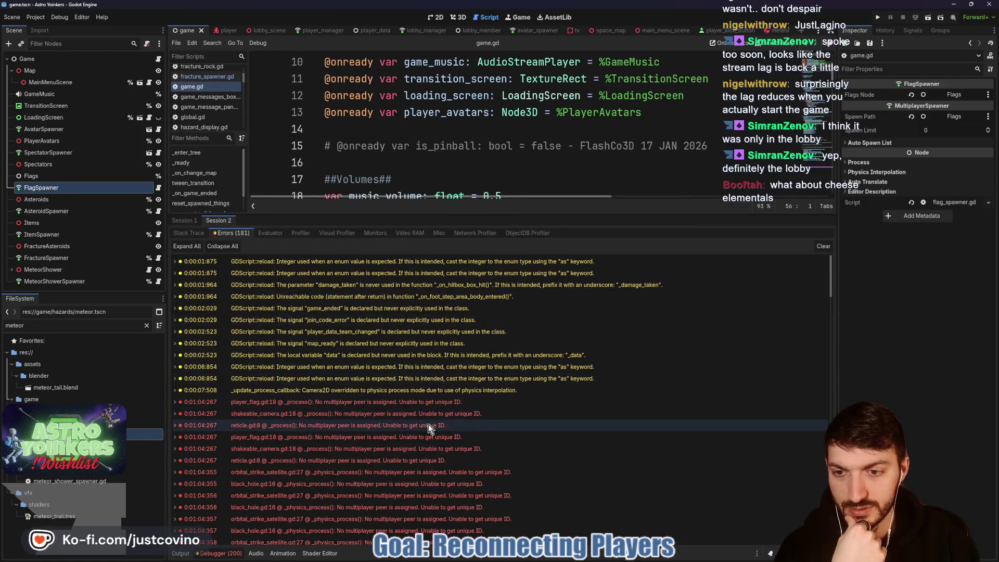
{"action": "scroll", "coordinate": [430, 420], "scroll_direction": "down", "scroll_amount": 3}
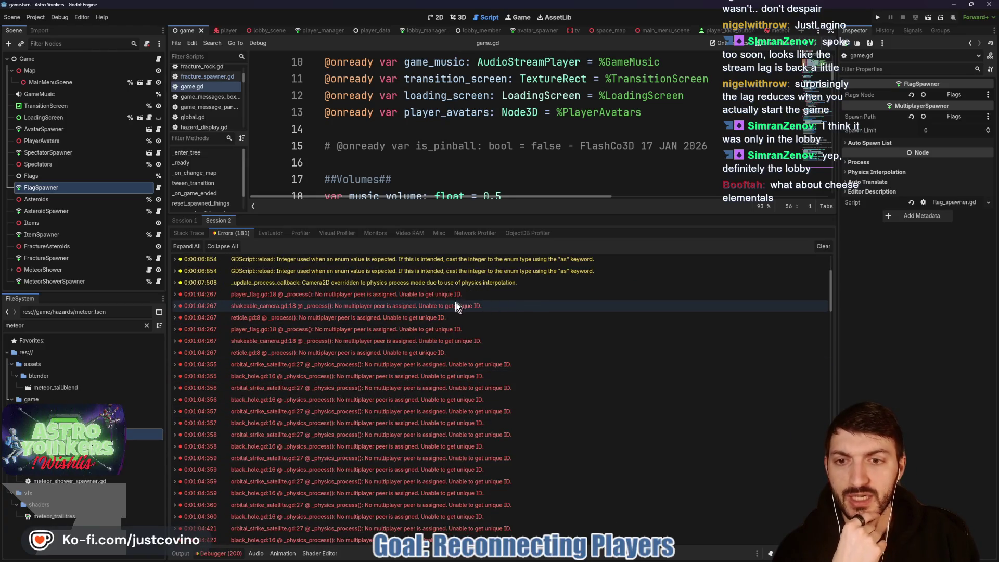
{"action": "mouse_move", "coordinate": [461, 302]}
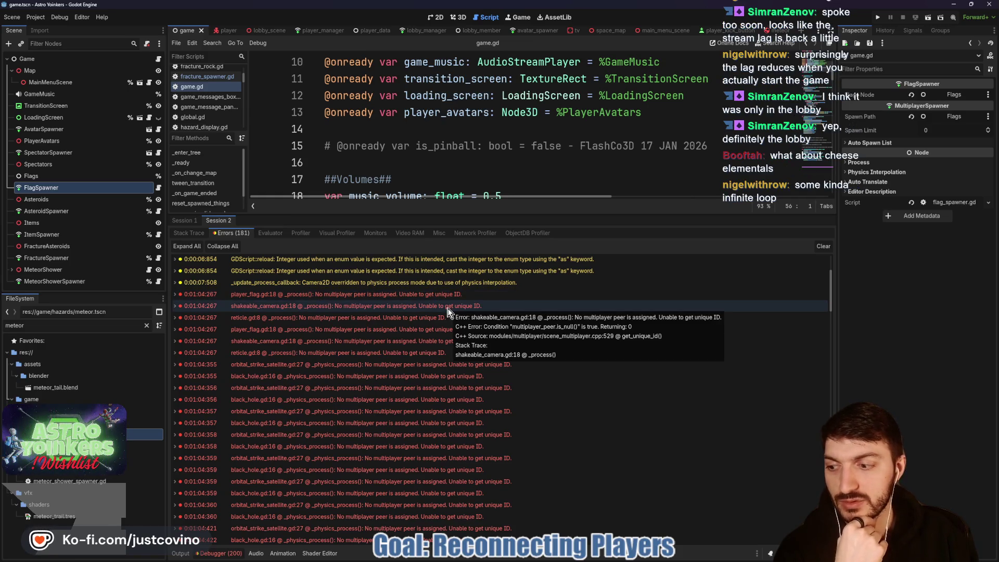
{"action": "mouse_move", "coordinate": [464, 346]}
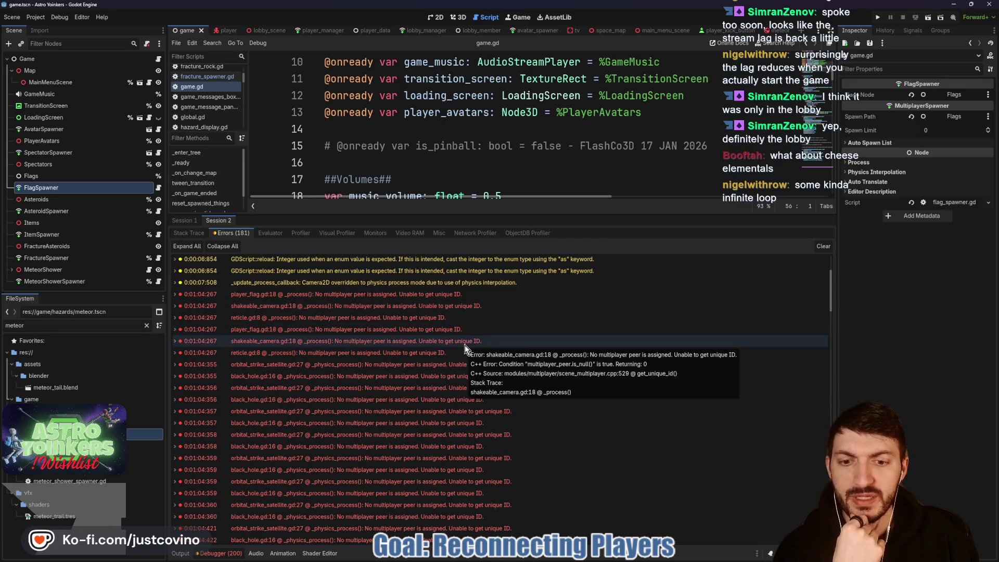
{"action": "scroll", "coordinate": [464, 345], "scroll_direction": "down", "scroll_amount": 10}
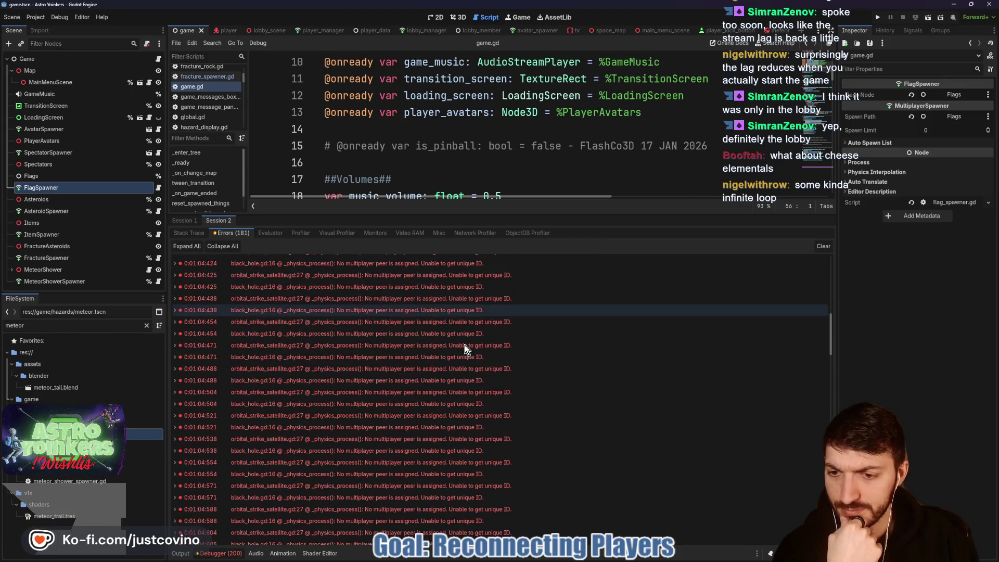
{"action": "scroll", "coordinate": [464, 347], "scroll_direction": "down", "scroll_amount": 5}
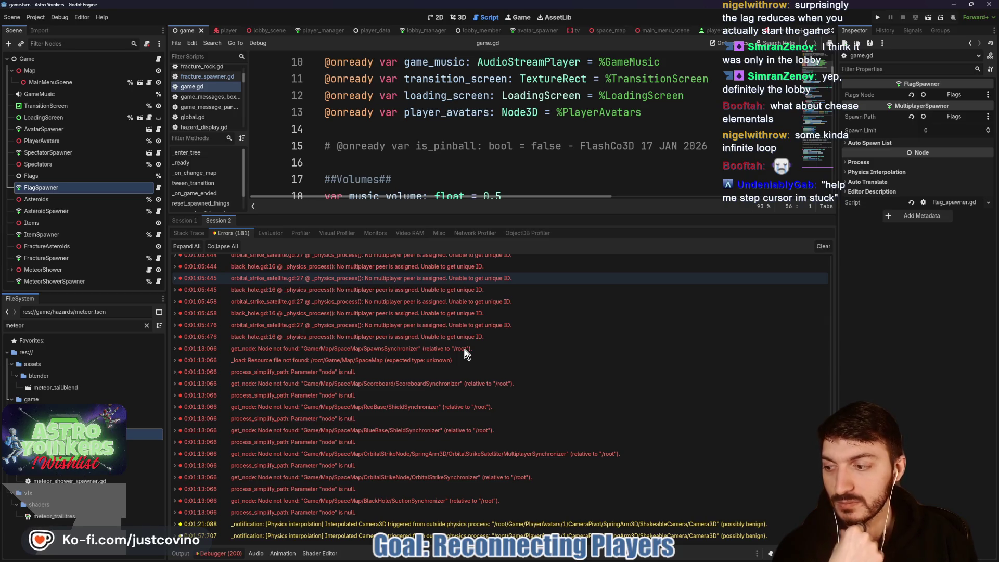
{"action": "left_click", "coordinate": [463, 349]}
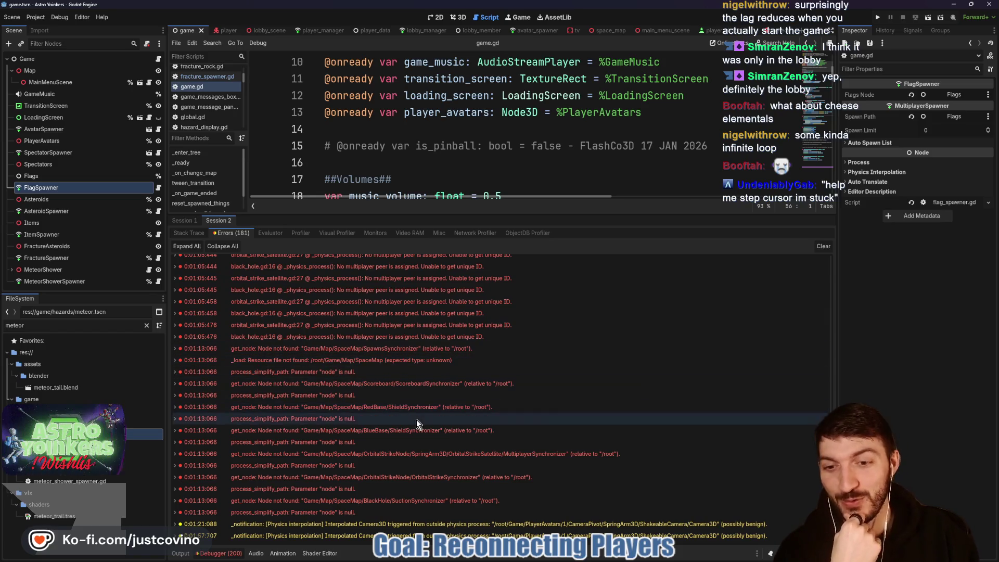
- Read through the 'No multiplayer peer is assigned' errors, then clear the error list
{"action": "scroll", "coordinate": [424, 418], "scroll_direction": "up", "scroll_amount": 5}
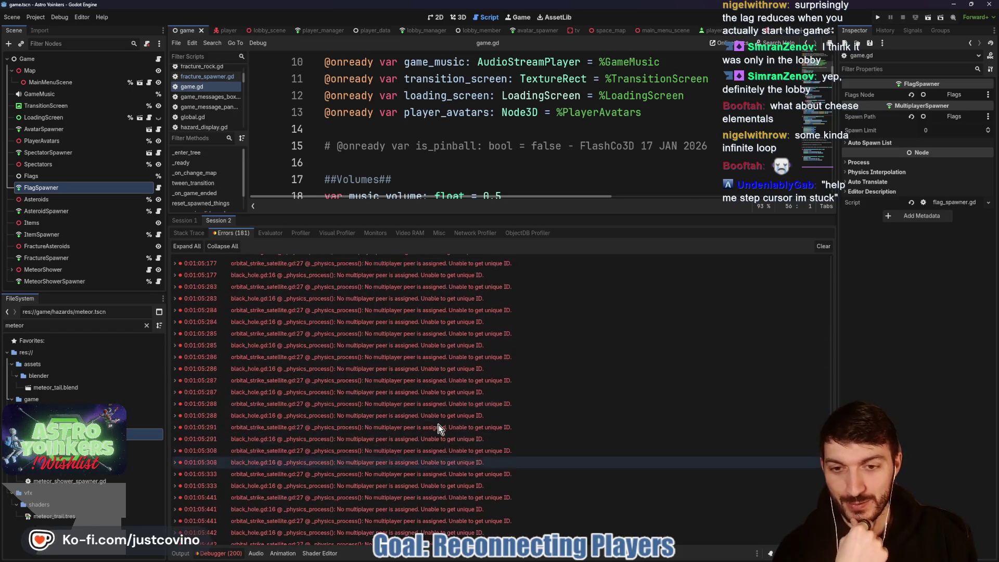
{"action": "scroll", "coordinate": [424, 417], "scroll_direction": "up", "scroll_amount": 5}
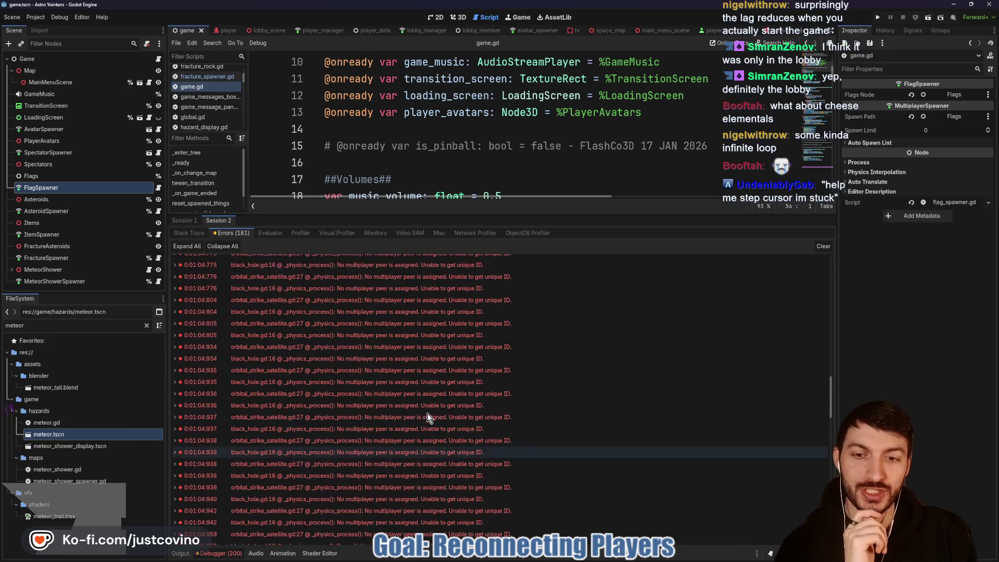
{"action": "scroll", "coordinate": [427, 413], "scroll_direction": "up", "scroll_amount": 10}
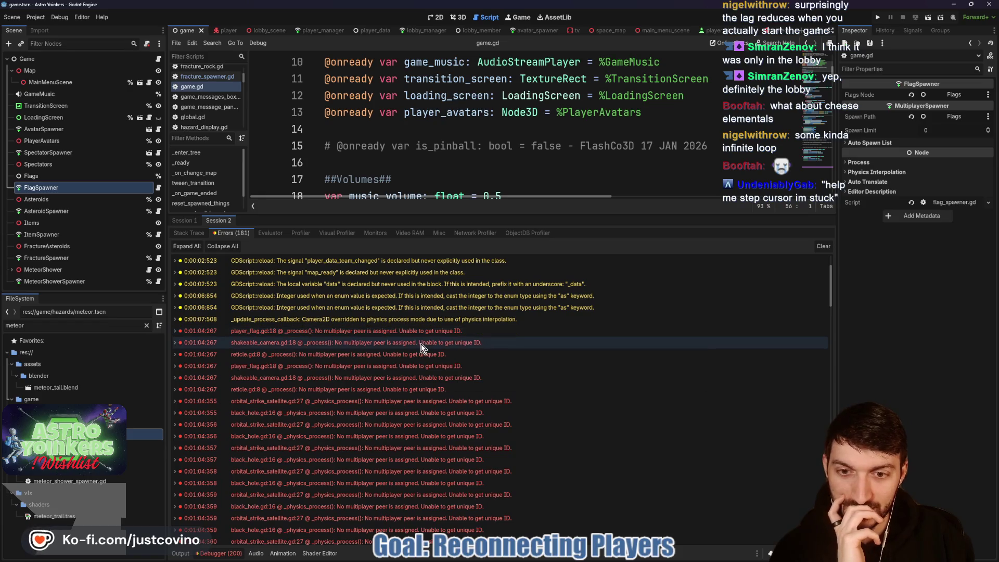
{"action": "mouse_move", "coordinate": [421, 348]}
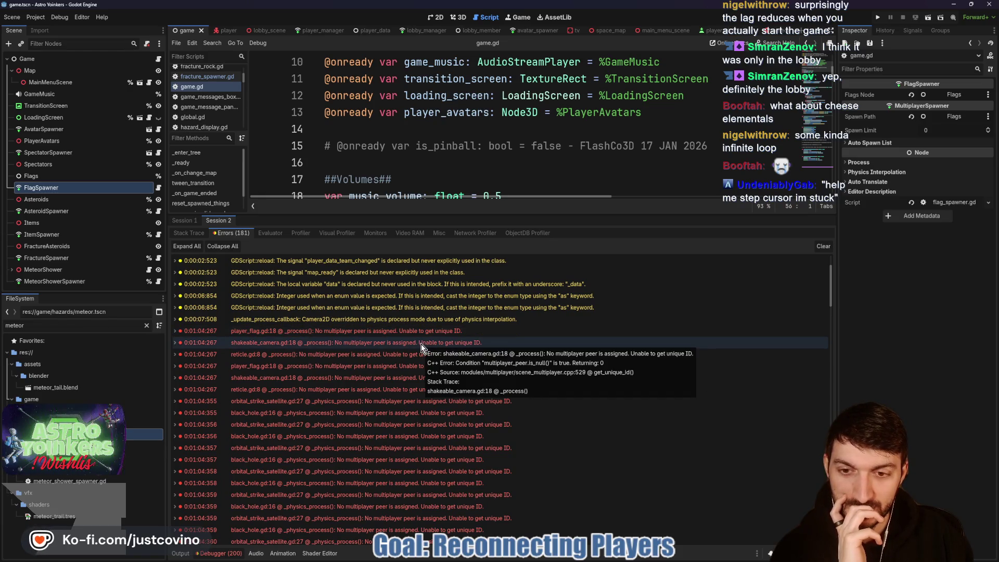
{"action": "scroll", "coordinate": [422, 348], "scroll_direction": "down", "scroll_amount": 2}
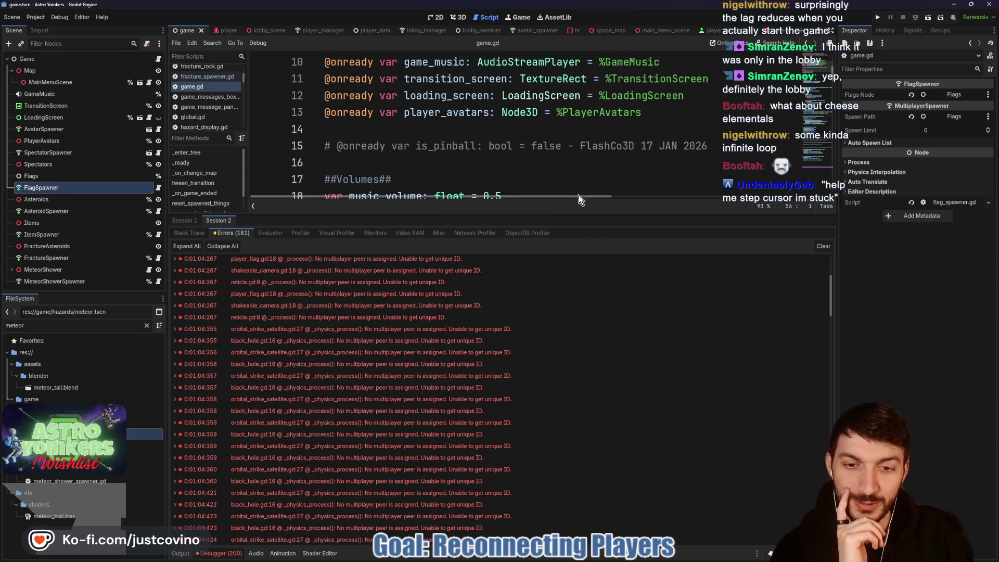
{"action": "mouse_move", "coordinate": [473, 327]}
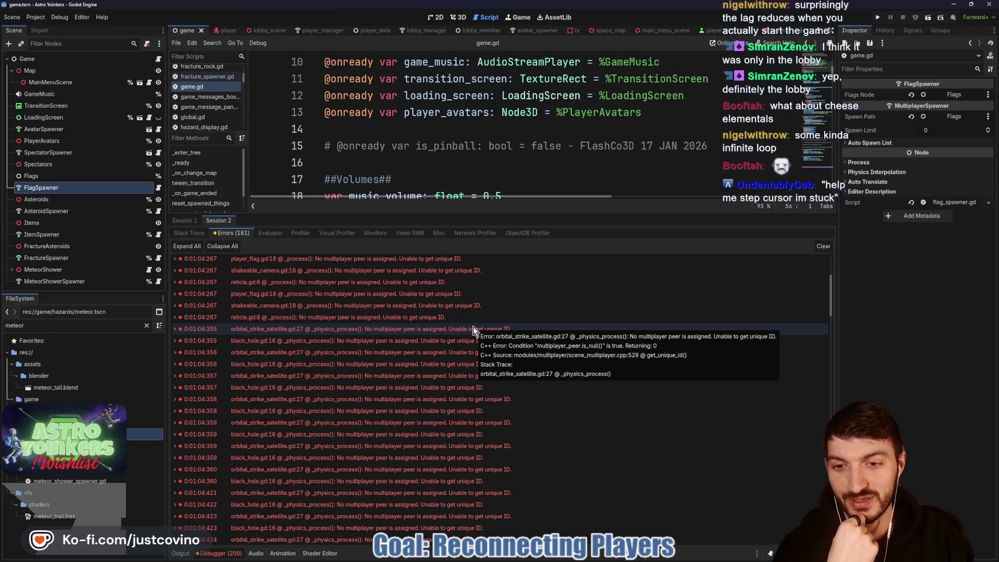
{"action": "scroll", "coordinate": [485, 337], "scroll_direction": "up", "scroll_amount": 1}
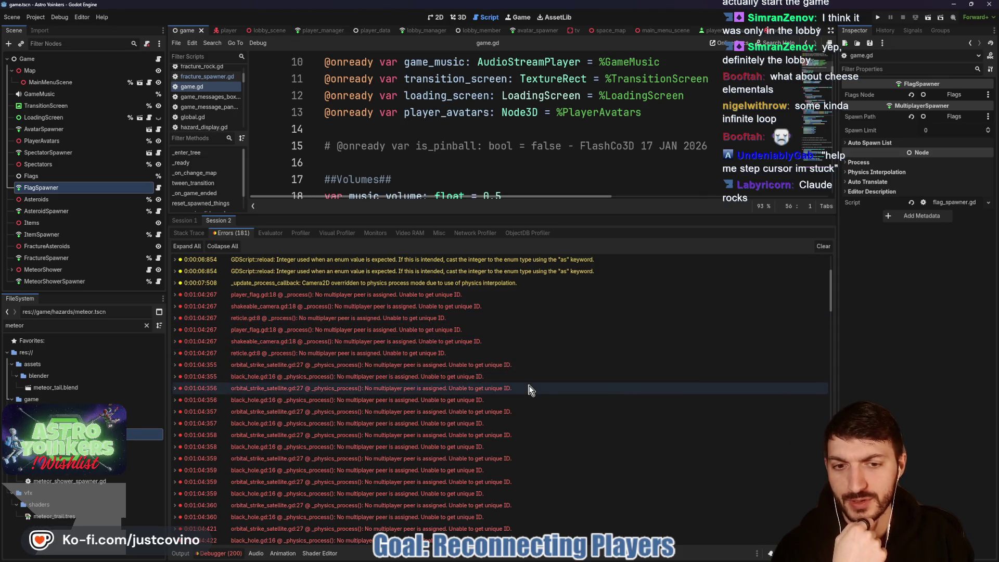
{"action": "scroll", "coordinate": [532, 394], "scroll_direction": "down", "scroll_amount": 1}
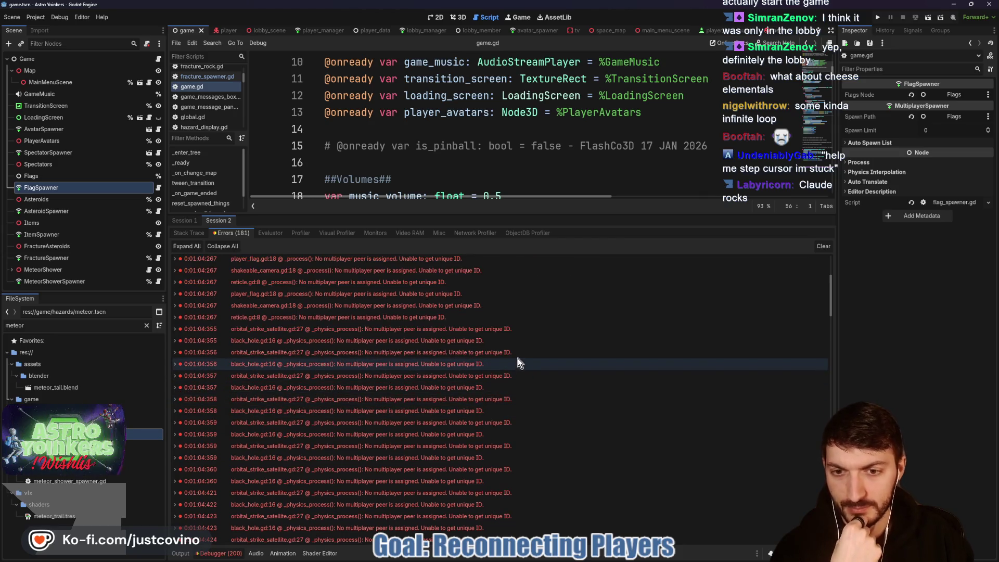
{"action": "mouse_move", "coordinate": [517, 358]}
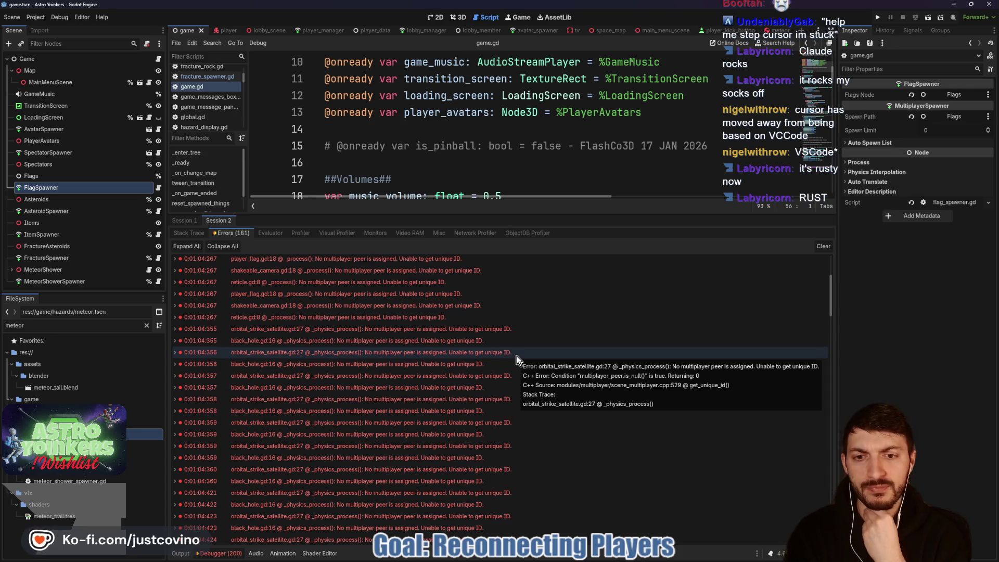
{"action": "scroll", "coordinate": [503, 359], "scroll_direction": "down", "scroll_amount": 5}
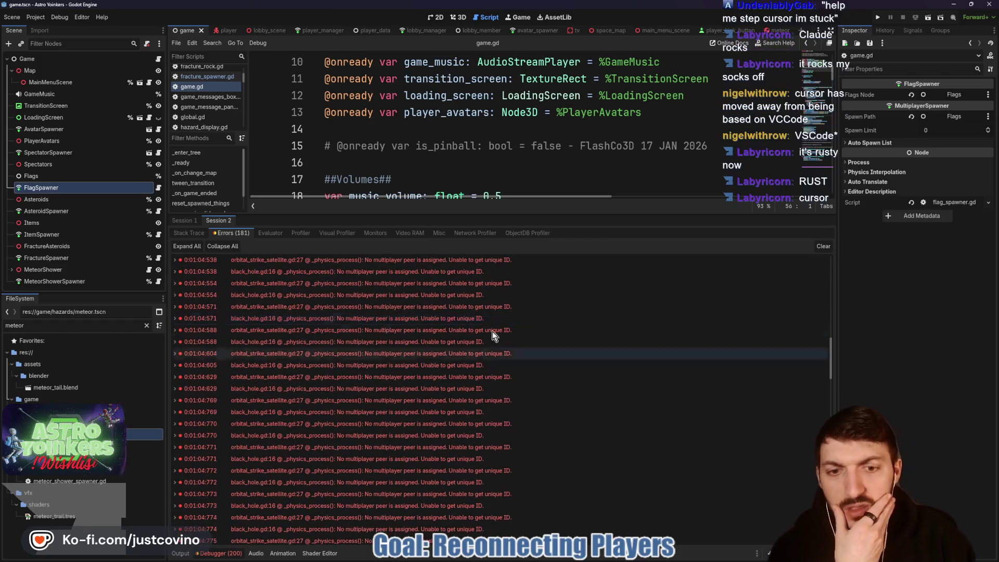
{"action": "left_click", "coordinate": [824, 246]}
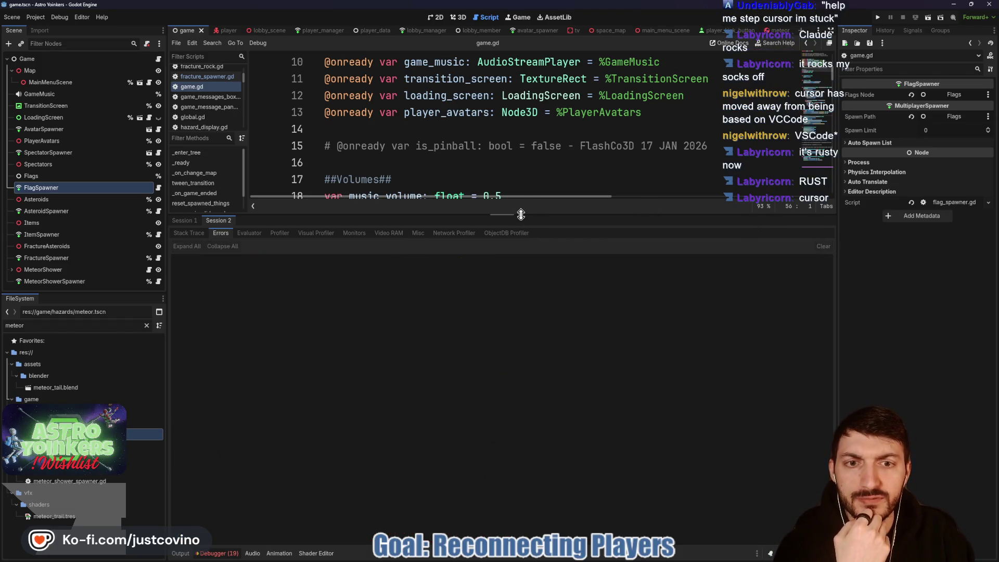
{"action": "left_click_drag", "start_coordinate": [521, 214], "coordinate": [491, 464]}
{"action": "left_click", "coordinate": [180, 553]}
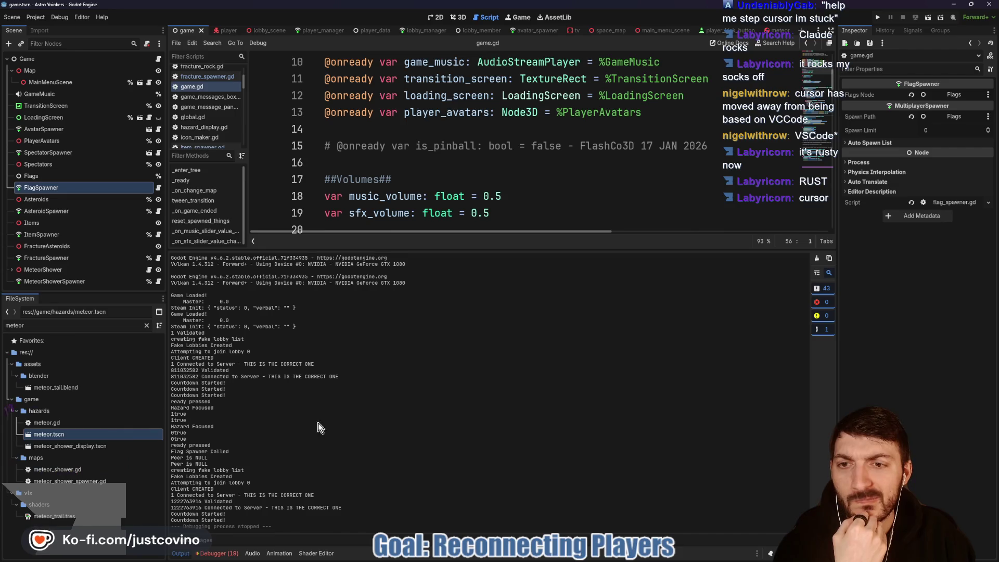
{"action": "left_click", "coordinate": [180, 553]}
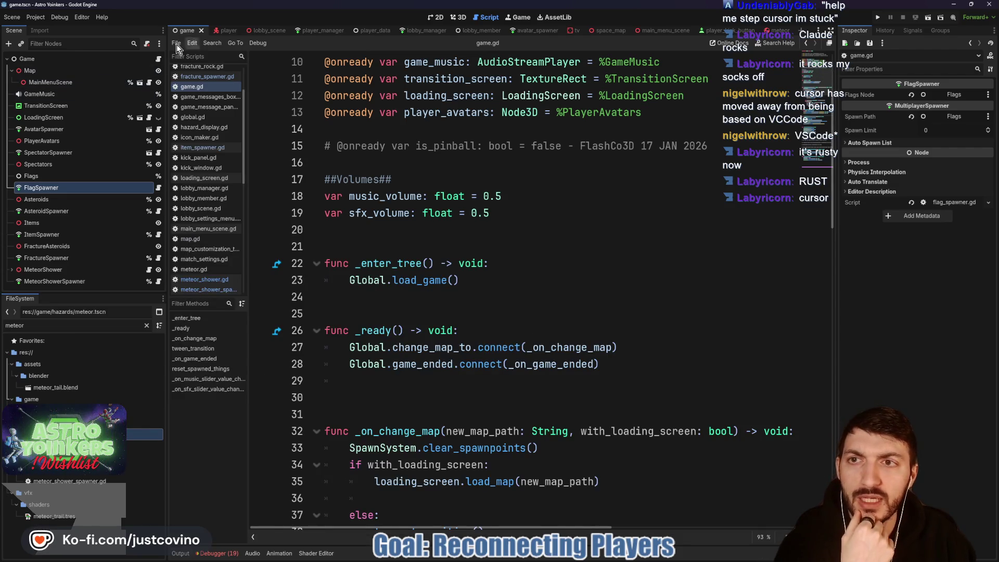
{"action": "scroll", "coordinate": [473, 256], "scroll_direction": "down", "scroll_amount": 4}
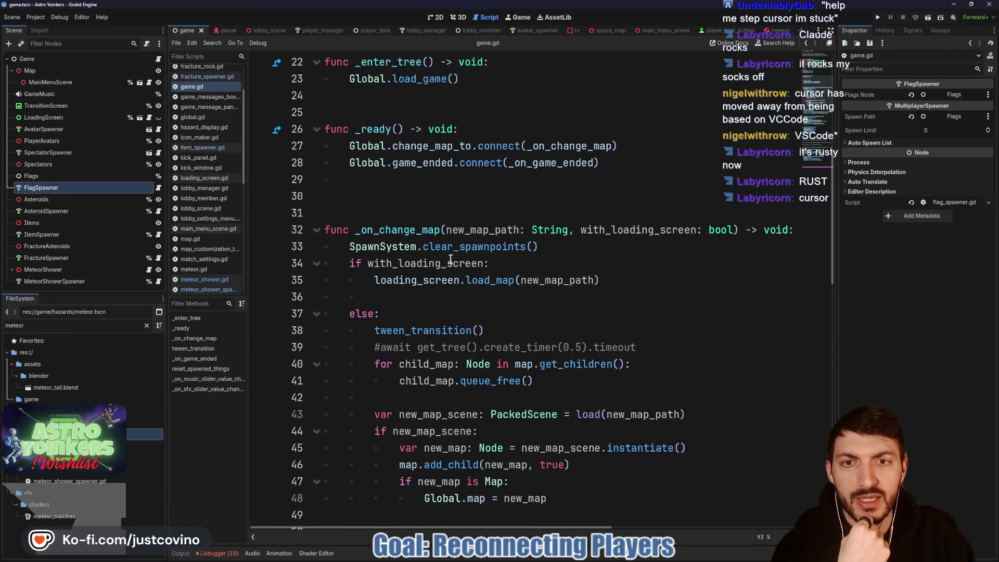
{"action": "mouse_move", "coordinate": [432, 149]}
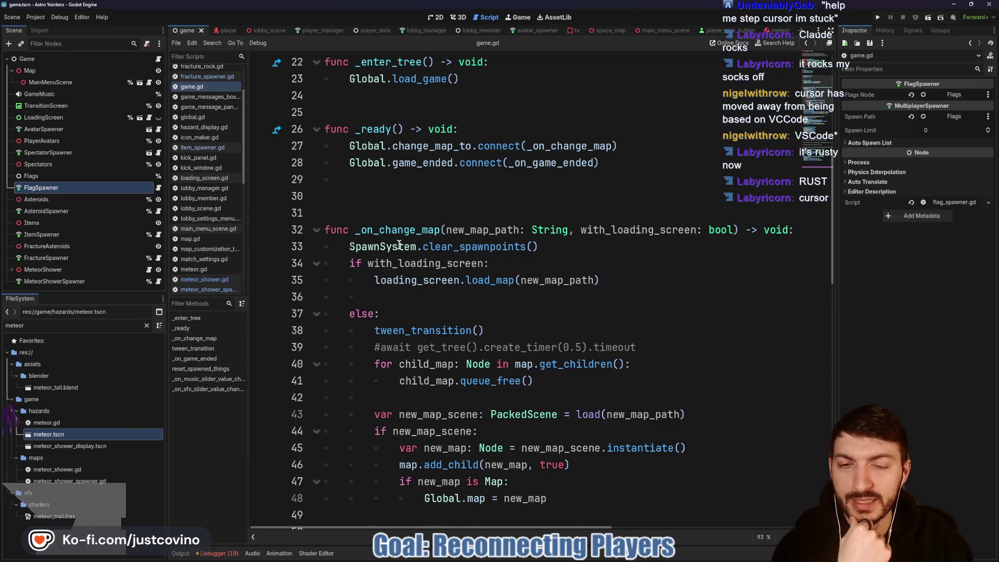
{"action": "left_click_drag", "start_coordinate": [349, 247], "coordinate": [696, 258]}
{"action": "scroll", "coordinate": [480, 256], "scroll_direction": "down", "scroll_amount": 6}
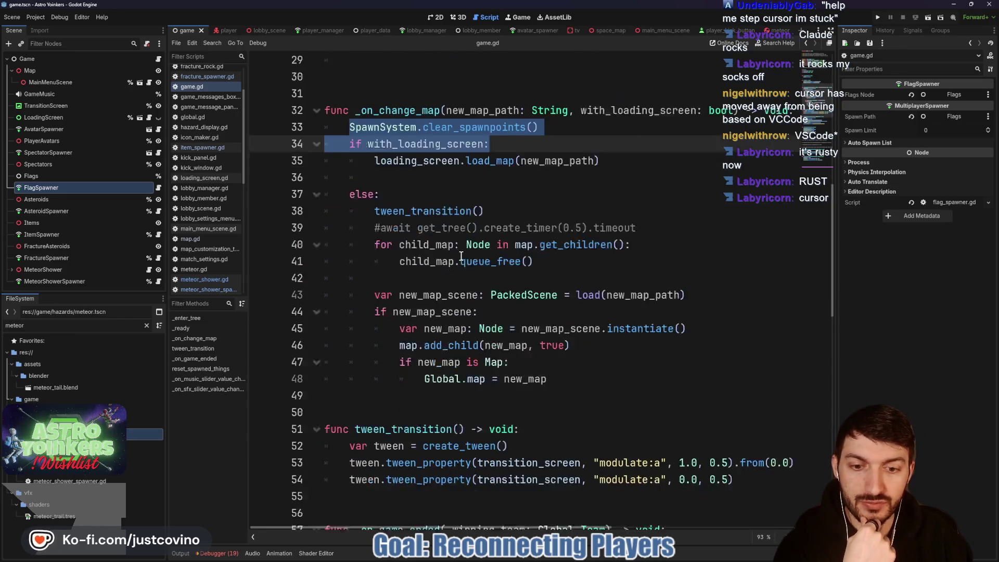
{"action": "scroll", "coordinate": [452, 328], "scroll_direction": "down", "scroll_amount": 11}
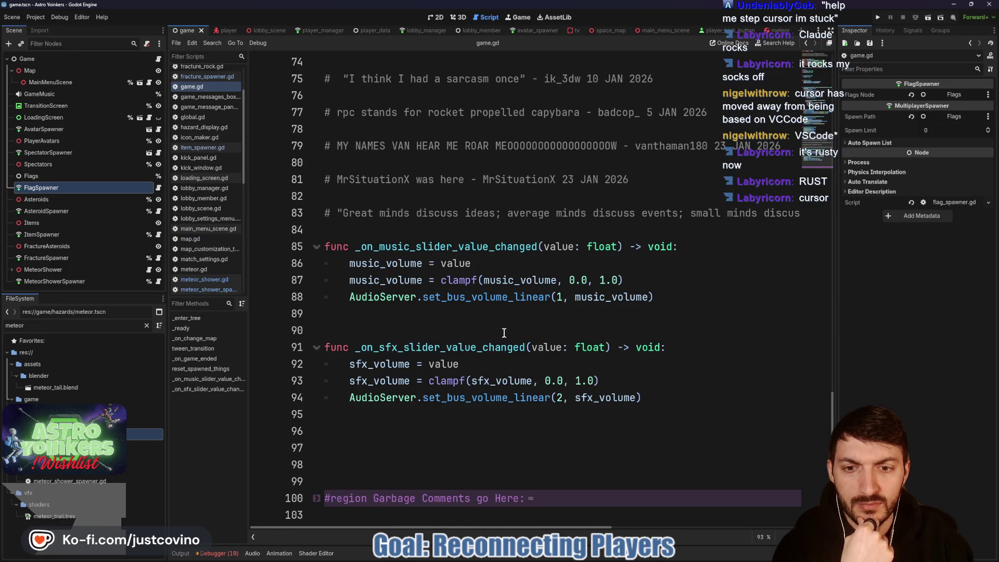
{"action": "scroll", "coordinate": [504, 333], "scroll_direction": "up", "scroll_amount": 6}
{"action": "scroll", "coordinate": [503, 332], "scroll_direction": "up", "scroll_amount": 11}
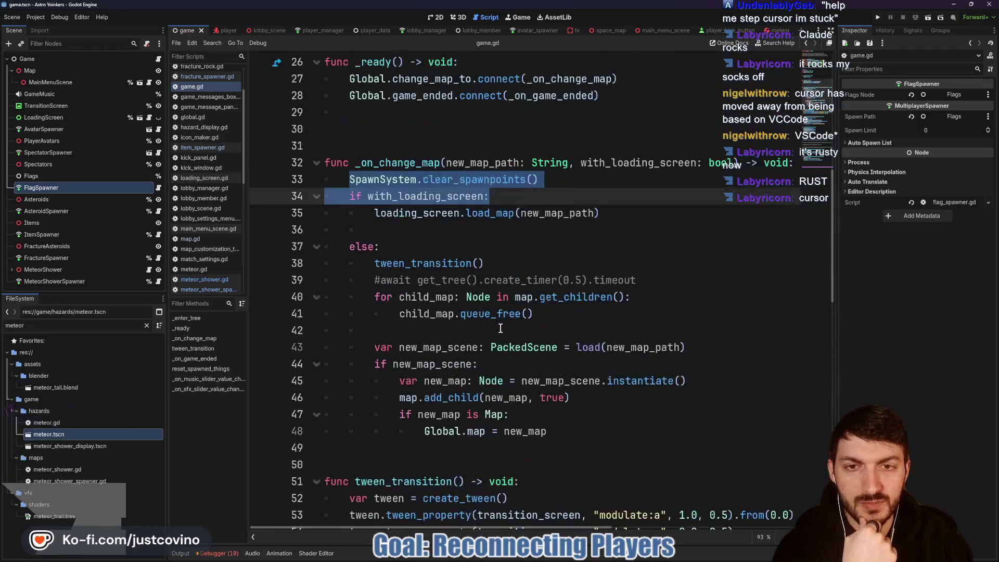
- Add a reset_spawned_things() call after SpawnSystem.clear_spawnpoints() and save game.gd
{"action": "left_click", "coordinate": [562, 229]}
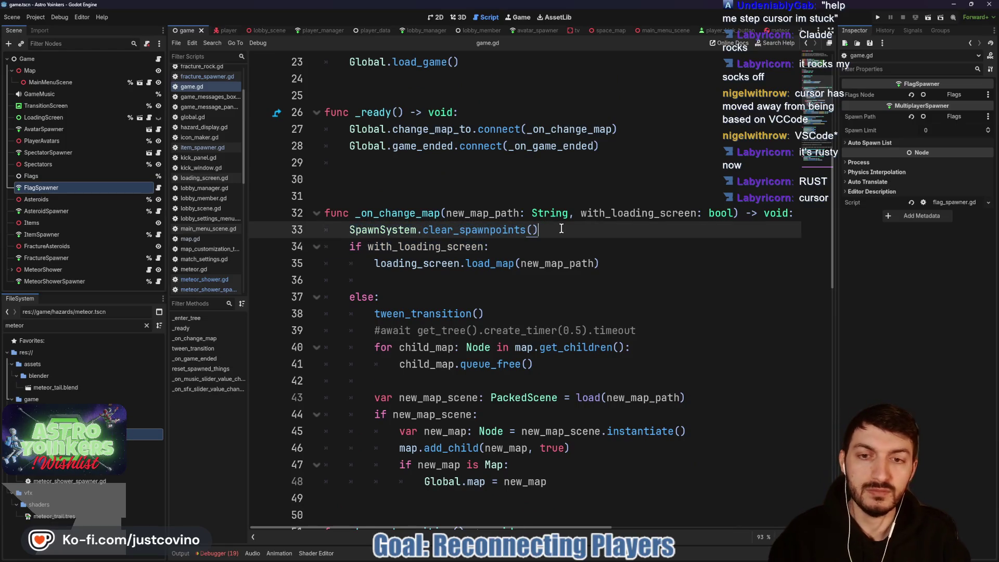
{"action": "key", "text": "Return"}
{"action": "type", "text": "res"}
{"action": "key", "text": "Return"}
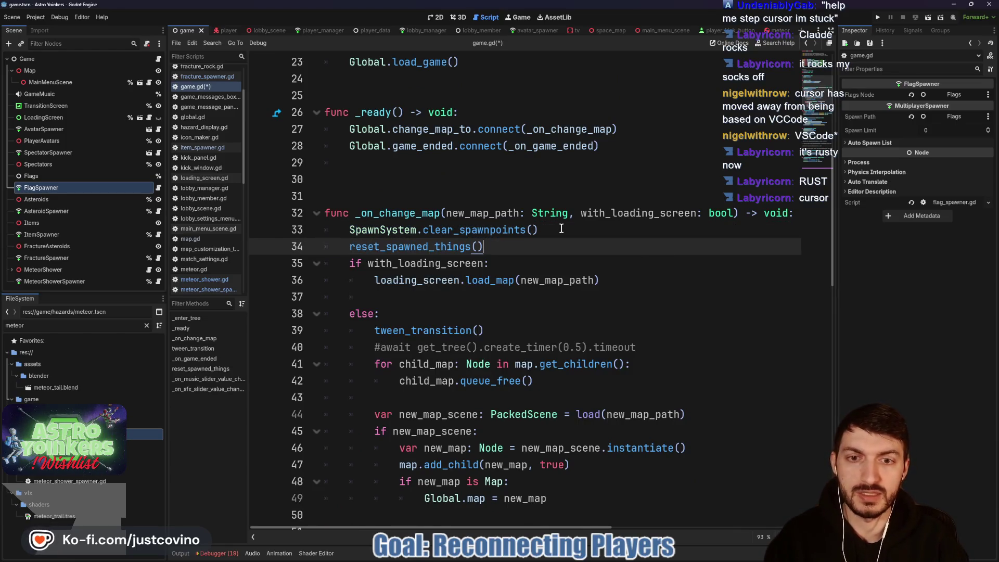
{"action": "key", "text": "ctrl+s"}
- Look over the edited script and launch the game with its debug clients
{"action": "scroll", "coordinate": [552, 245], "scroll_direction": "down", "scroll_amount": 10}
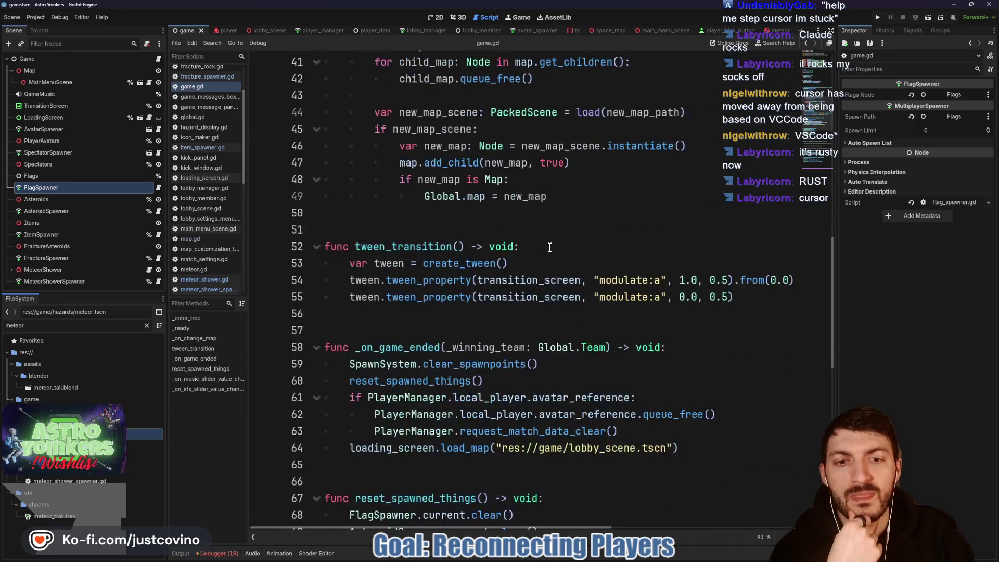
{"action": "scroll", "coordinate": [550, 248], "scroll_direction": "down", "scroll_amount": 6}
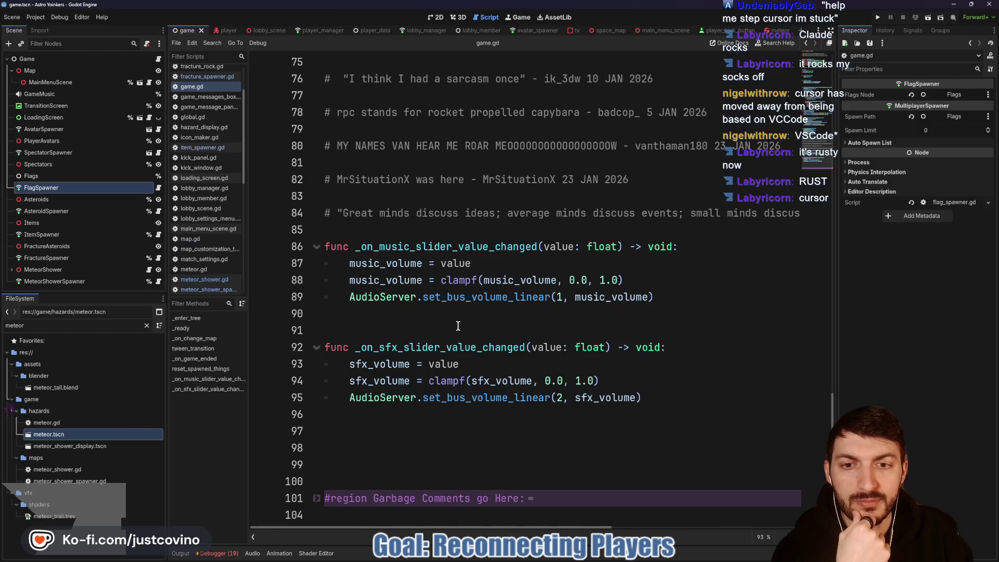
{"action": "scroll", "coordinate": [459, 326], "scroll_direction": "up", "scroll_amount": 10}
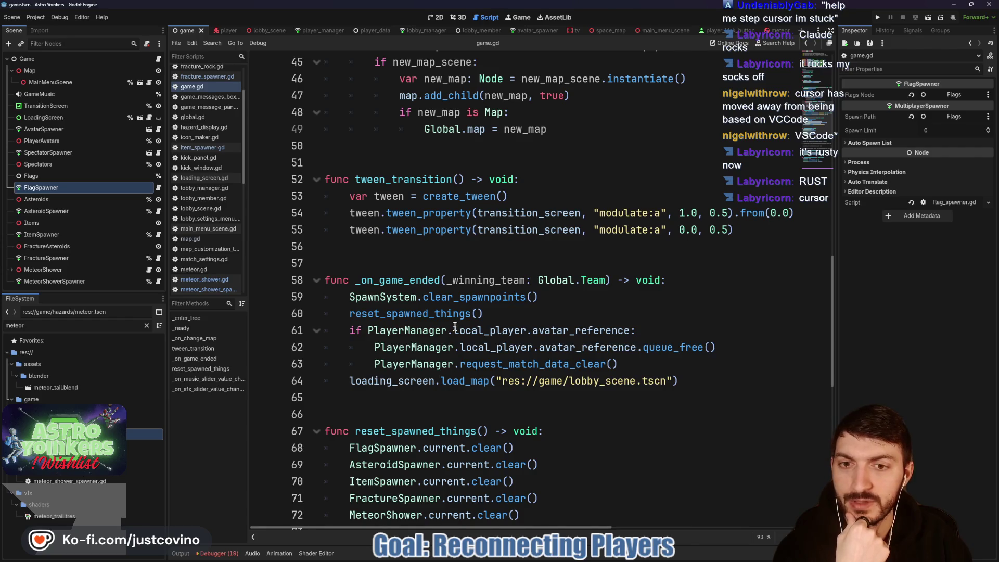
{"action": "scroll", "coordinate": [458, 323], "scroll_direction": "up", "scroll_amount": 8}
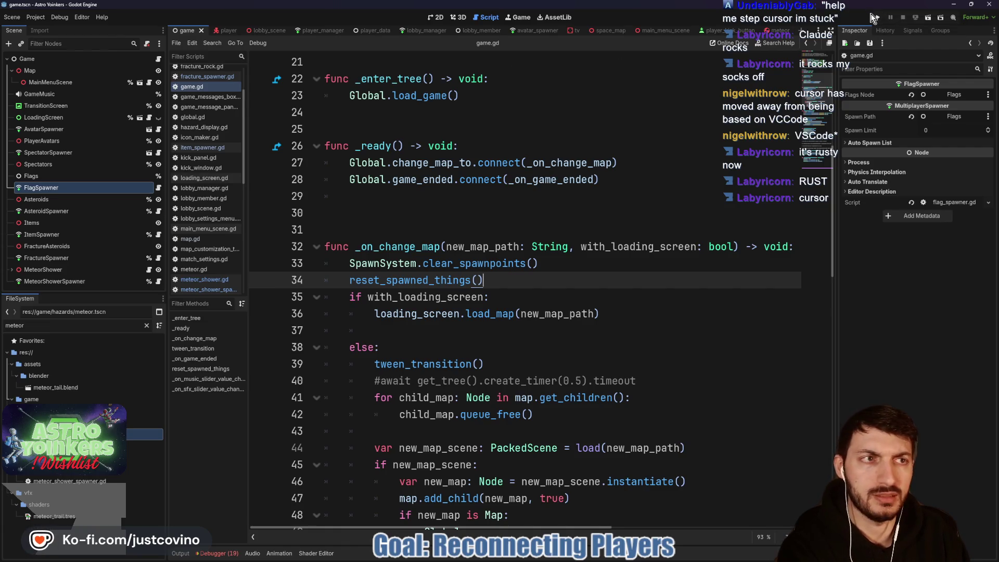
{"action": "left_click", "coordinate": [876, 19]}
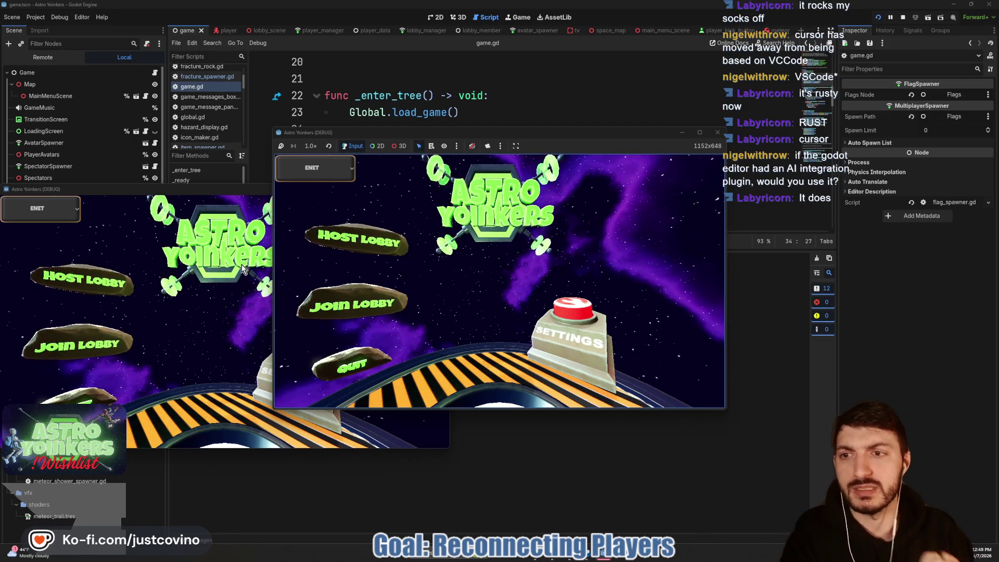
- Arrange the two game windows side by side
{"action": "left_click_drag", "start_coordinate": [208, 191], "coordinate": [687, 192]}
{"action": "left_click_drag", "start_coordinate": [620, 132], "coordinate": [397, 152]}
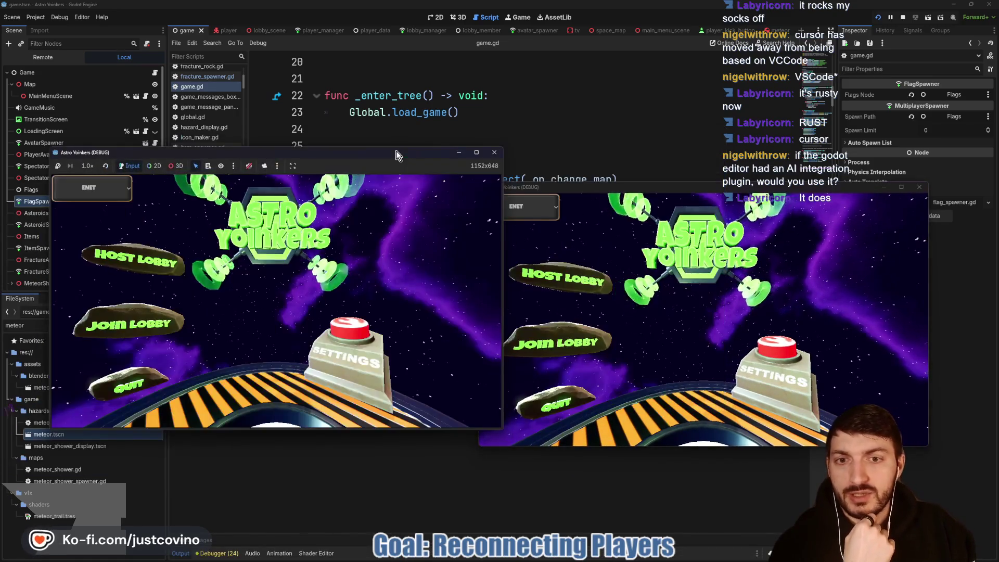
{"action": "left_click_drag", "start_coordinate": [637, 189], "coordinate": [674, 152]}
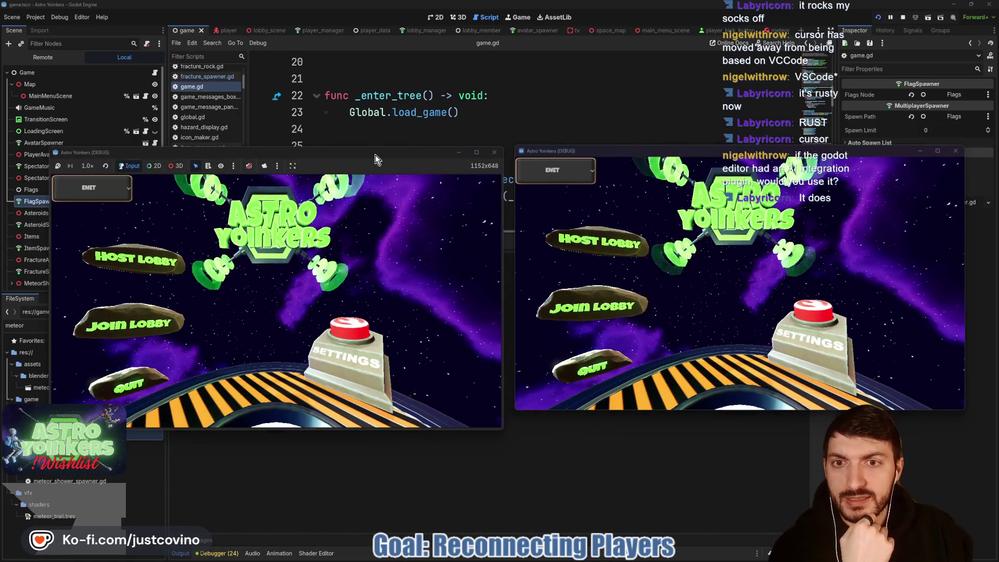
{"action": "left_click_drag", "start_coordinate": [375, 155], "coordinate": [358, 144]}
{"action": "left_click_drag", "start_coordinate": [665, 153], "coordinate": [639, 155]}
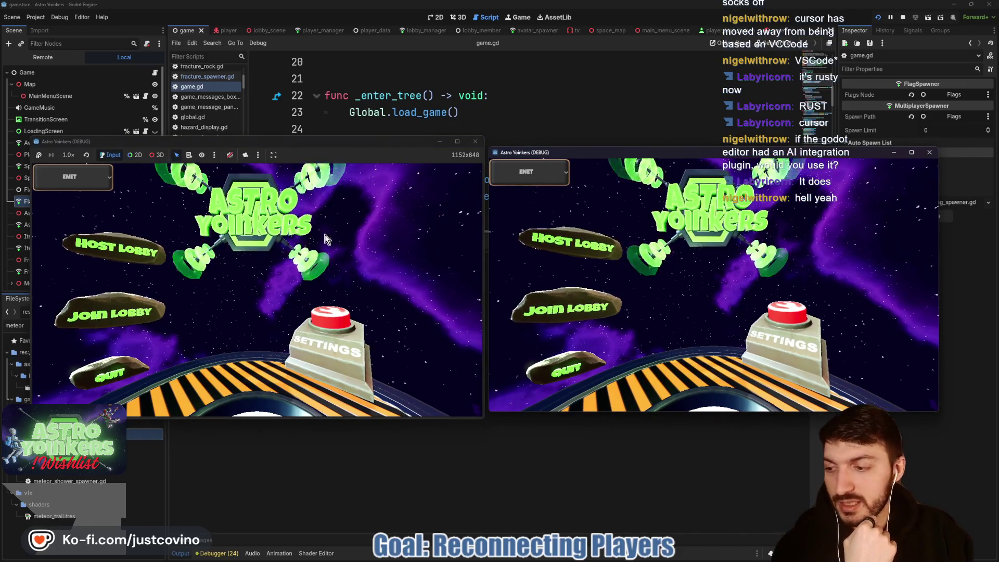
- Host a lobby in the left client and join Fake Lobby 19 from the right client
{"action": "left_click", "coordinate": [156, 250]}
{"action": "left_click", "coordinate": [255, 271]}
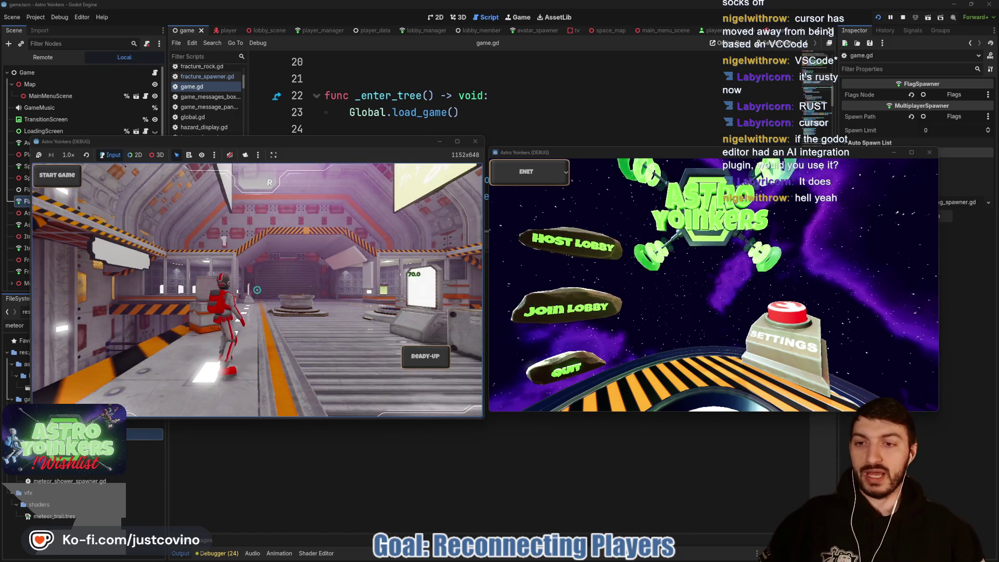
{"action": "key", "text": "w"}
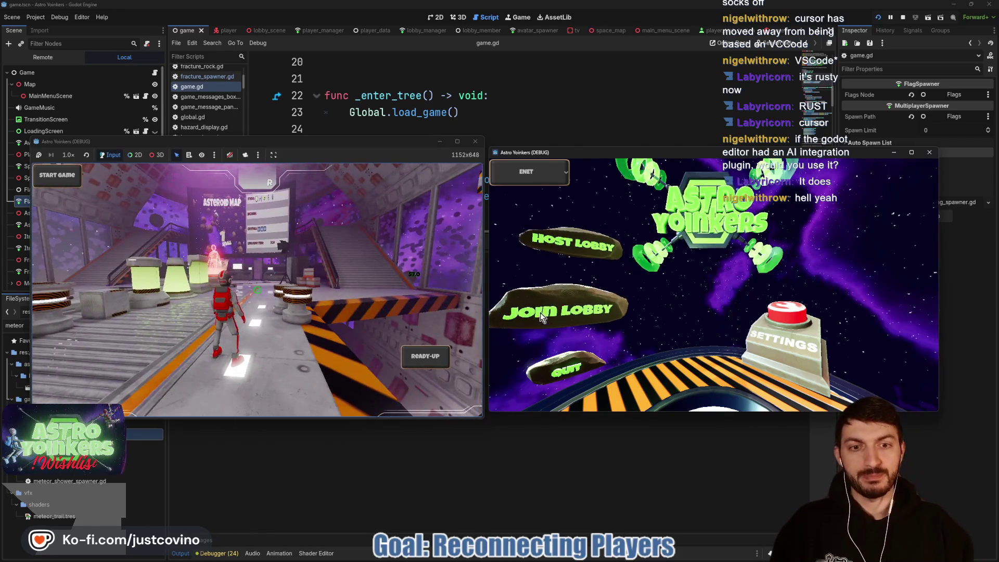
{"action": "left_click", "coordinate": [541, 312]}
{"action": "left_click", "coordinate": [764, 202]}
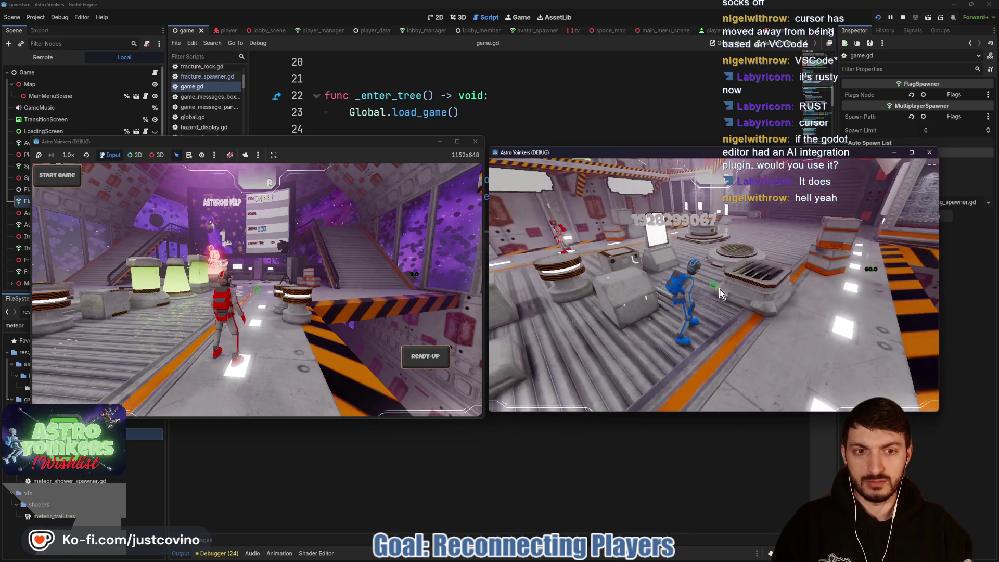
- Ready up the host, kick the joining player from the scoreboard, and return to the editor
{"action": "left_click", "coordinate": [369, 147]}
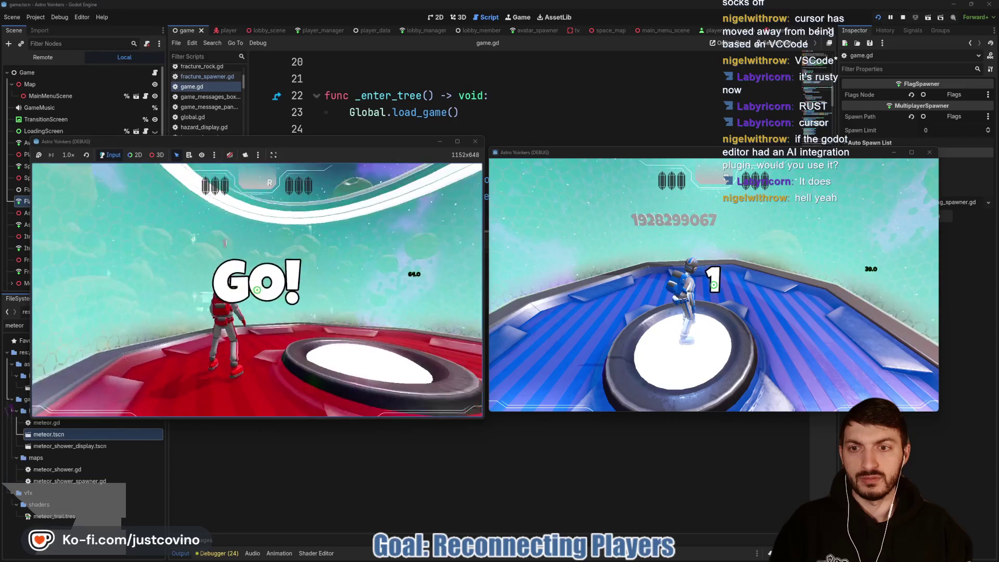
{"action": "key", "text": "space"}
{"action": "key", "text": "Tab"}
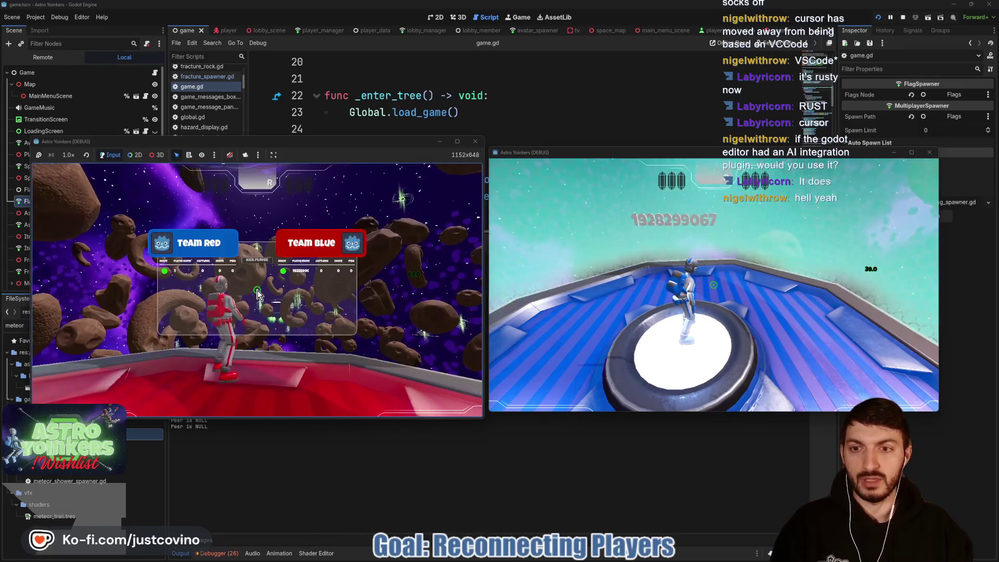
{"action": "left_click", "coordinate": [252, 283]}
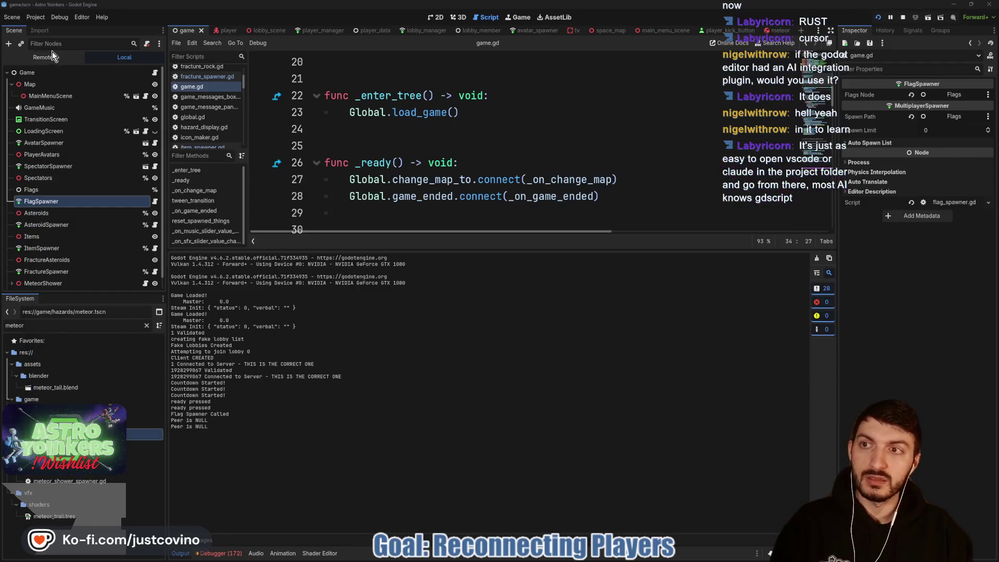
{"action": "left_click", "coordinate": [52, 58]}
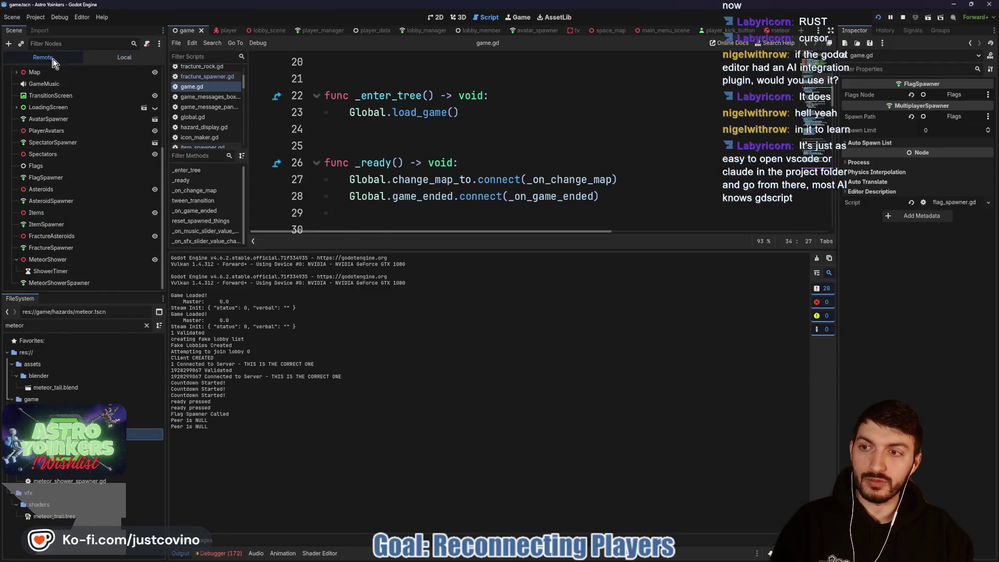
- Show the 156 Session 2 errors enlarged and inspect a 'No multiplayer peer is assigned' entry
{"action": "left_click", "coordinate": [219, 553]}
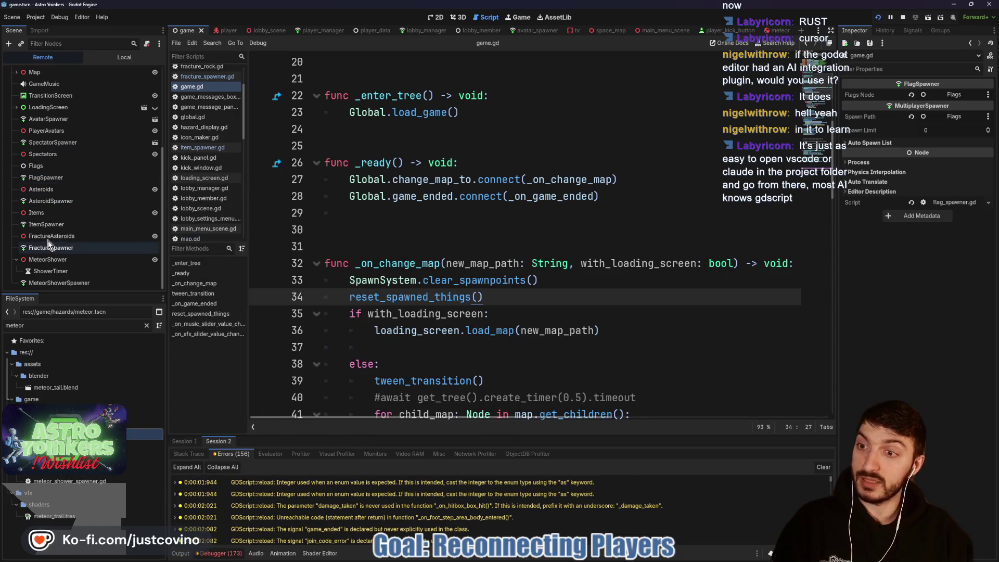
{"action": "left_click", "coordinate": [17, 259]}
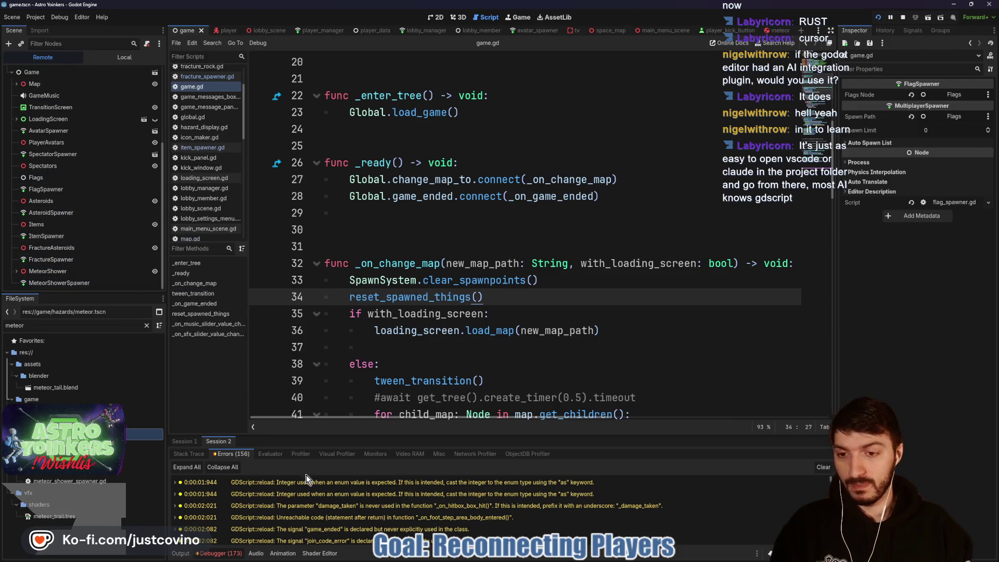
{"action": "left_click_drag", "start_coordinate": [419, 436], "coordinate": [416, 216]}
{"action": "scroll", "coordinate": [408, 380], "scroll_direction": "down", "scroll_amount": 5}
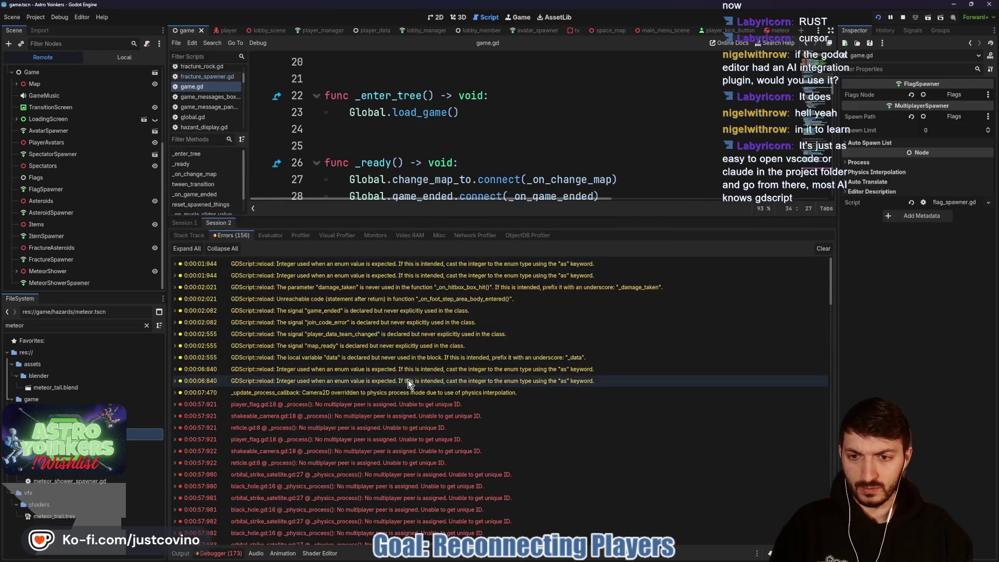
{"action": "mouse_move", "coordinate": [527, 339]}
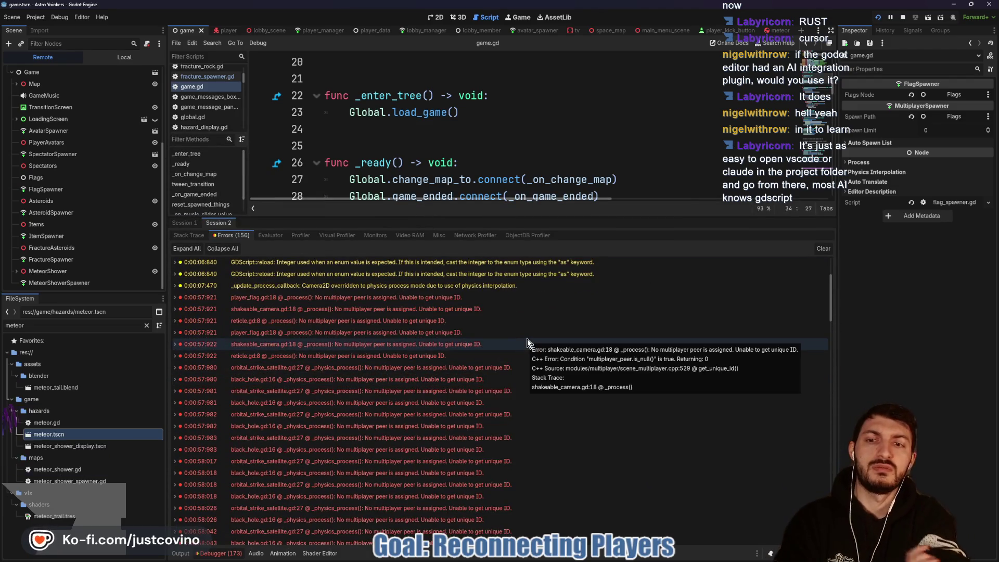
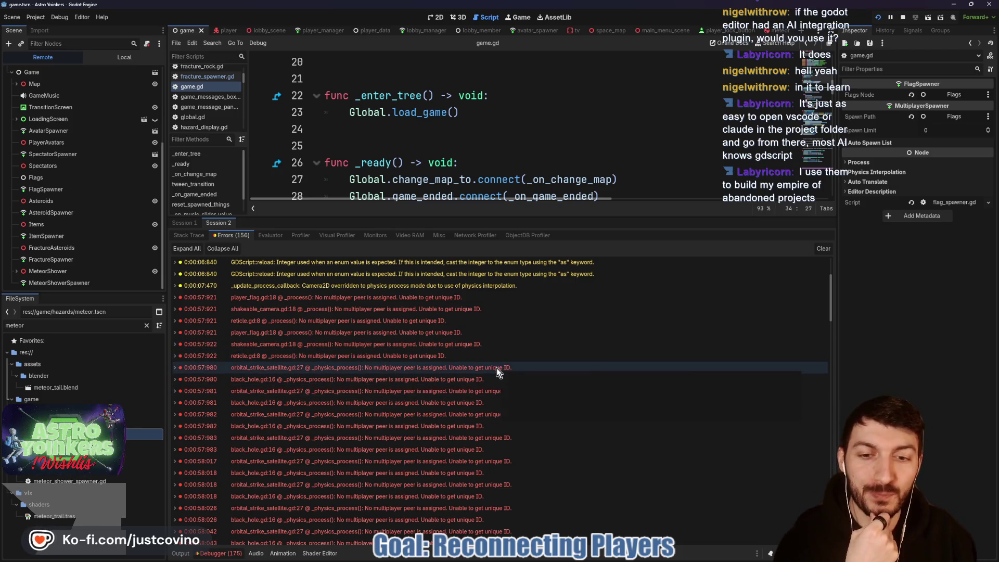
- Open orbital_strike_satellite.gd at line 27, where the no-peer error is raised
{"action": "mouse_move", "coordinate": [497, 368]}
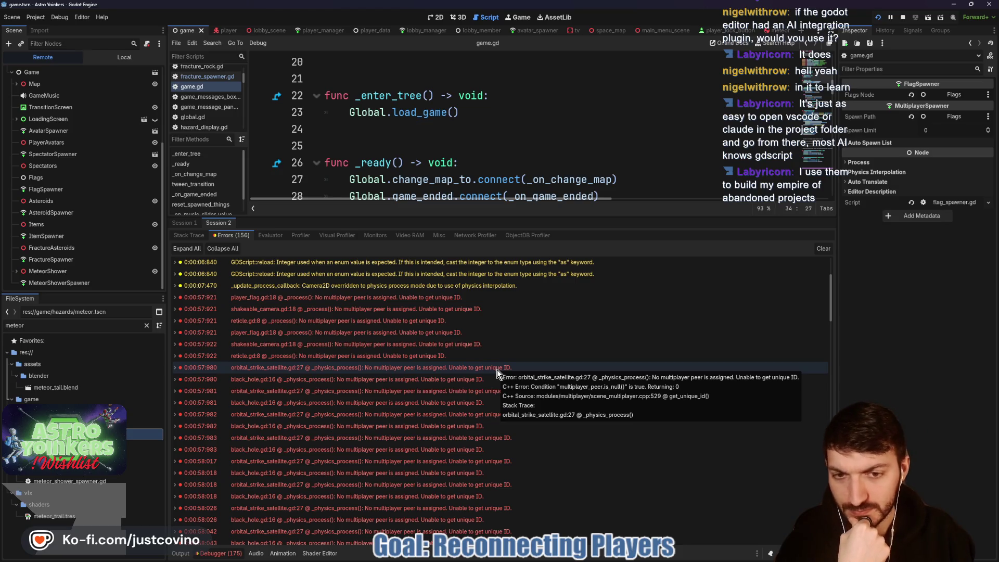
{"action": "left_click", "coordinate": [497, 369]}
{"action": "scroll", "coordinate": [487, 172], "scroll_direction": "up", "scroll_amount": 1}
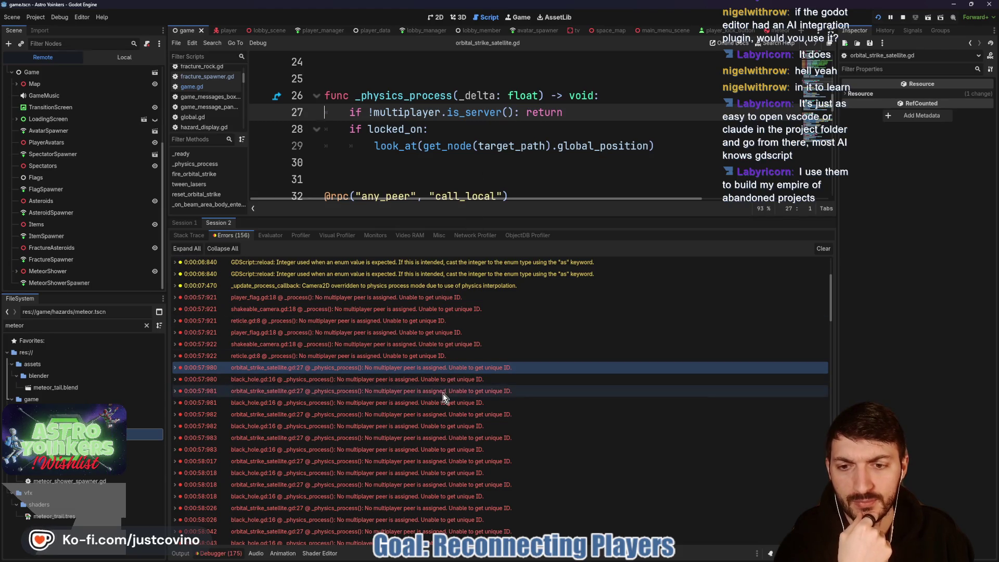
{"action": "mouse_move", "coordinate": [441, 395]}
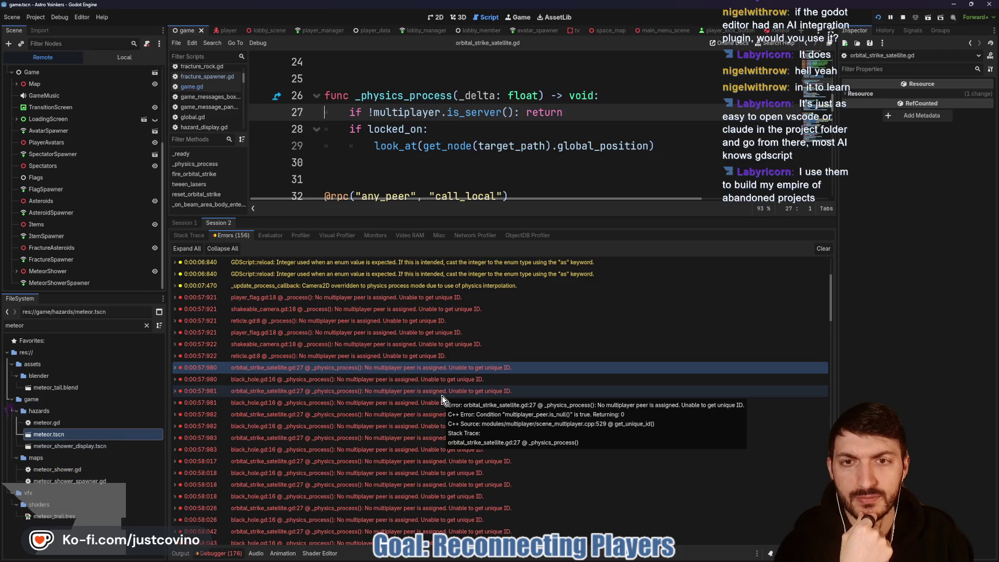
{"action": "scroll", "coordinate": [525, 169], "scroll_direction": "up", "scroll_amount": 4}
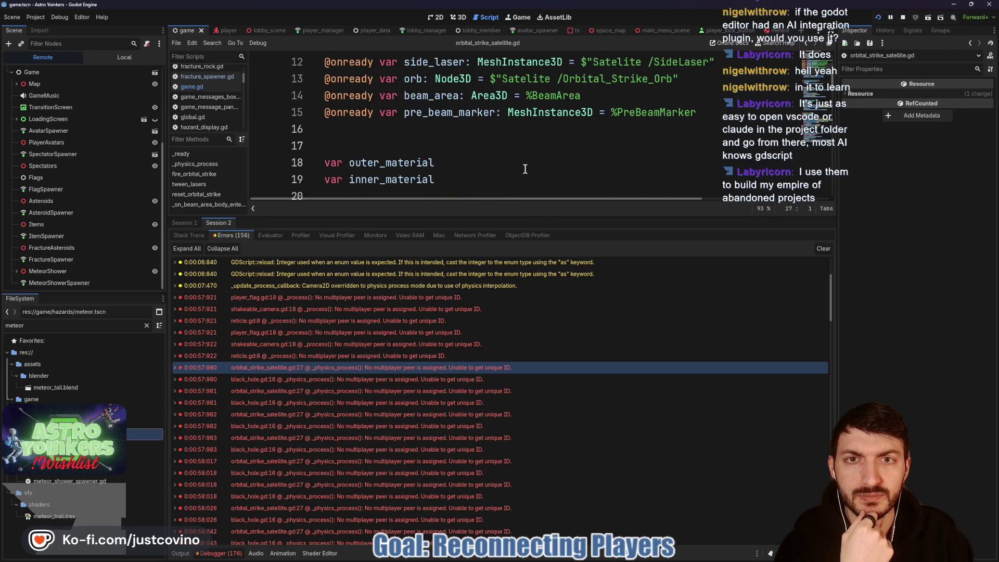
{"action": "scroll", "coordinate": [525, 169], "scroll_direction": "up", "scroll_amount": 4}
{"action": "scroll", "coordinate": [525, 169], "scroll_direction": "down", "scroll_amount": 8}
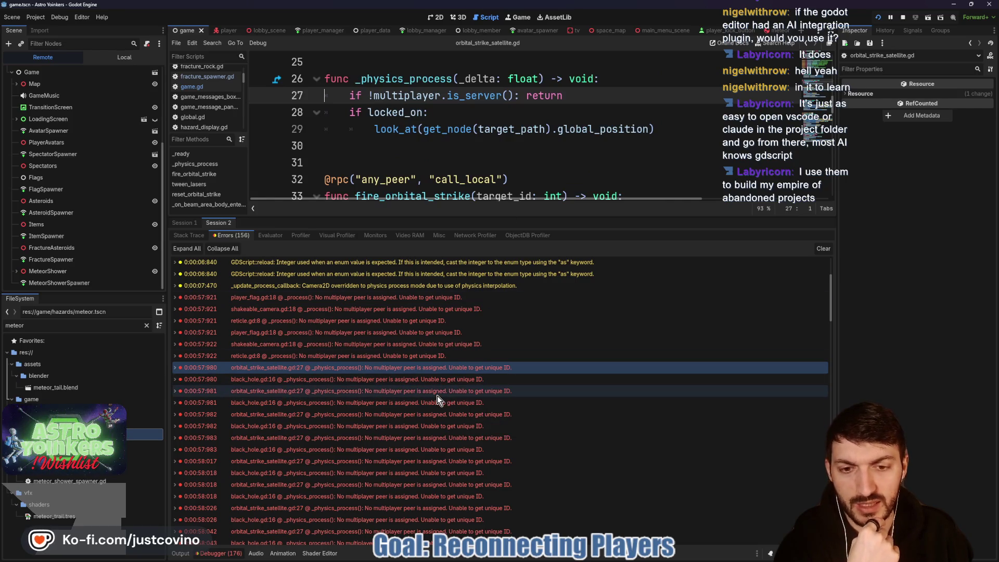
{"action": "scroll", "coordinate": [458, 384], "scroll_direction": "down", "scroll_amount": 2}
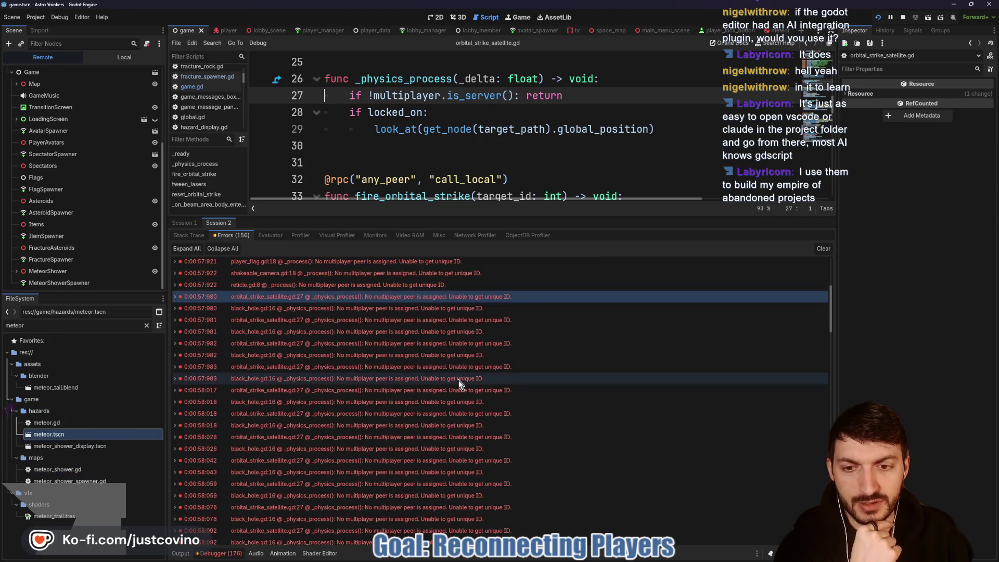
{"action": "scroll", "coordinate": [458, 380], "scroll_direction": "down", "scroll_amount": 2}
{"action": "scroll", "coordinate": [457, 380], "scroll_direction": "down", "scroll_amount": 2}
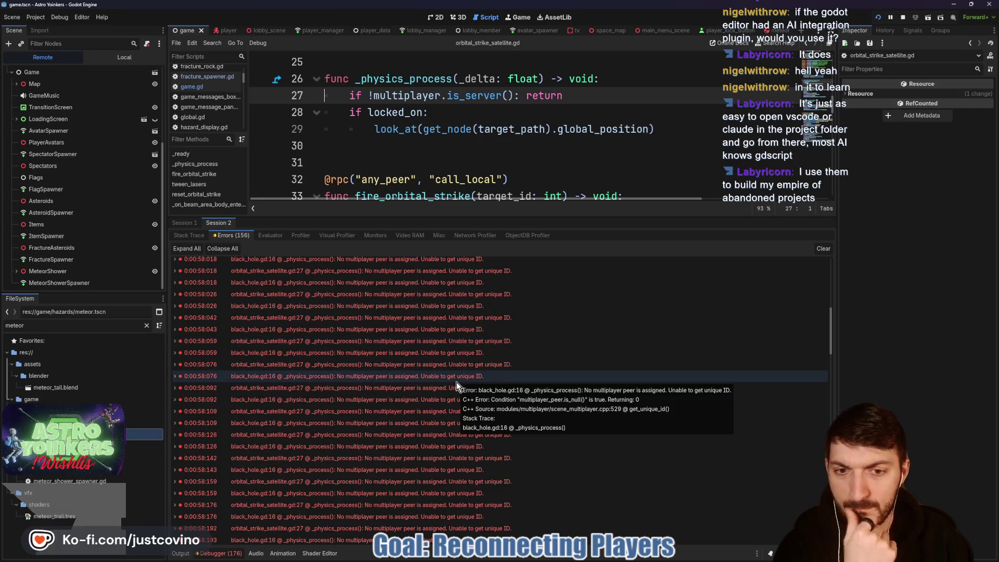
- Open black_hole.gd line 16 to inspect its physics process peer check
{"action": "double_click", "coordinate": [456, 381]}
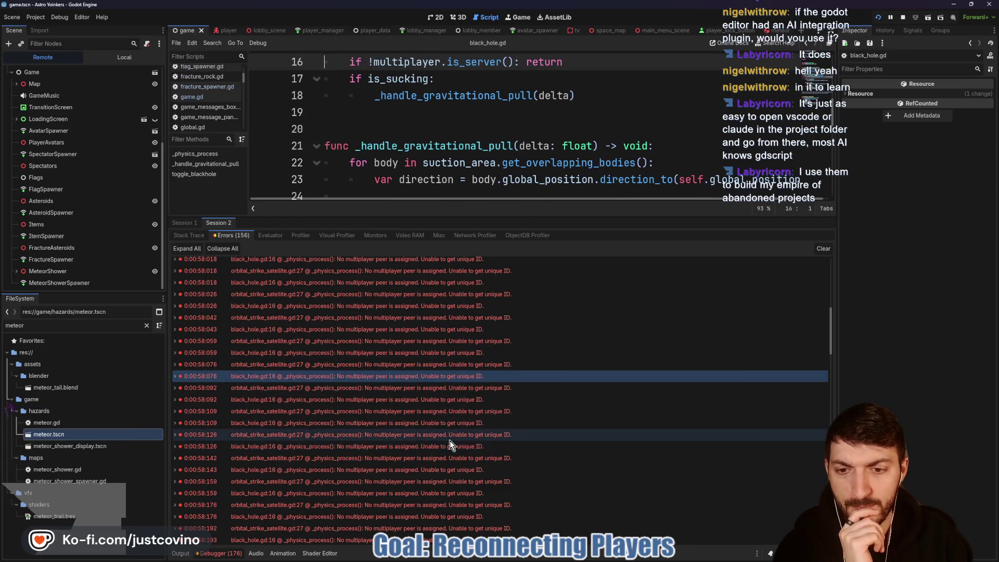
{"action": "scroll", "coordinate": [450, 440], "scroll_direction": "down", "scroll_amount": 3}
{"action": "scroll", "coordinate": [450, 440], "scroll_direction": "down", "scroll_amount": 4}
{"action": "scroll", "coordinate": [446, 438], "scroll_direction": "down", "scroll_amount": 4}
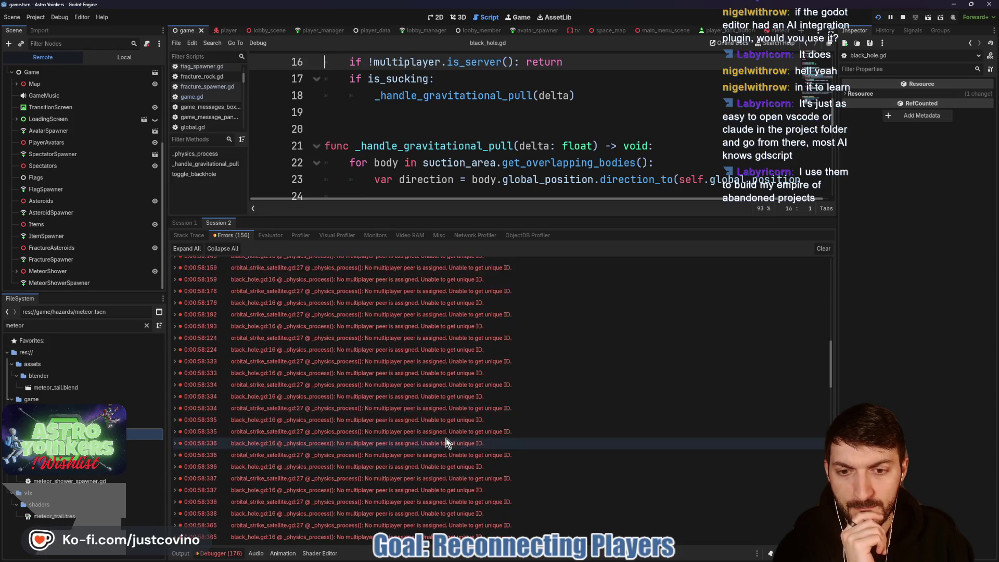
{"action": "scroll", "coordinate": [445, 439], "scroll_direction": "down", "scroll_amount": 10}
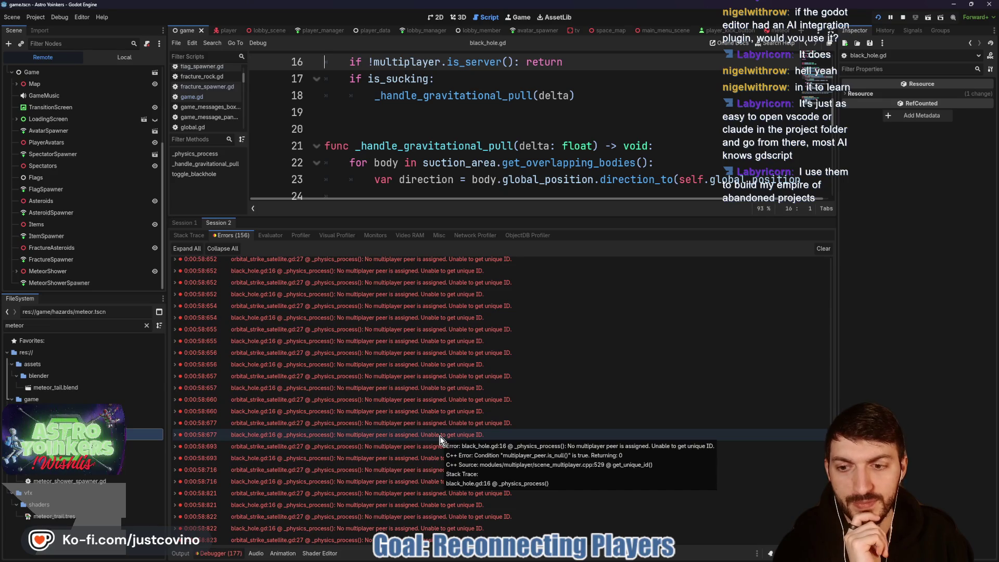
{"action": "scroll", "coordinate": [440, 441], "scroll_direction": "down", "scroll_amount": 3}
{"action": "scroll", "coordinate": [440, 440], "scroll_direction": "down", "scroll_amount": 2}
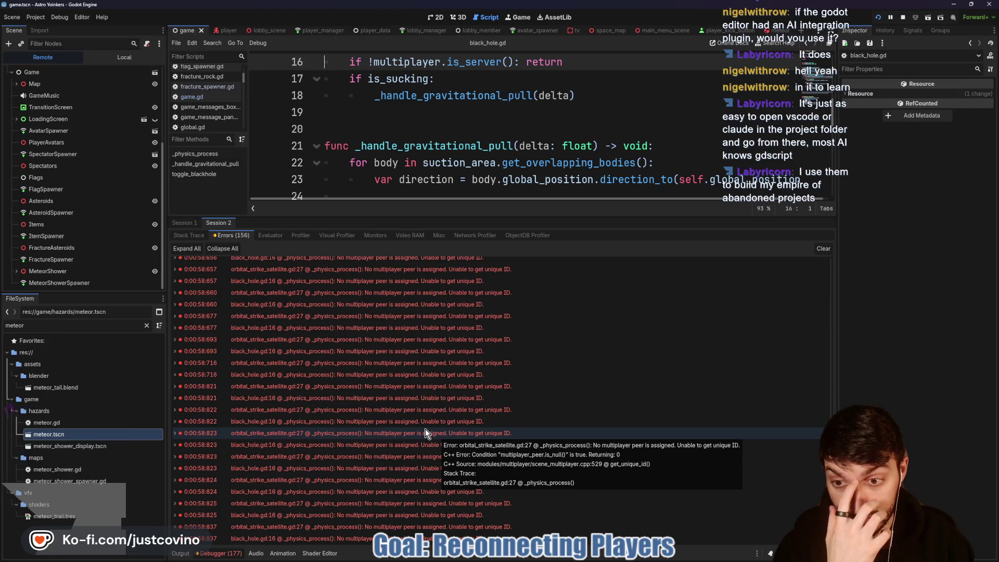
{"action": "scroll", "coordinate": [423, 428], "scroll_direction": "up", "scroll_amount": 20}
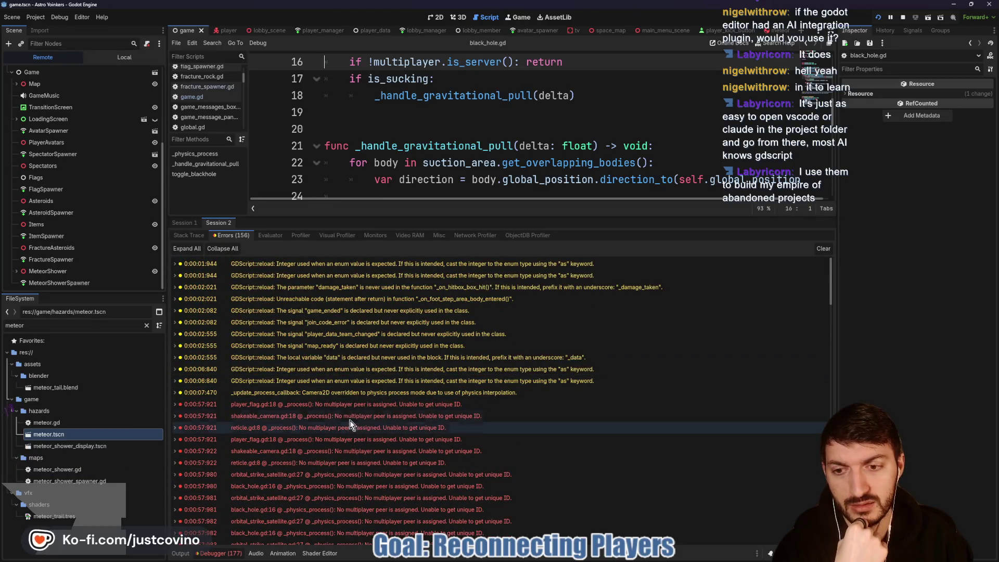
- Inspect the error lines in shakeable_camera.gd, player_flag.gd and reticle.gd, ending on shakeable_camera.gd
{"action": "left_click", "coordinate": [335, 413]}
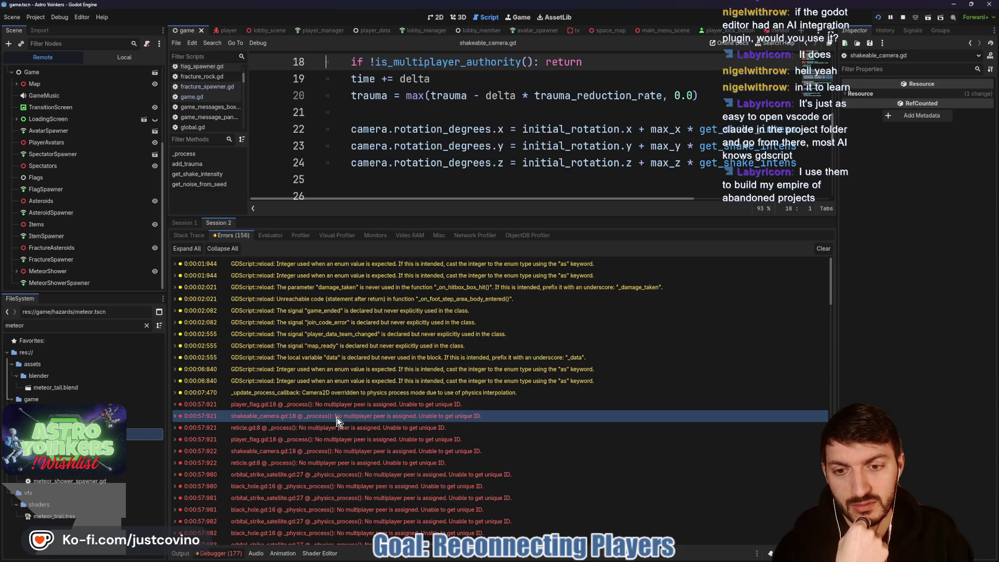
{"action": "left_click", "coordinate": [335, 409]}
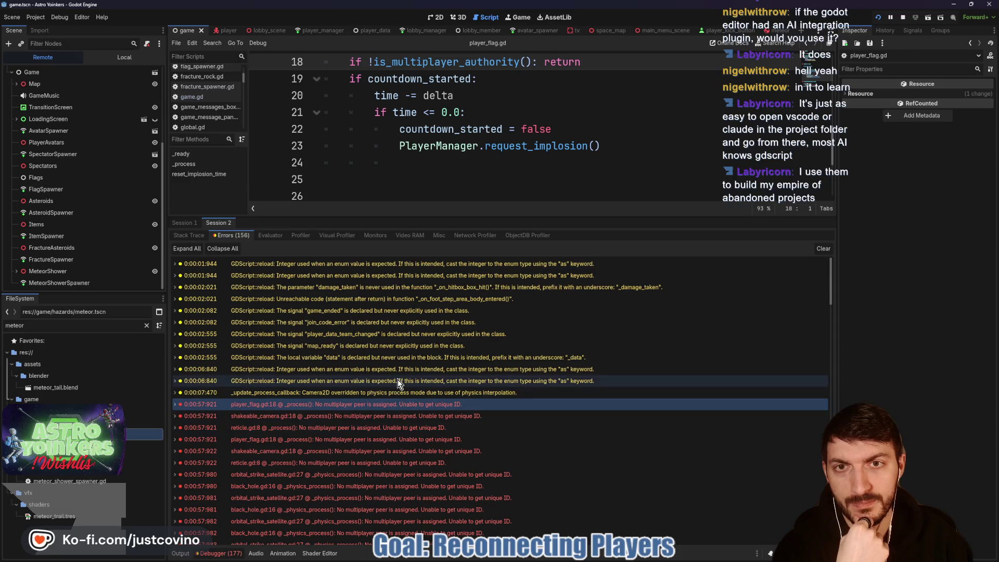
{"action": "left_click", "coordinate": [339, 427]}
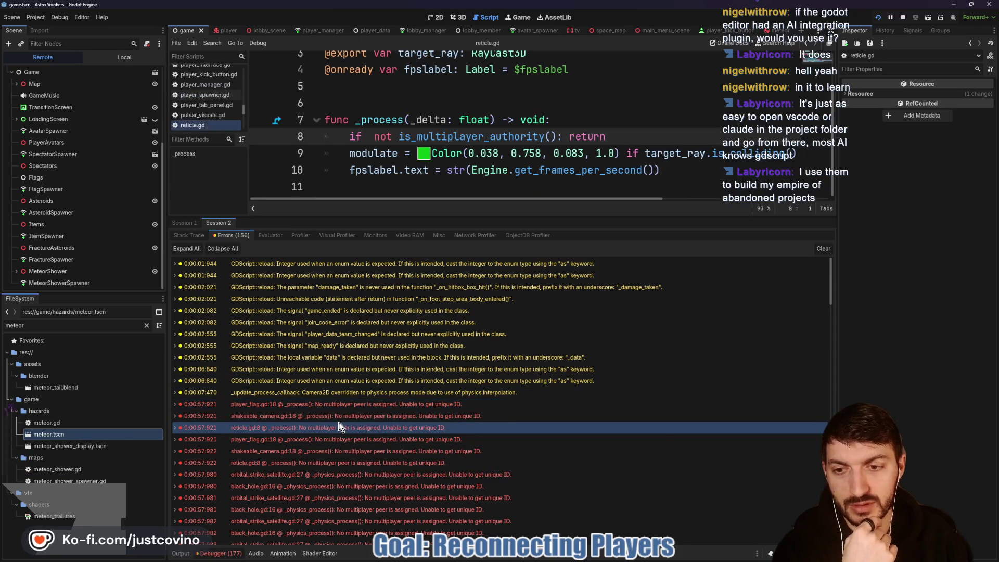
{"action": "left_click", "coordinate": [338, 417]}
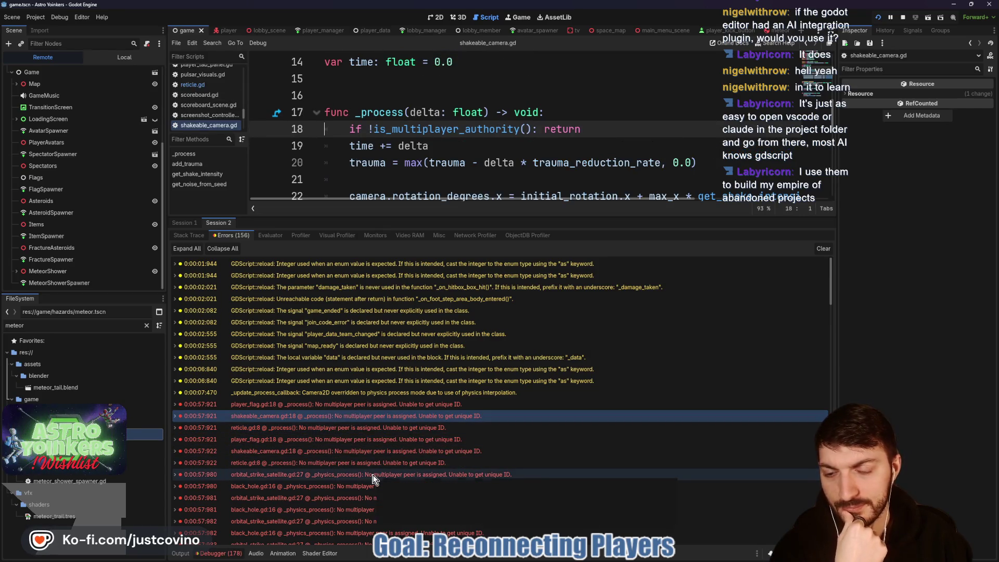
- Clear all logged errors from the Session 2 Errors tab
{"action": "scroll", "coordinate": [373, 479], "scroll_direction": "down", "scroll_amount": 3}
{"action": "scroll", "coordinate": [372, 478], "scroll_direction": "down", "scroll_amount": 1}
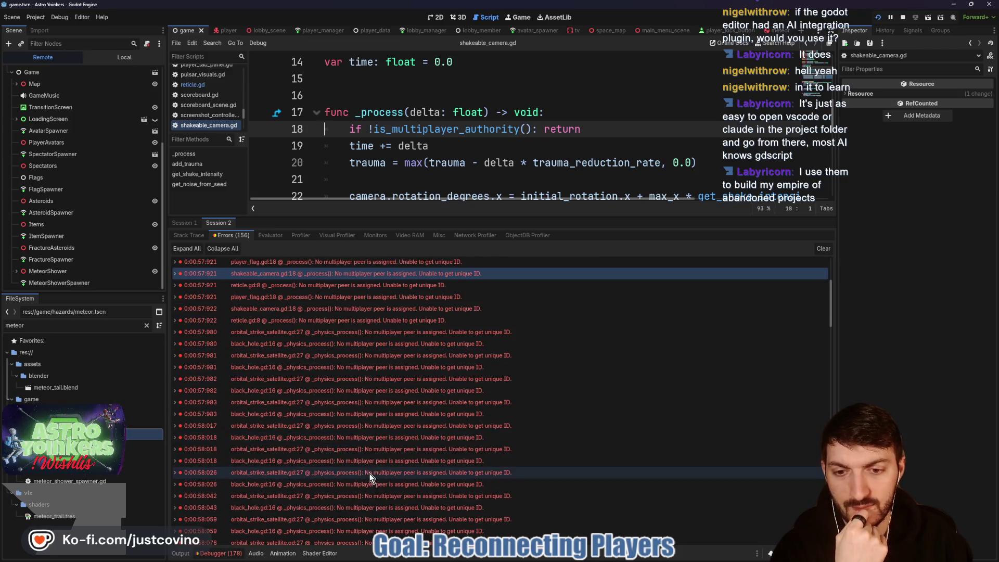
{"action": "left_click", "coordinate": [826, 248]}
- Enlarge the script editor over the debugger and place the cursor on blank lines 26 and 16
{"action": "left_click_drag", "start_coordinate": [504, 218], "coordinate": [509, 488]}
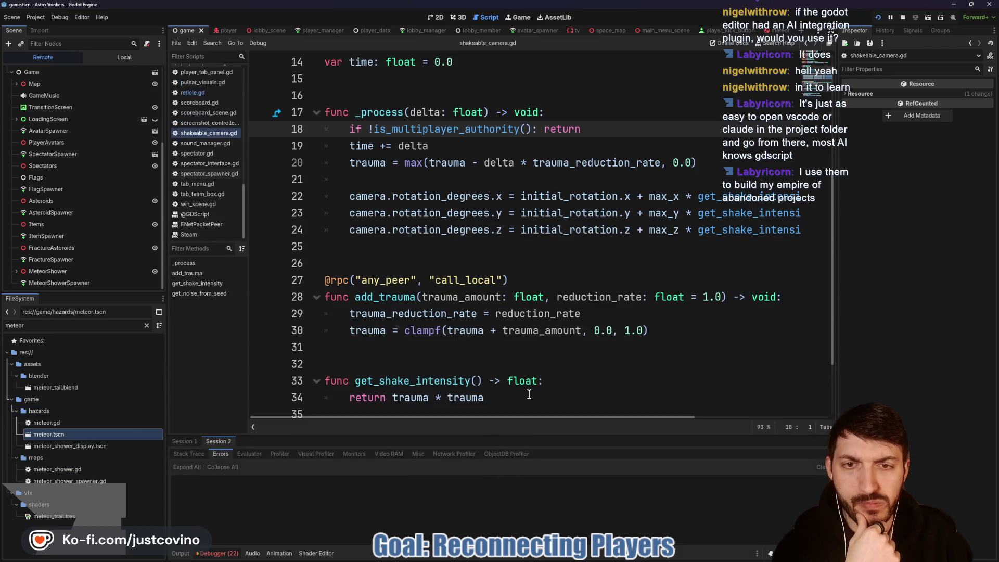
{"action": "left_click", "coordinate": [421, 263]}
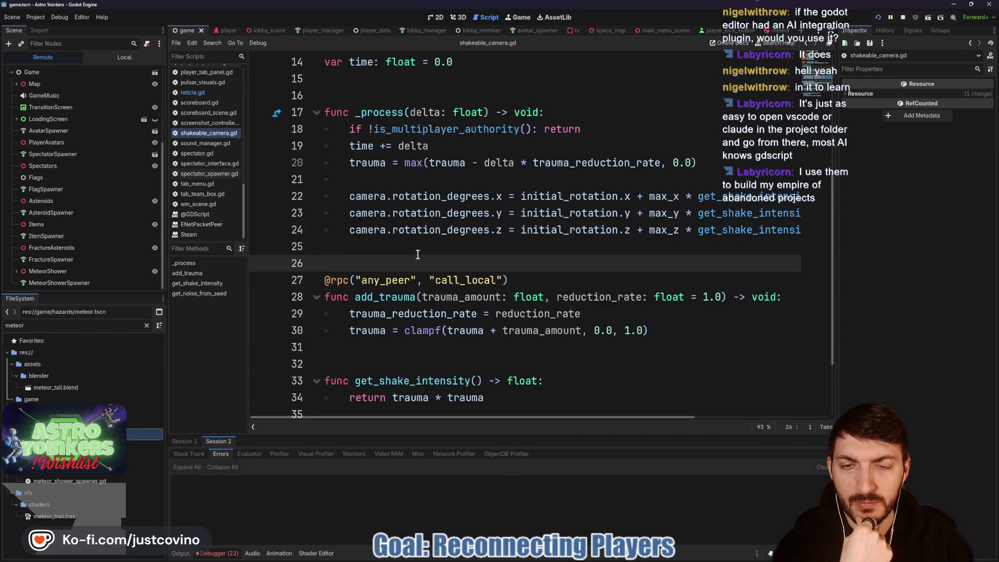
{"action": "scroll", "coordinate": [418, 255], "scroll_direction": "up", "scroll_amount": 4}
{"action": "left_click", "coordinate": [384, 294]}
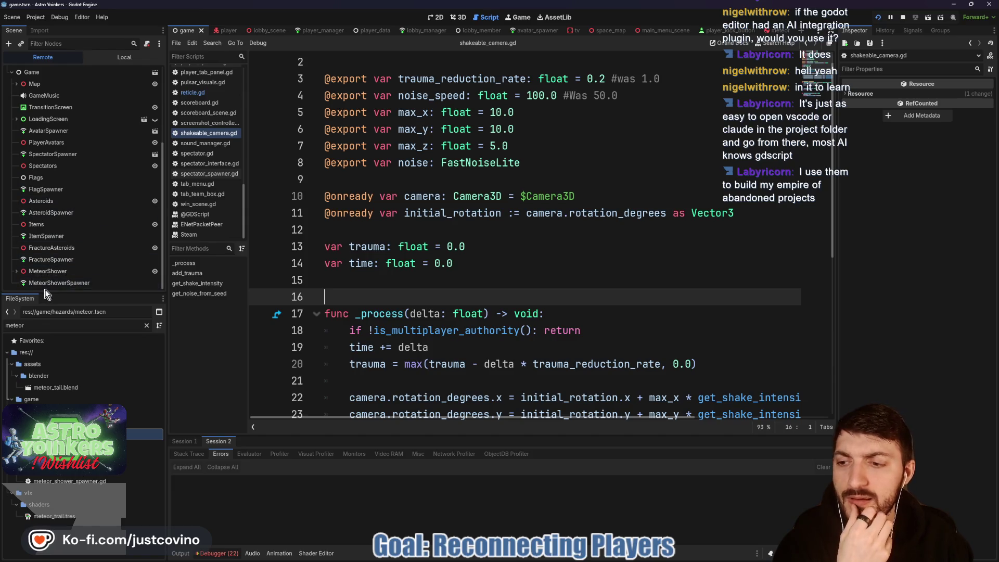
- Remove the 'meteor' FileSystem filter and switch to the meteor.tscn scene
{"action": "left_click", "coordinate": [146, 327]}
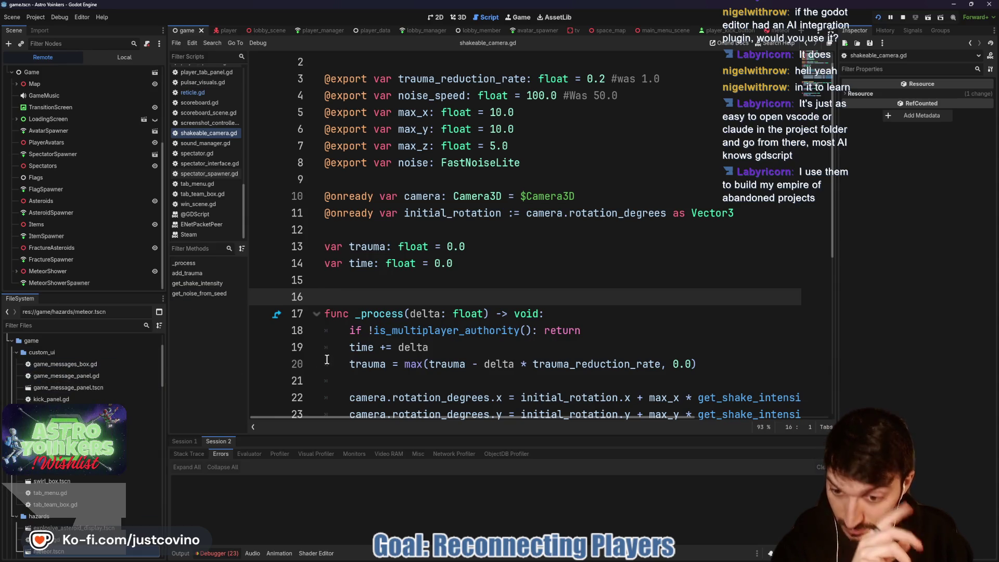
{"action": "scroll", "coordinate": [389, 298], "scroll_direction": "up", "scroll_amount": 1}
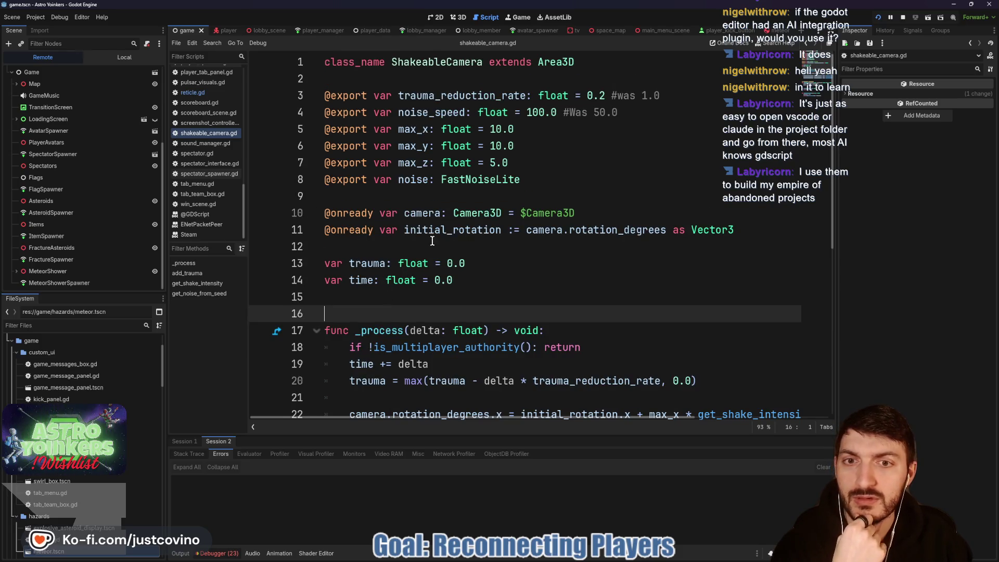
{"action": "left_click", "coordinate": [781, 31]}
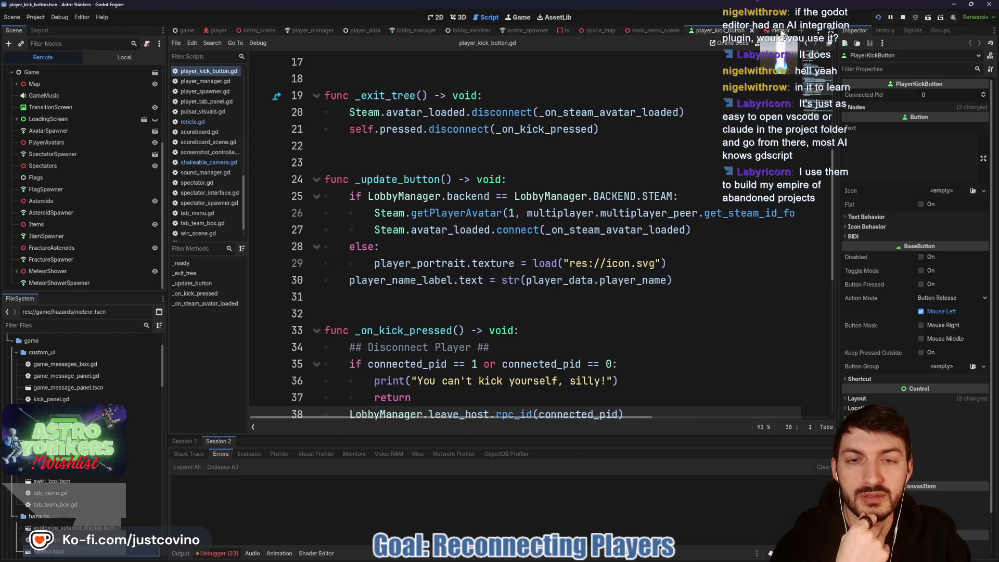
- Close meteor.tscn, read leave_host's documentation in _on_kick_pressed, then switch to lobby_manager
{"action": "left_click", "coordinate": [786, 30]}
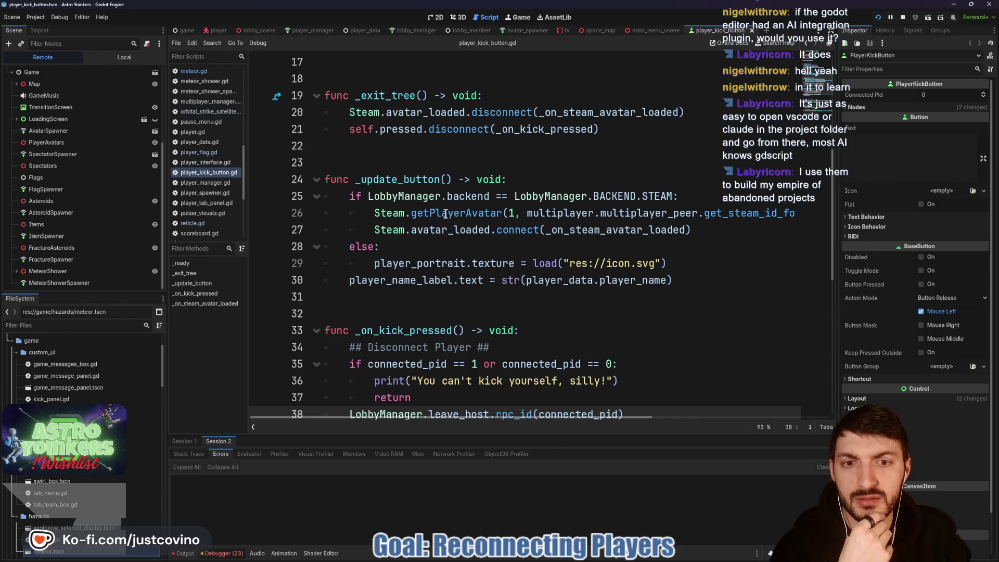
{"action": "scroll", "coordinate": [437, 221], "scroll_direction": "down", "scroll_amount": 2}
{"action": "scroll", "coordinate": [427, 234], "scroll_direction": "down", "scroll_amount": 1}
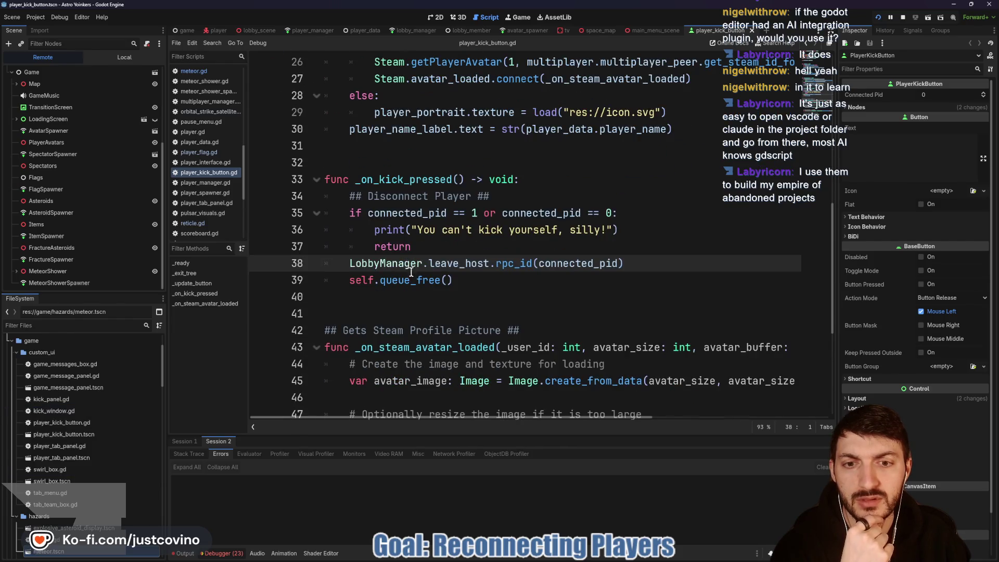
{"action": "mouse_move", "coordinate": [455, 265]}
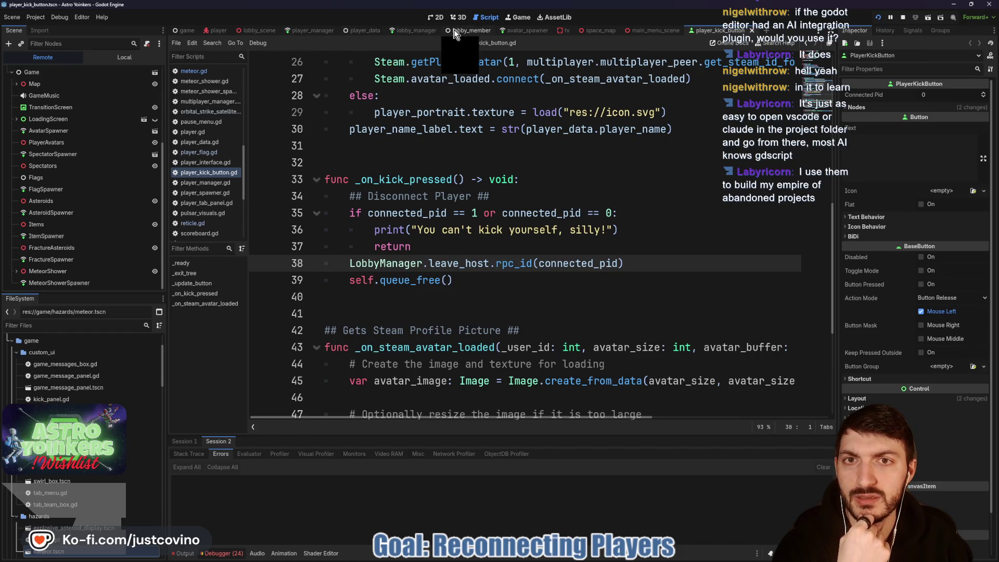
{"action": "left_click", "coordinate": [413, 30]}
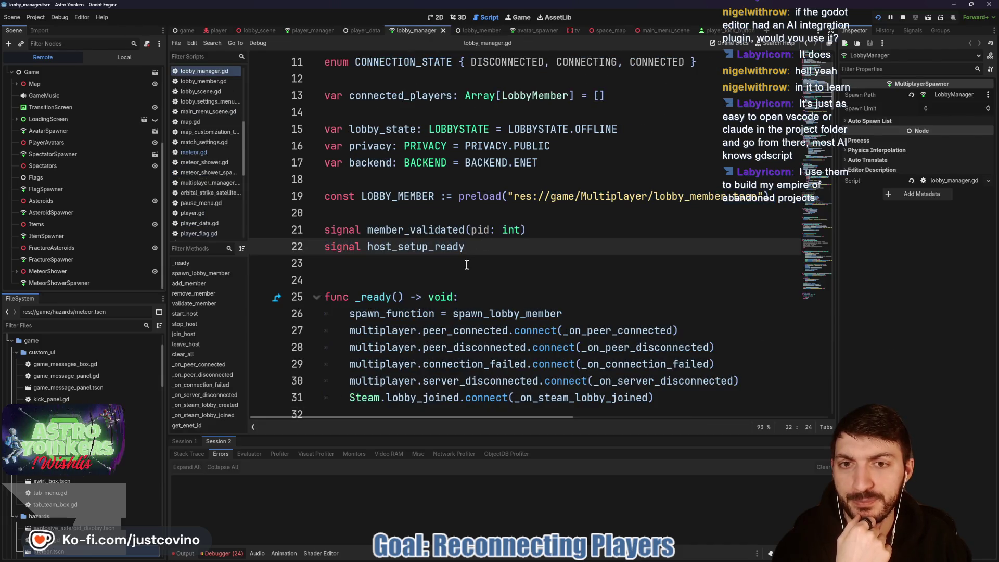
{"action": "scroll", "coordinate": [468, 259], "scroll_direction": "down", "scroll_amount": 3}
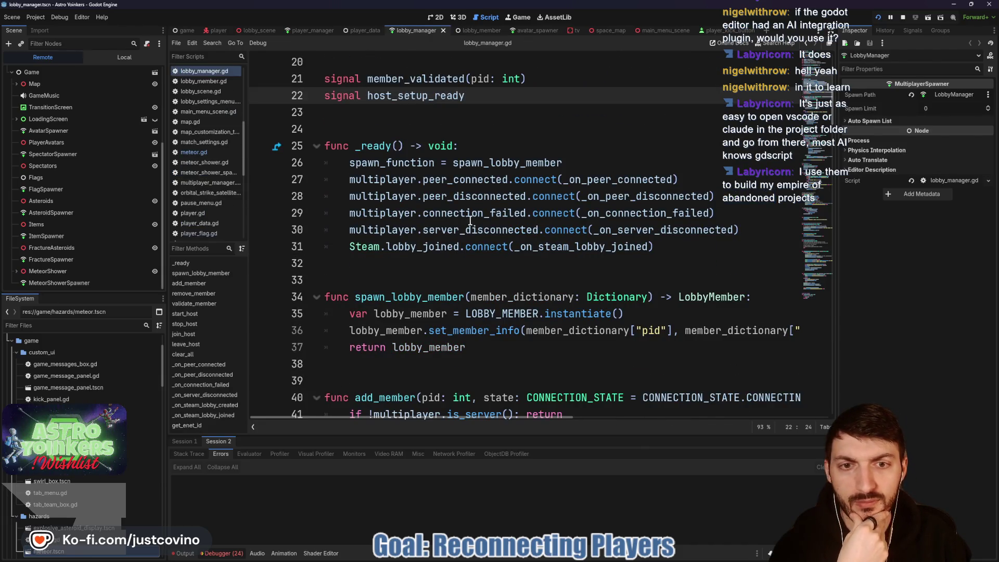
{"action": "double_click", "coordinate": [586, 227]}
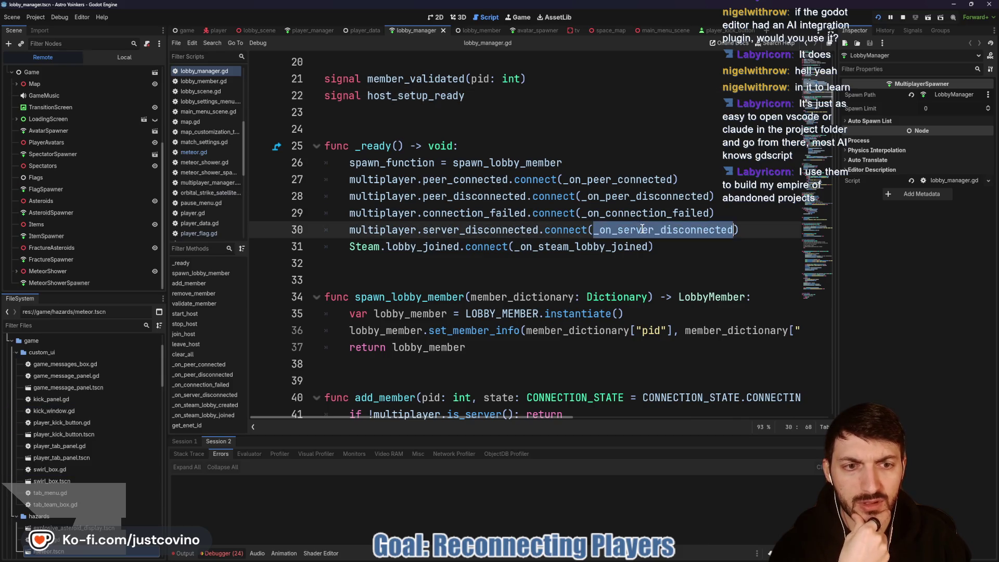
{"action": "scroll", "coordinate": [520, 236], "scroll_direction": "down", "scroll_amount": 8}
{"action": "scroll", "coordinate": [469, 248], "scroll_direction": "up", "scroll_amount": 1}
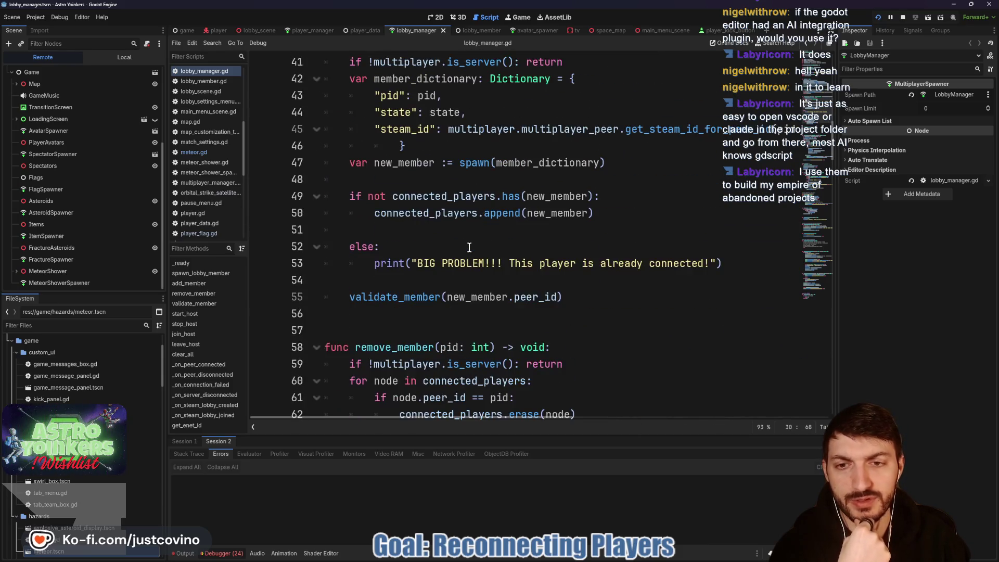
{"action": "scroll", "coordinate": [469, 247], "scroll_direction": "up", "scroll_amount": 3}
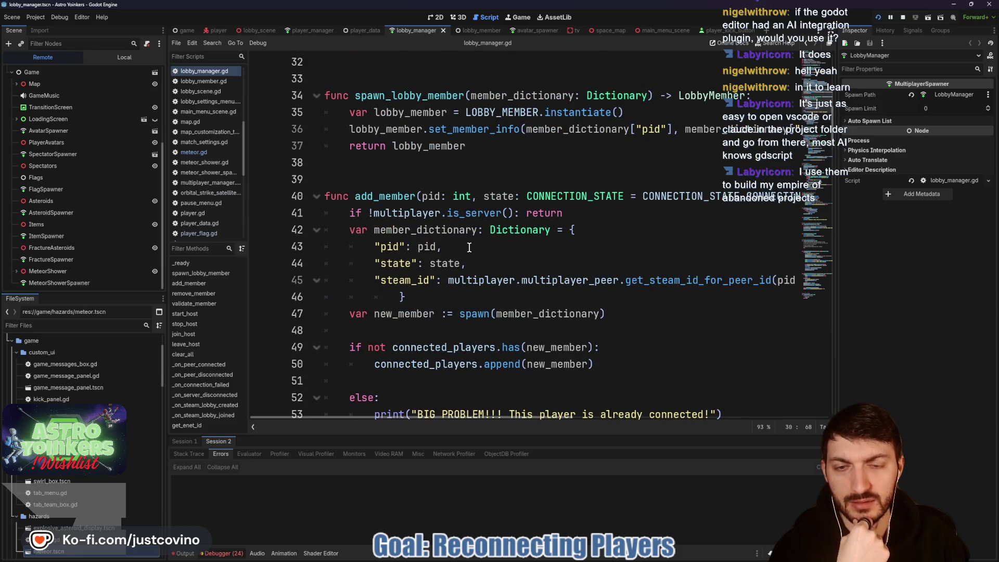
{"action": "scroll", "coordinate": [469, 247], "scroll_direction": "up", "scroll_amount": 4}
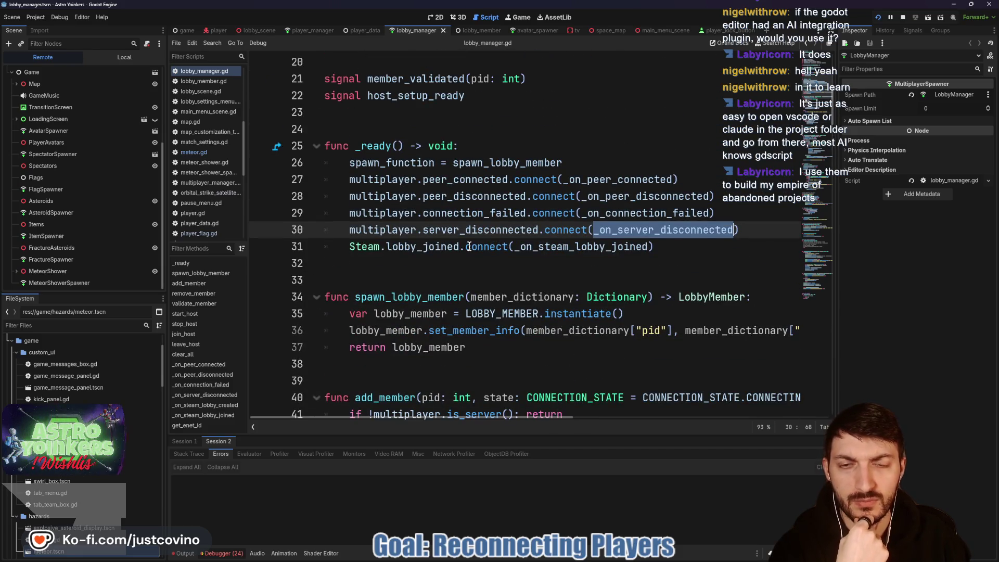
{"action": "scroll", "coordinate": [469, 246], "scroll_direction": "up", "scroll_amount": 4}
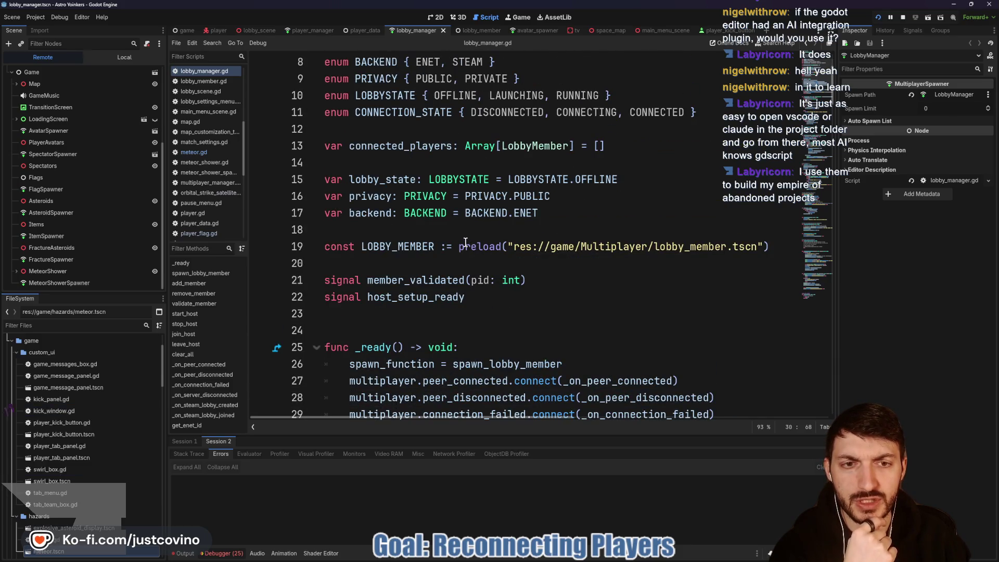
{"action": "mouse_move", "coordinate": [466, 242]}
{"action": "scroll", "coordinate": [466, 242], "scroll_direction": "up", "scroll_amount": 1}
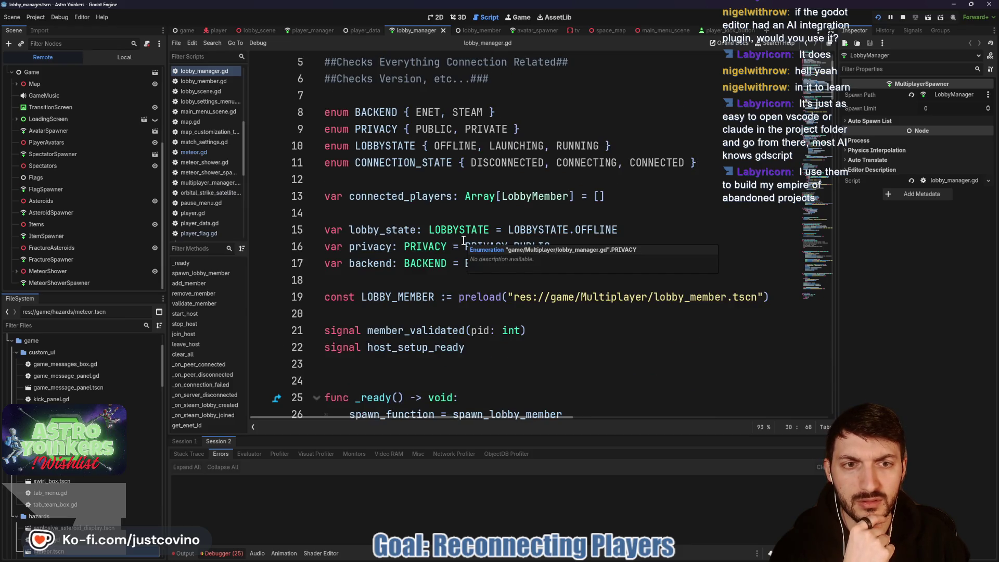
{"action": "double_click", "coordinate": [449, 159]}
{"action": "scroll", "coordinate": [510, 245], "scroll_direction": "down", "scroll_amount": 9}
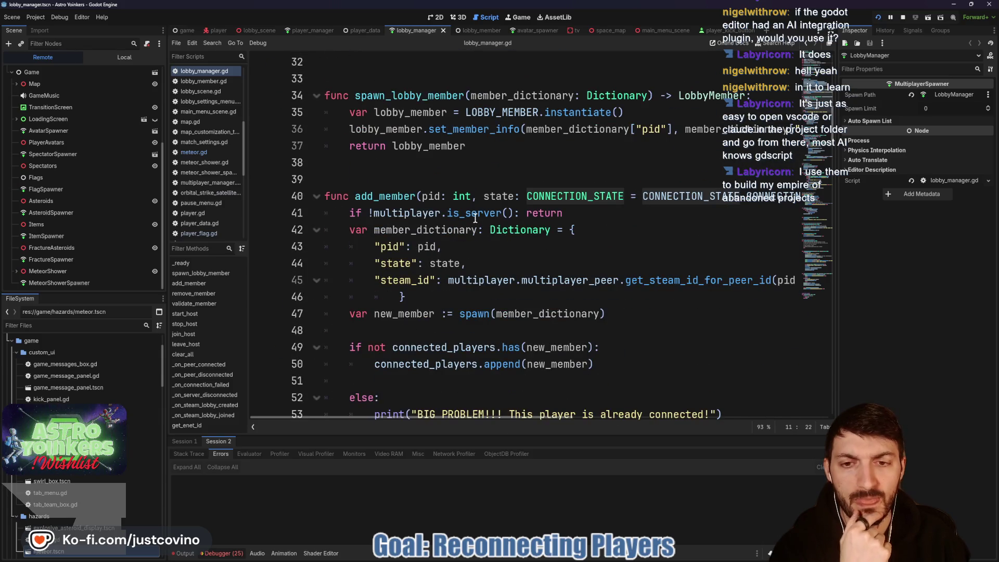
{"action": "scroll", "coordinate": [474, 218], "scroll_direction": "down", "scroll_amount": 7}
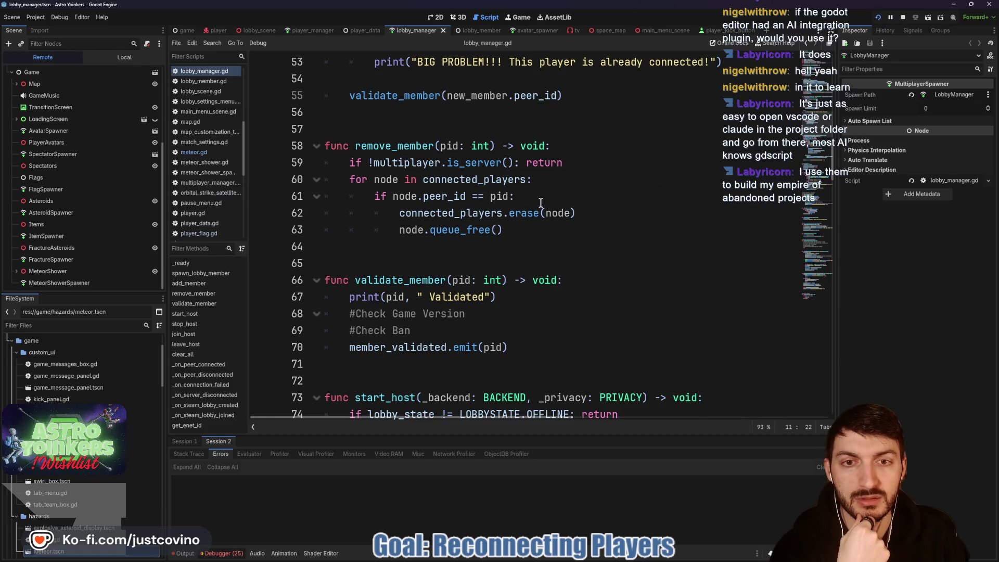
{"action": "scroll", "coordinate": [542, 202], "scroll_direction": "up", "scroll_amount": 9}
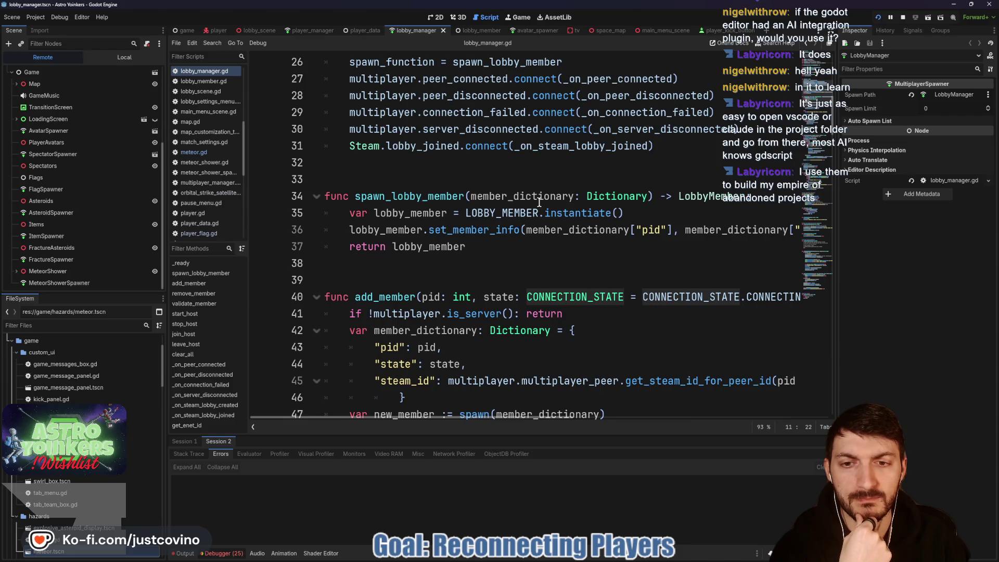
{"action": "scroll", "coordinate": [539, 203], "scroll_direction": "down", "scroll_amount": 8}
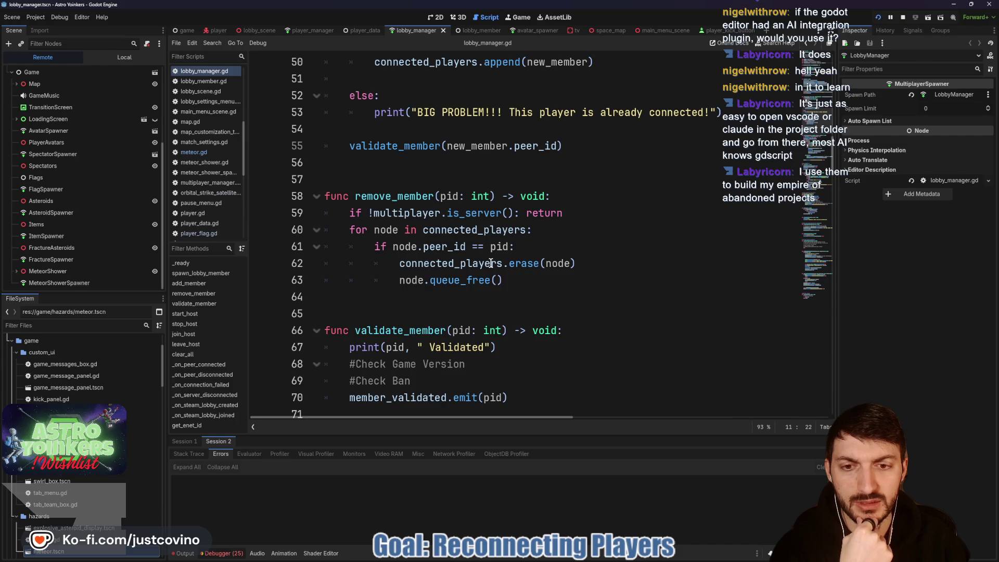
{"action": "mouse_move", "coordinate": [491, 264]}
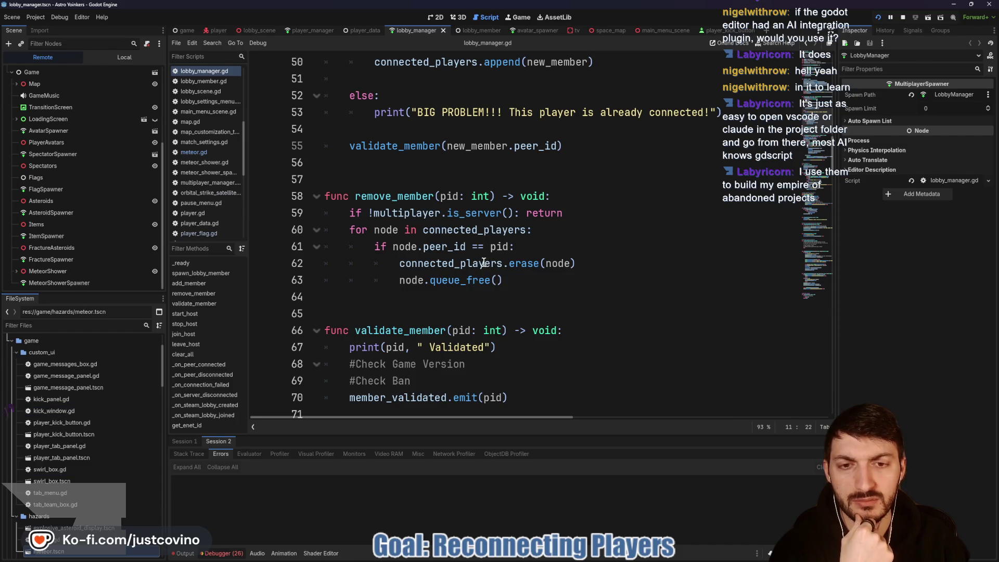
{"action": "scroll", "coordinate": [481, 261], "scroll_direction": "down", "scroll_amount": 1}
{"action": "scroll", "coordinate": [481, 261], "scroll_direction": "down", "scroll_amount": 1}
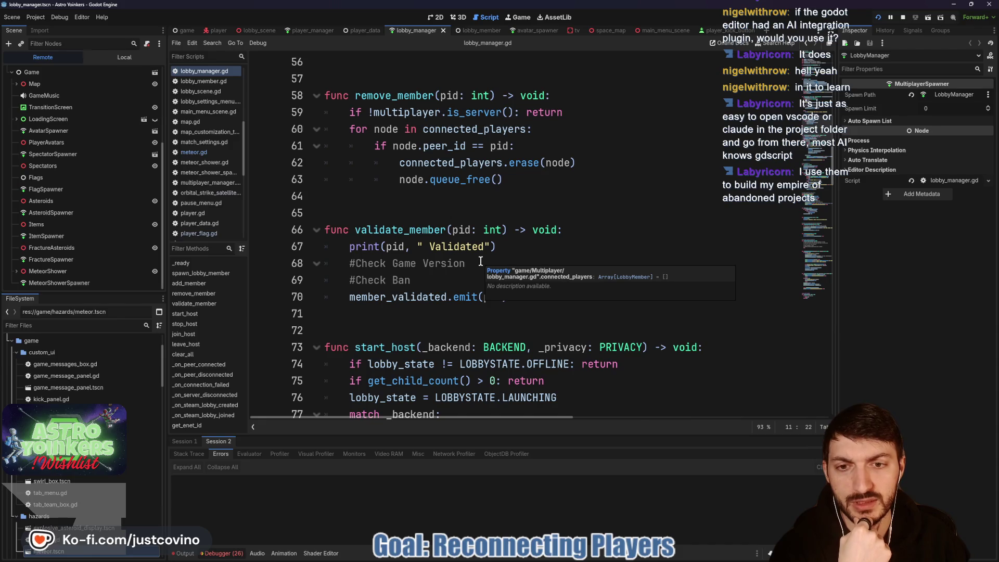
{"action": "scroll", "coordinate": [481, 261], "scroll_direction": "down", "scroll_amount": 1}
{"action": "scroll", "coordinate": [481, 261], "scroll_direction": "down", "scroll_amount": 1}
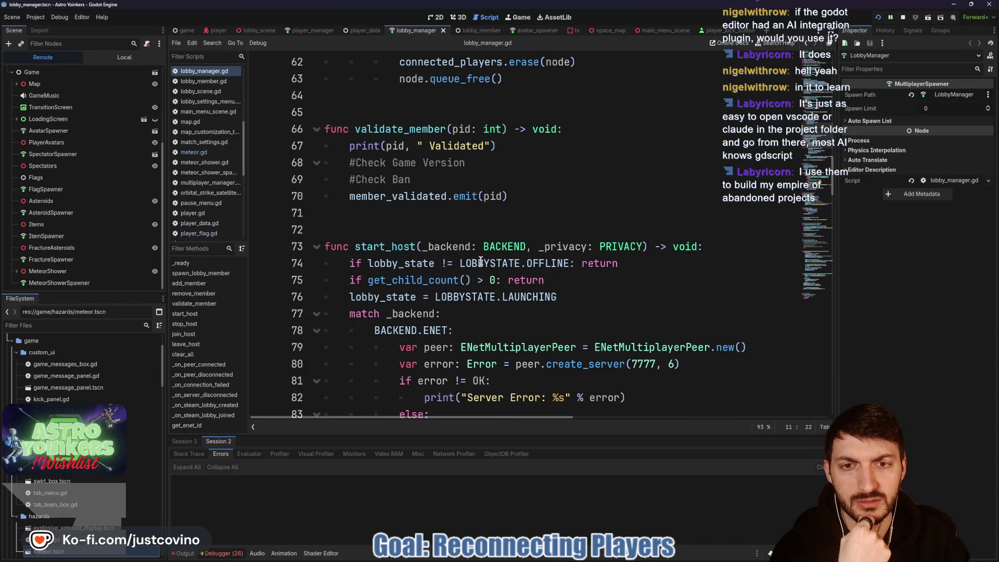
- Switch to the player_manager.gd tab and scroll to the top of the script
{"action": "left_click", "coordinate": [317, 32]}
{"action": "scroll", "coordinate": [489, 274], "scroll_direction": "up", "scroll_amount": 10}
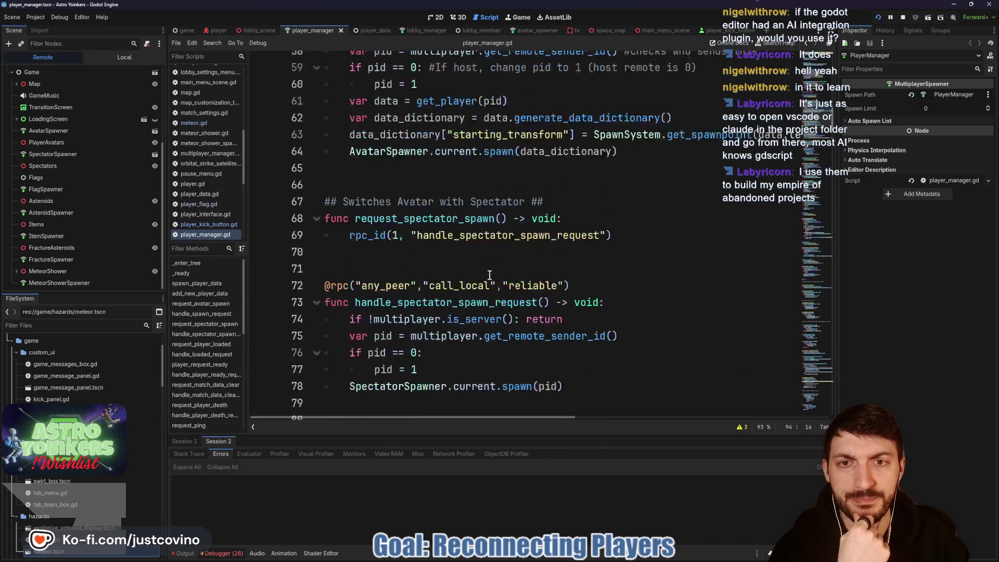
{"action": "scroll", "coordinate": [490, 275], "scroll_direction": "up", "scroll_amount": 13}
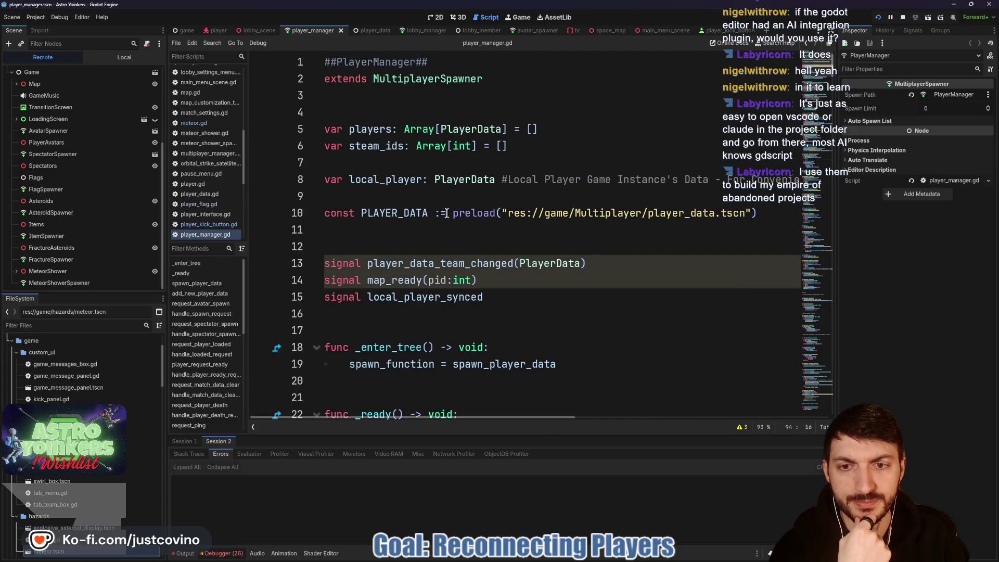
{"action": "scroll", "coordinate": [438, 238], "scroll_direction": "down", "scroll_amount": 3}
- Open player_data.gd and highlight the MISSING data state
{"action": "left_click", "coordinate": [376, 29]}
{"action": "scroll", "coordinate": [493, 204], "scroll_direction": "up", "scroll_amount": 8}
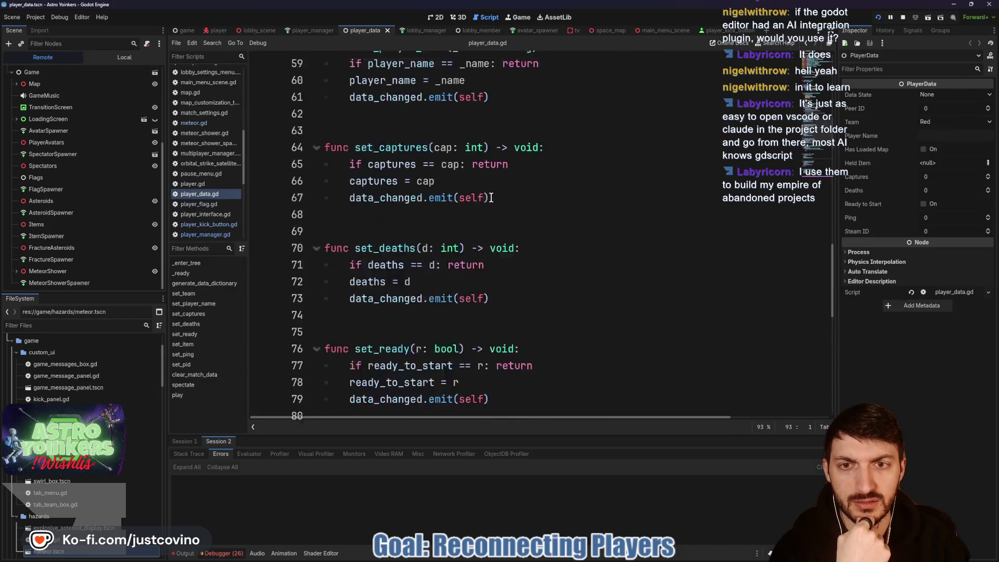
{"action": "scroll", "coordinate": [494, 204], "scroll_direction": "up", "scroll_amount": 9}
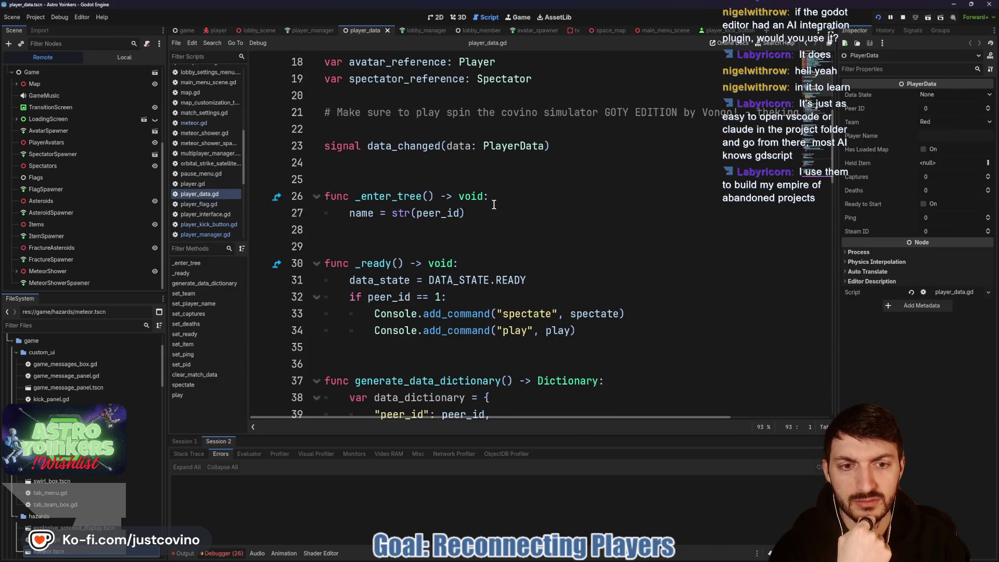
{"action": "scroll", "coordinate": [494, 205], "scroll_direction": "down", "scroll_amount": 3}
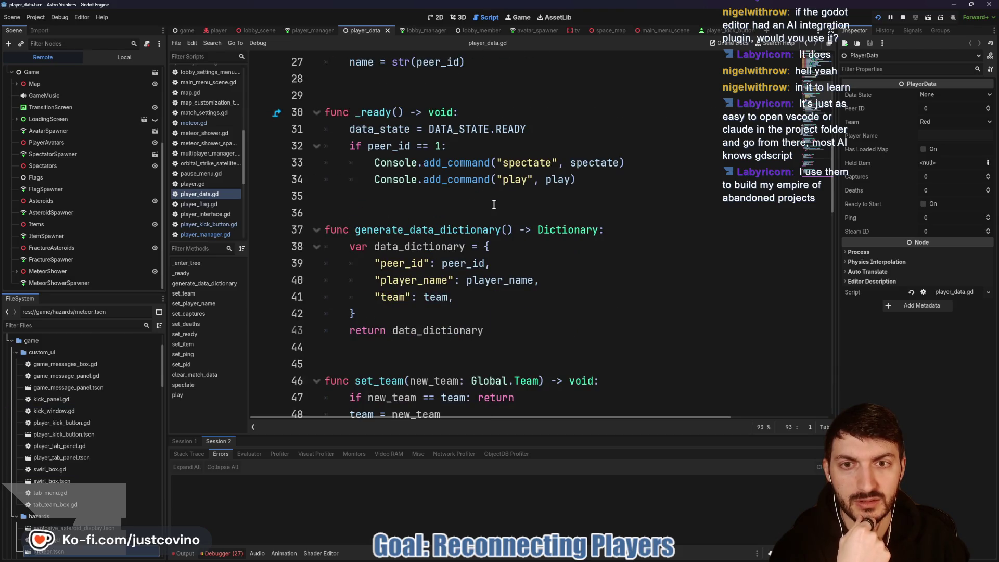
{"action": "scroll", "coordinate": [494, 204], "scroll_direction": "up", "scroll_amount": 2}
{"action": "scroll", "coordinate": [494, 204], "scroll_direction": "up", "scroll_amount": 7}
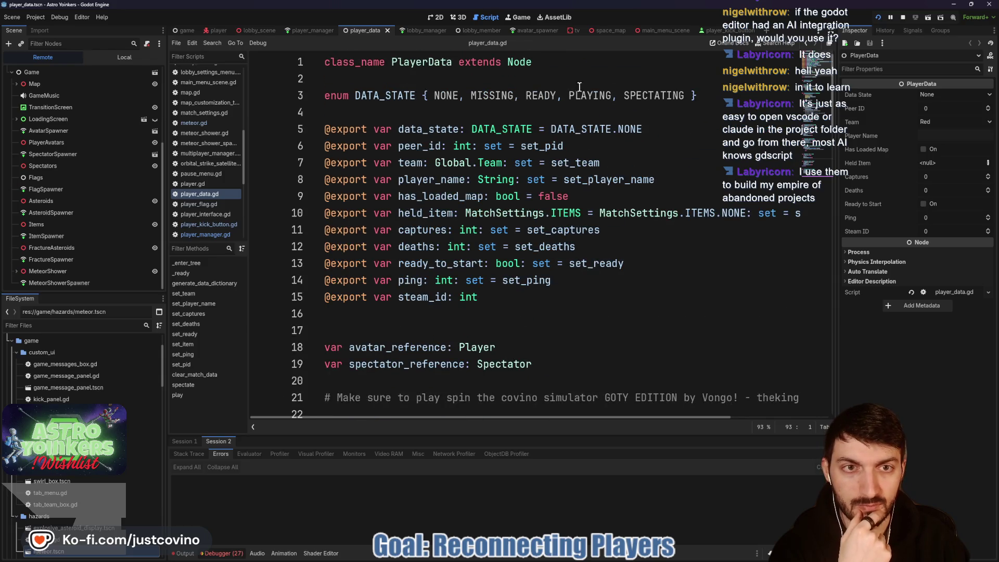
{"action": "double_click", "coordinate": [482, 105]}
- Review player_data.gd's variables, highlighting avatar_reference and spectator_reference
{"action": "scroll", "coordinate": [566, 201], "scroll_direction": "down", "scroll_amount": 10}
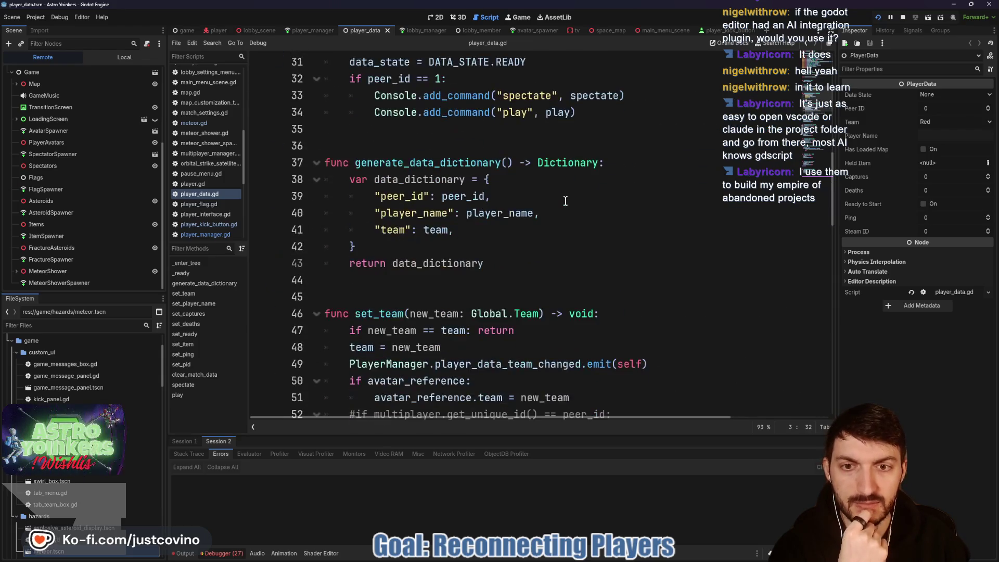
{"action": "scroll", "coordinate": [565, 201], "scroll_direction": "down", "scroll_amount": 2}
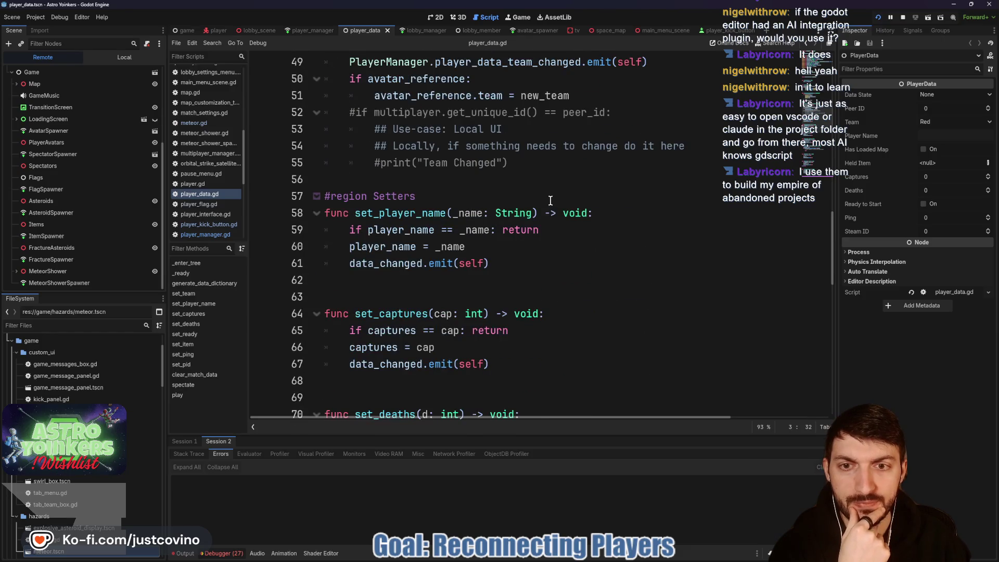
{"action": "scroll", "coordinate": [551, 200], "scroll_direction": "down", "scroll_amount": 5}
{"action": "scroll", "coordinate": [551, 200], "scroll_direction": "down", "scroll_amount": 6}
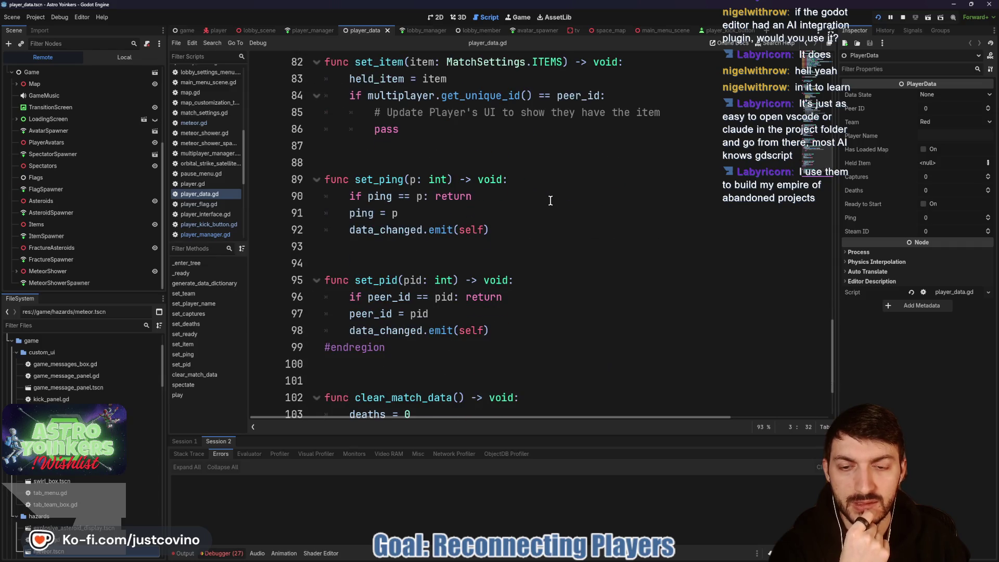
{"action": "scroll", "coordinate": [551, 200], "scroll_direction": "down", "scroll_amount": 2}
{"action": "scroll", "coordinate": [509, 226], "scroll_direction": "up", "scroll_amount": 20}
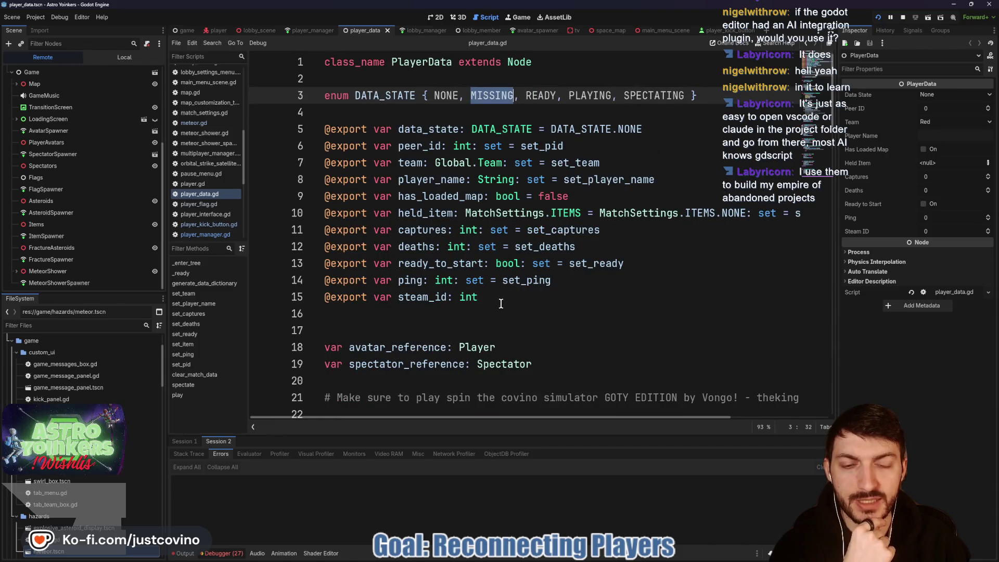
{"action": "scroll", "coordinate": [459, 298], "scroll_direction": "down", "scroll_amount": 1}
{"action": "scroll", "coordinate": [460, 299], "scroll_direction": "down", "scroll_amount": 2}
{"action": "double_click", "coordinate": [368, 247]}
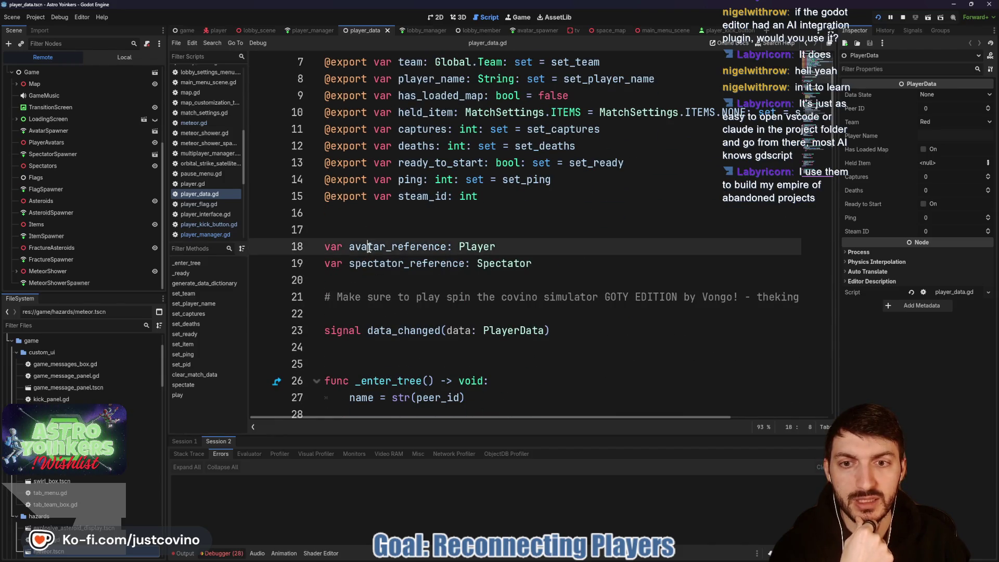
{"action": "left_click", "coordinate": [515, 243]}
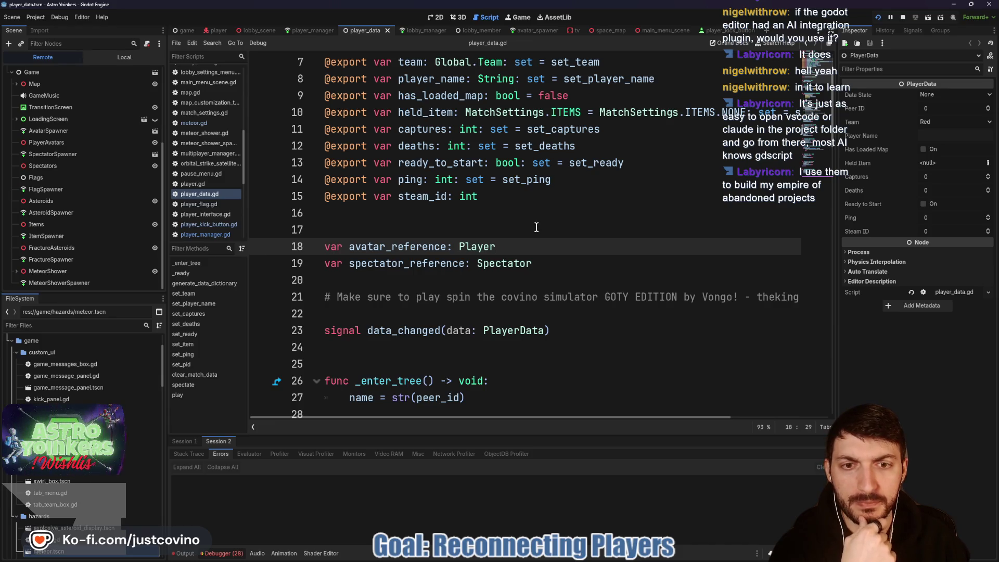
{"action": "double_click", "coordinate": [458, 263]}
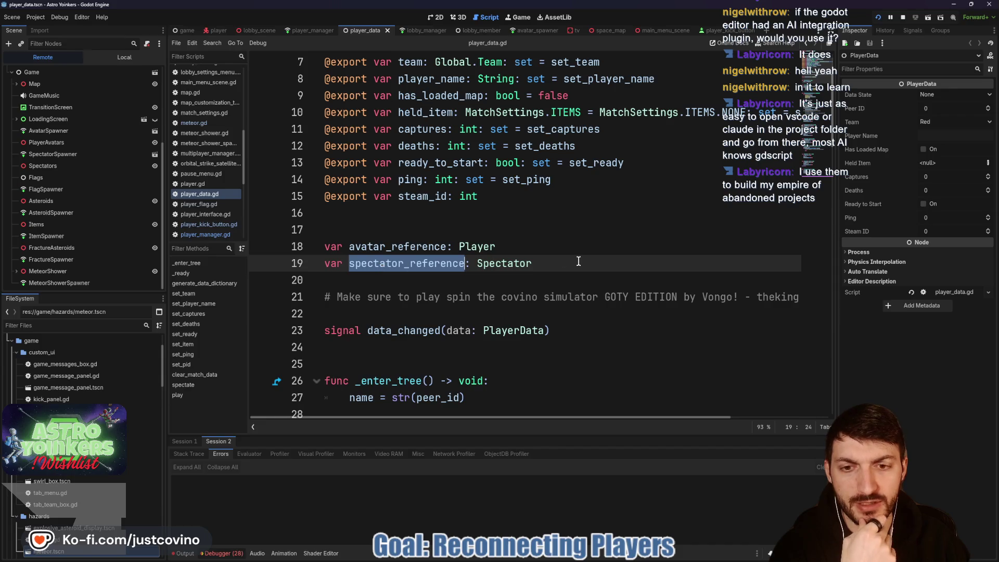
- Read through the data_changed setters, then switch to player_manager.gd
{"action": "scroll", "coordinate": [566, 262], "scroll_direction": "down", "scroll_amount": 2}
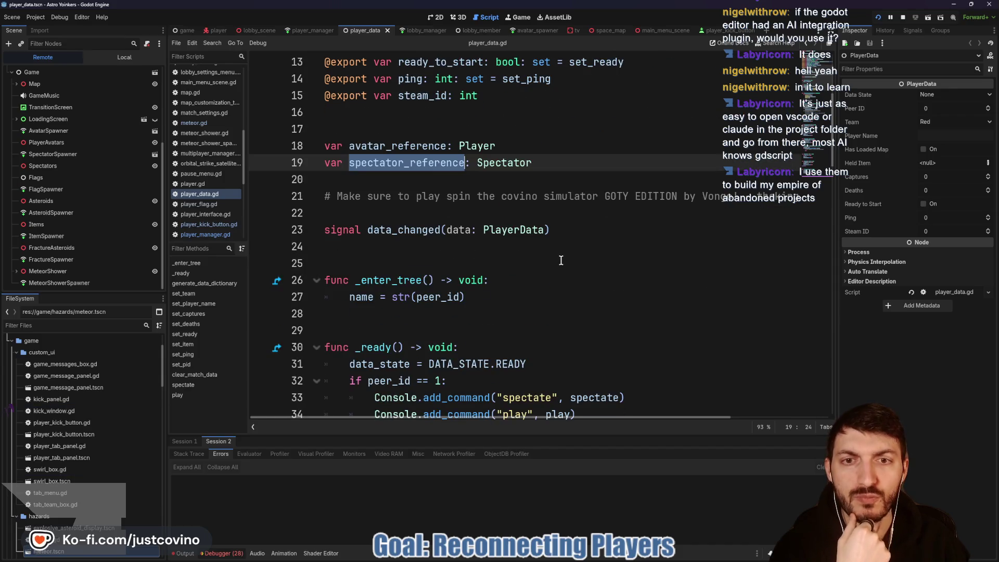
{"action": "scroll", "coordinate": [556, 259], "scroll_direction": "down", "scroll_amount": 1}
{"action": "scroll", "coordinate": [557, 259], "scroll_direction": "down", "scroll_amount": 10}
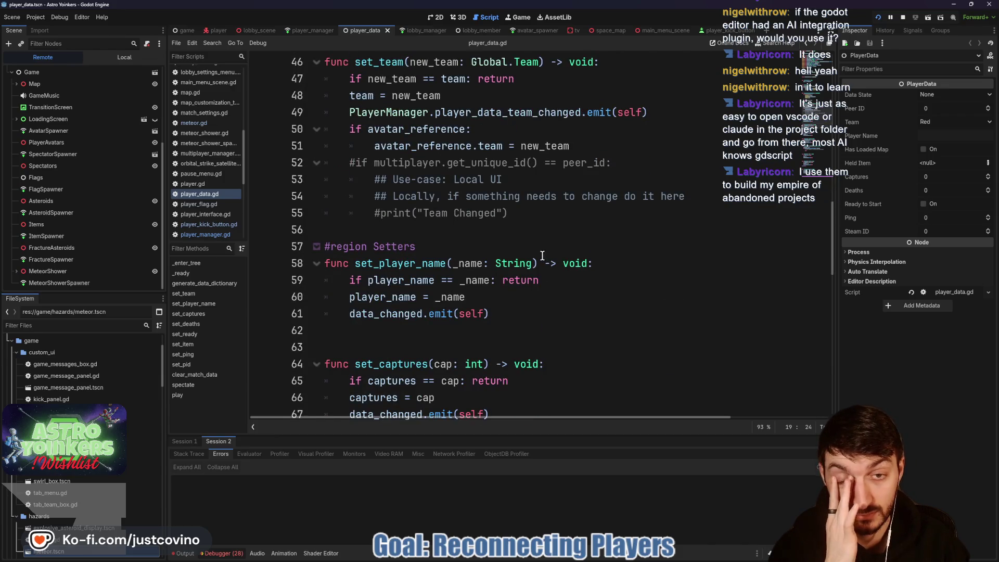
{"action": "scroll", "coordinate": [541, 256], "scroll_direction": "down", "scroll_amount": 1}
{"action": "scroll", "coordinate": [538, 255], "scroll_direction": "down", "scroll_amount": 1}
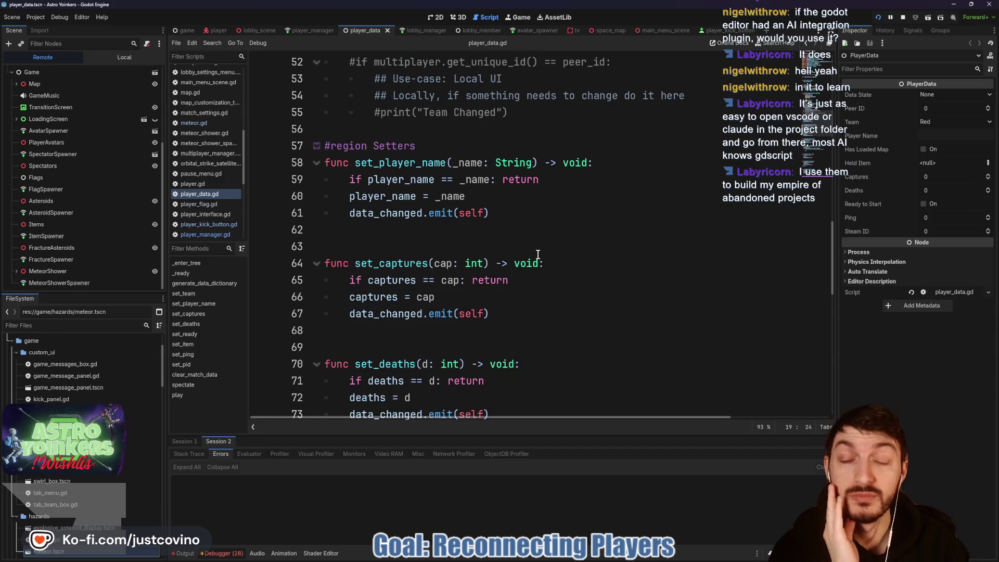
{"action": "scroll", "coordinate": [531, 251], "scroll_direction": "down", "scroll_amount": 4}
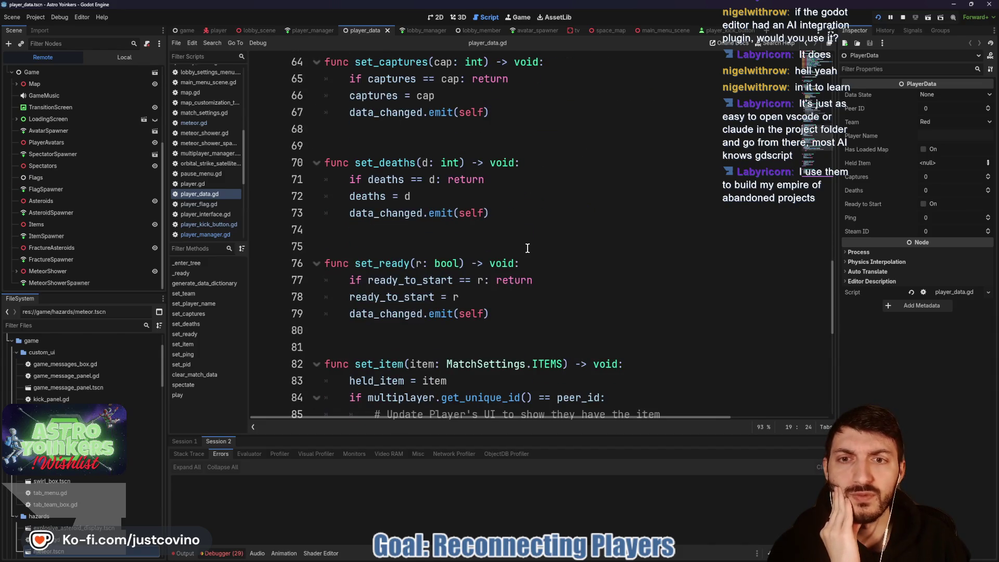
{"action": "scroll", "coordinate": [528, 249], "scroll_direction": "down", "scroll_amount": 8}
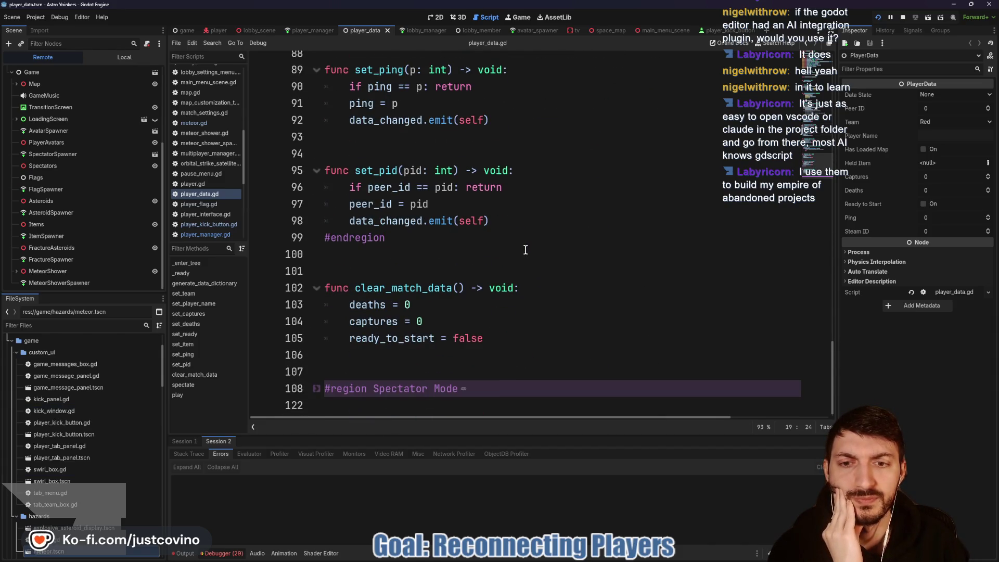
{"action": "scroll", "coordinate": [525, 250], "scroll_direction": "up", "scroll_amount": 3}
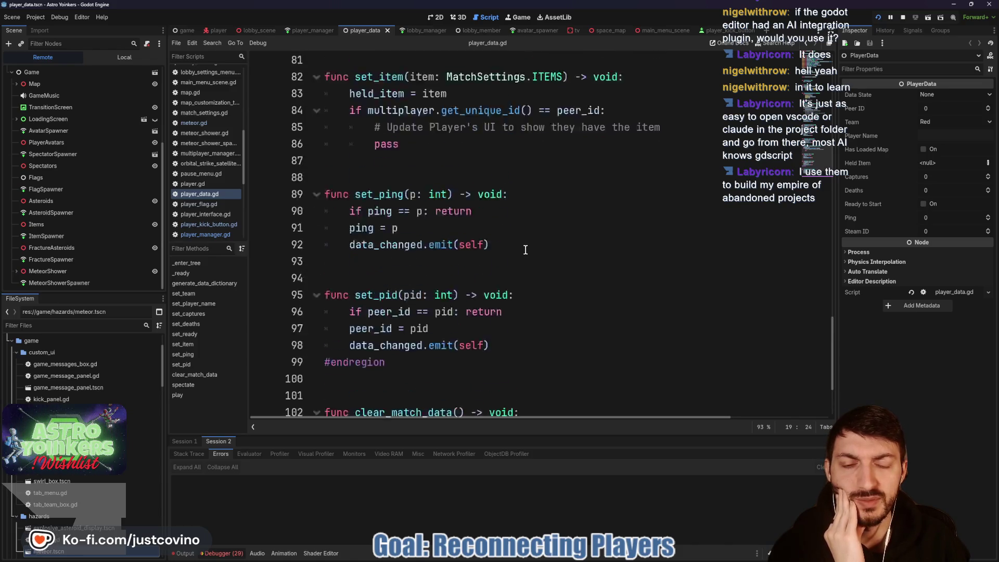
{"action": "scroll", "coordinate": [526, 250], "scroll_direction": "up", "scroll_amount": 20}
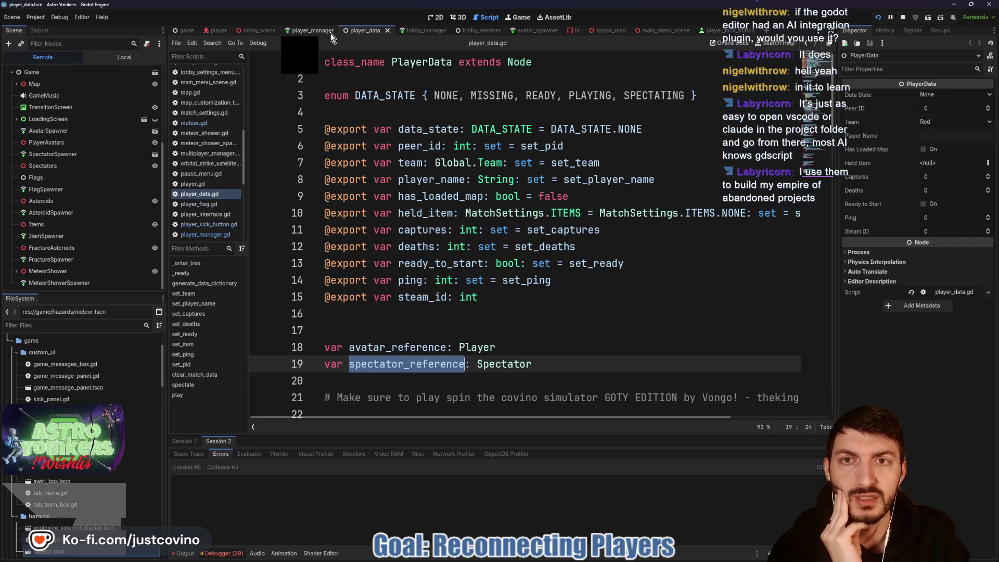
{"action": "left_click", "coordinate": [311, 30]}
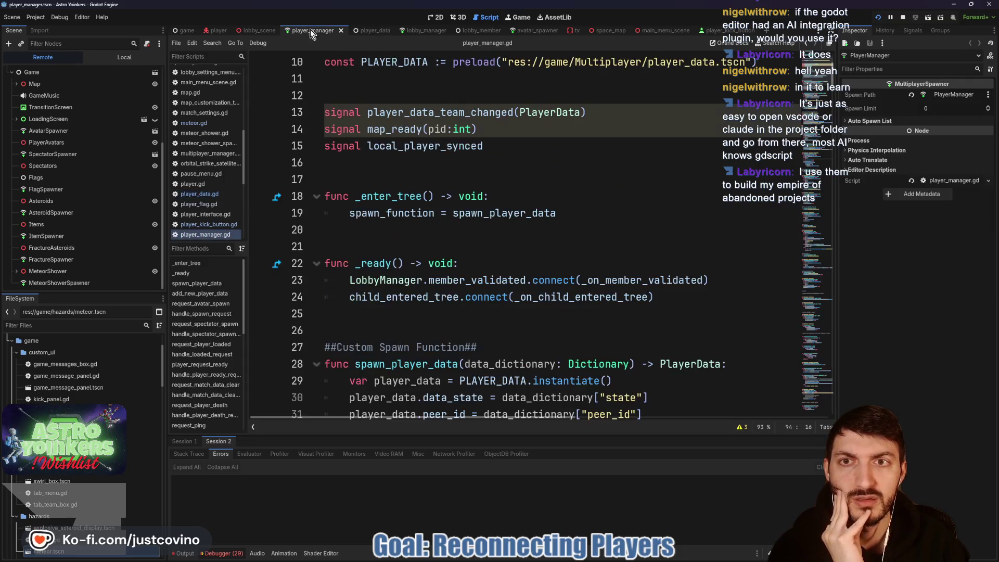
{"action": "scroll", "coordinate": [543, 192], "scroll_direction": "down", "scroll_amount": 4}
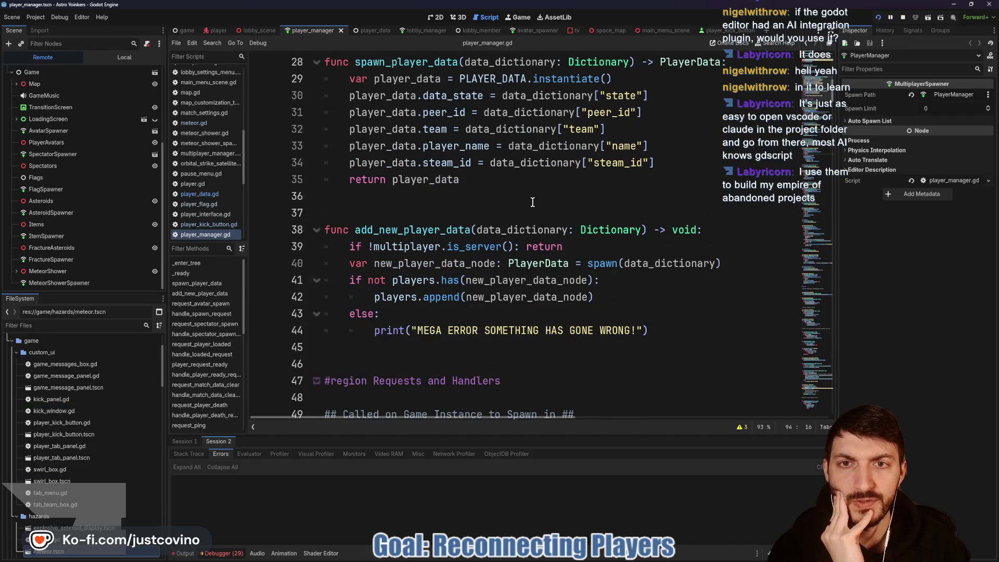
{"action": "scroll", "coordinate": [533, 203], "scroll_direction": "up", "scroll_amount": 2}
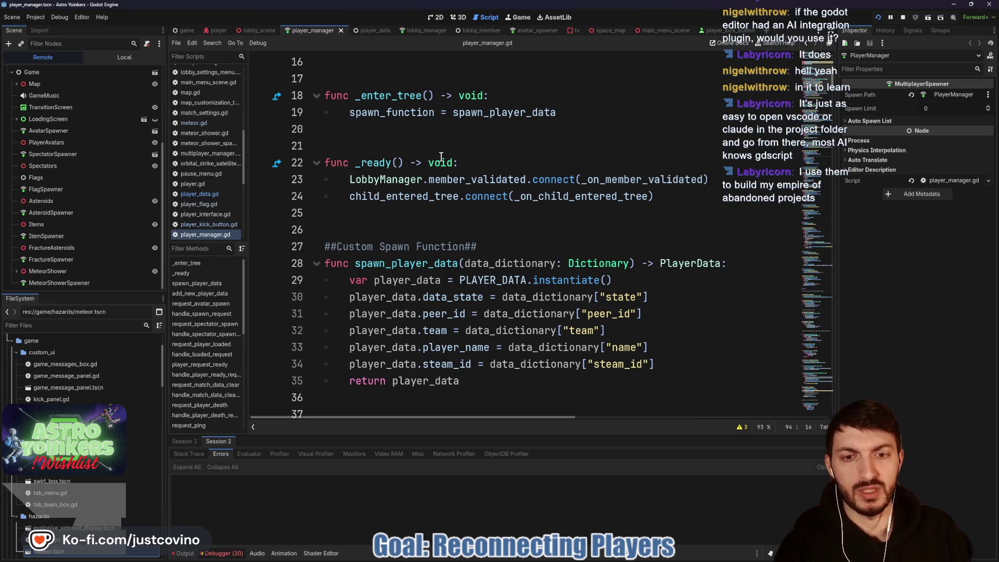
{"action": "scroll", "coordinate": [442, 190], "scroll_direction": "down", "scroll_amount": 3}
{"action": "scroll", "coordinate": [521, 161], "scroll_direction": "down", "scroll_amount": 4}
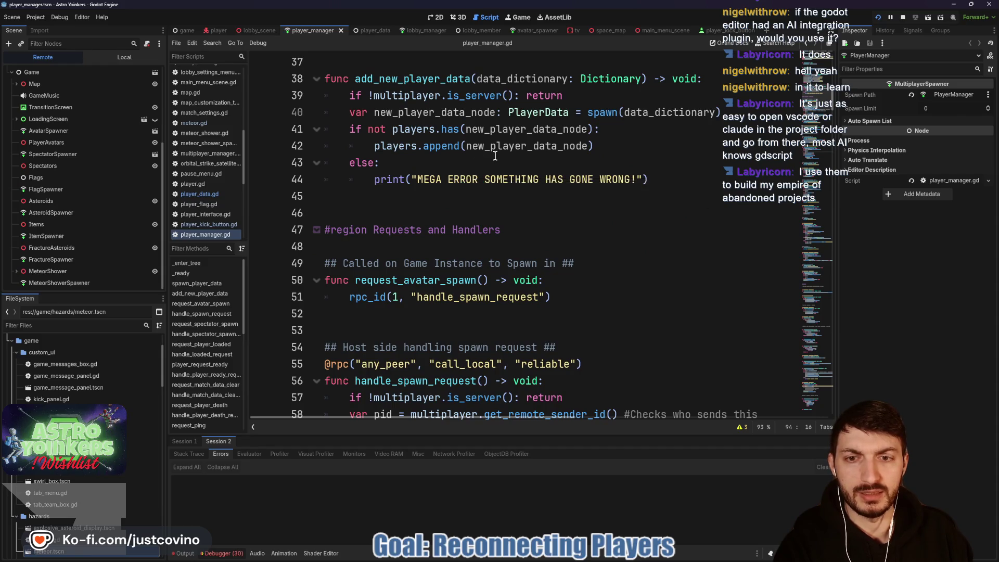
{"action": "scroll", "coordinate": [488, 156], "scroll_direction": "down", "scroll_amount": 4}
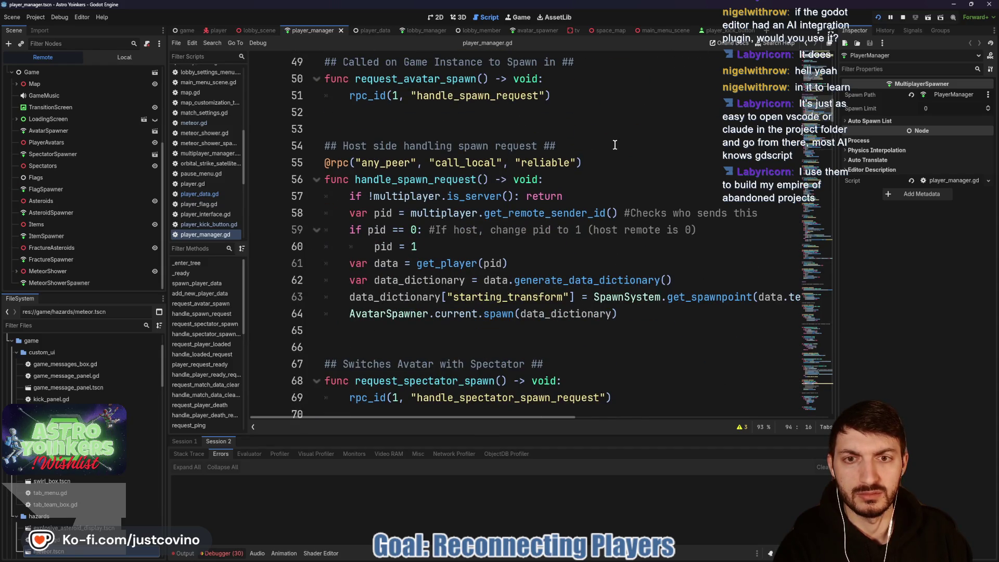
{"action": "scroll", "coordinate": [572, 151], "scroll_direction": "up", "scroll_amount": 1}
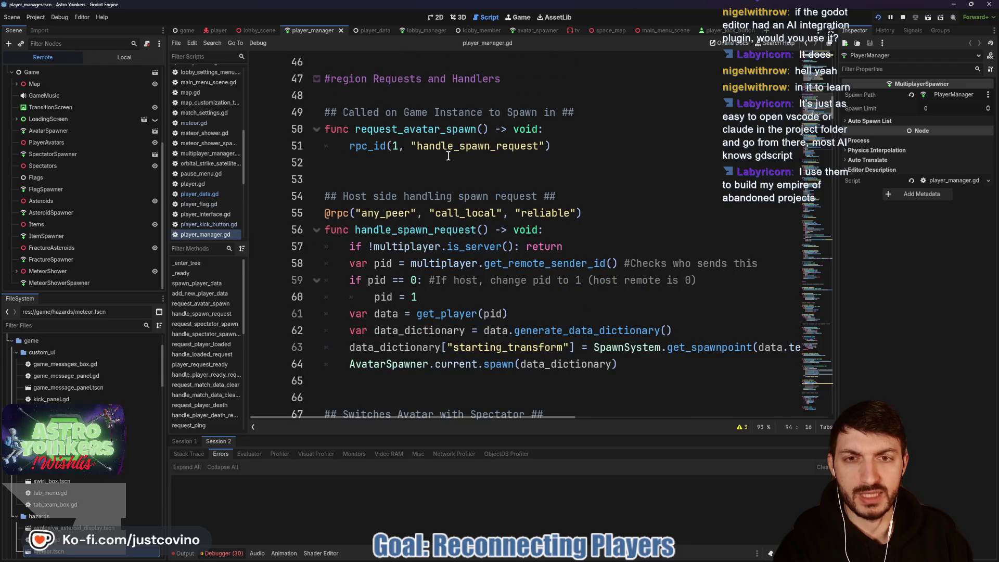
{"action": "scroll", "coordinate": [505, 161], "scroll_direction": "down", "scroll_amount": 1}
{"action": "scroll", "coordinate": [621, 173], "scroll_direction": "down", "scroll_amount": 1}
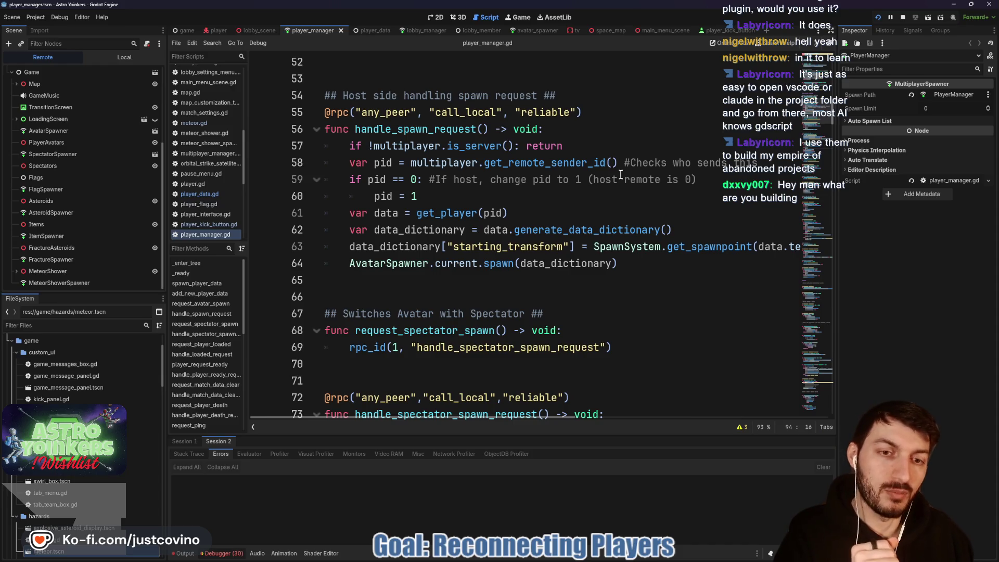
{"action": "left_click", "coordinate": [519, 288]}
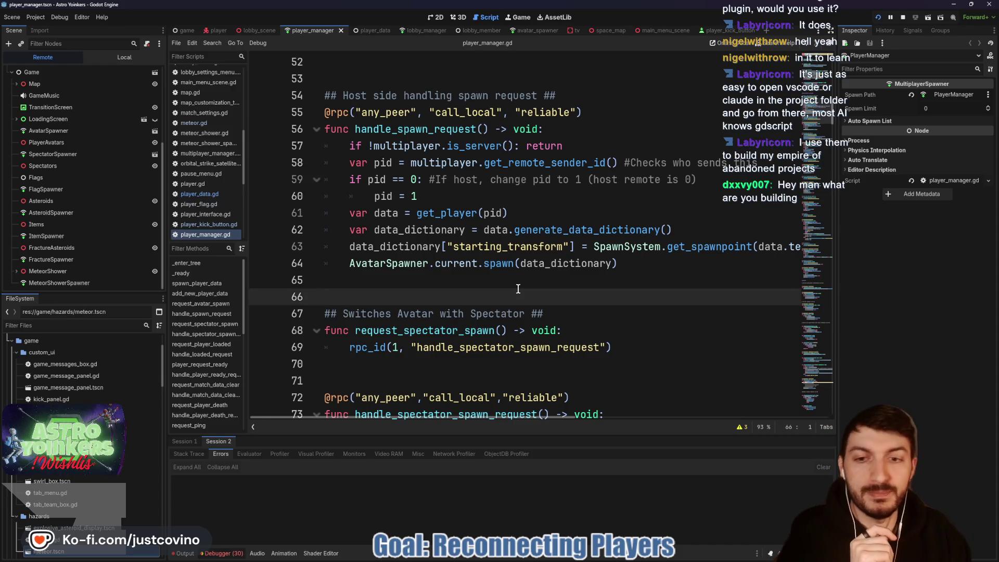
{"action": "left_click", "coordinate": [449, 556]}
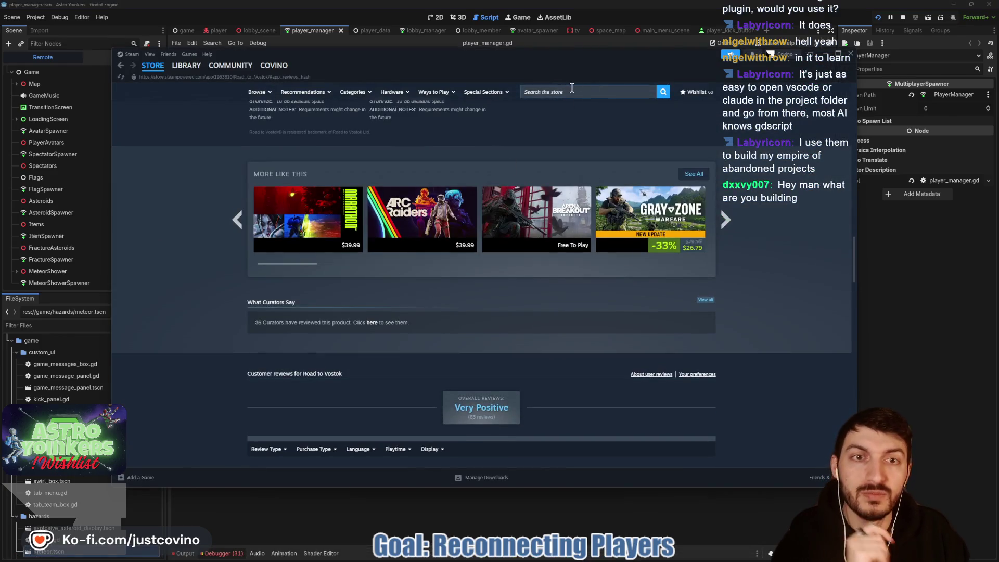
- Search the Steam store for 'astro yoink', then return to the Godot script editor
{"action": "left_click", "coordinate": [572, 90]}
{"action": "type", "text": "astro yoink"}
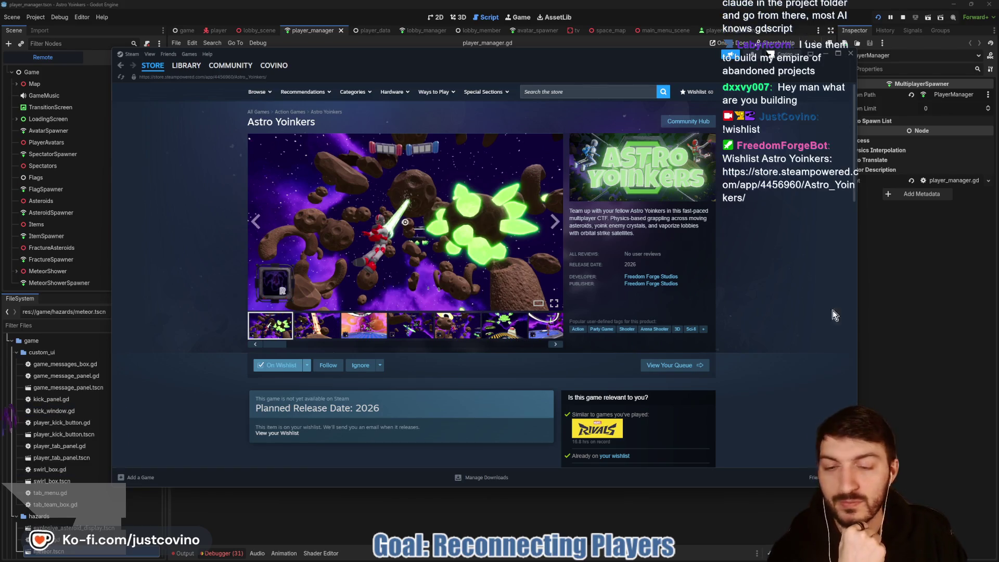
{"action": "left_click", "coordinate": [874, 320]}
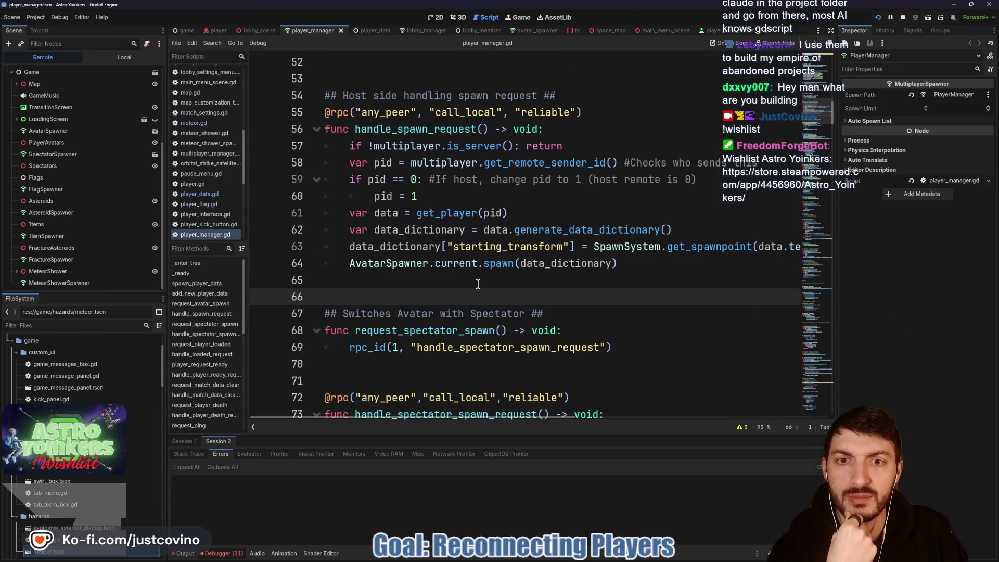
{"action": "scroll", "coordinate": [478, 285], "scroll_direction": "down", "scroll_amount": 2}
{"action": "scroll", "coordinate": [444, 260], "scroll_direction": "down", "scroll_amount": 1}
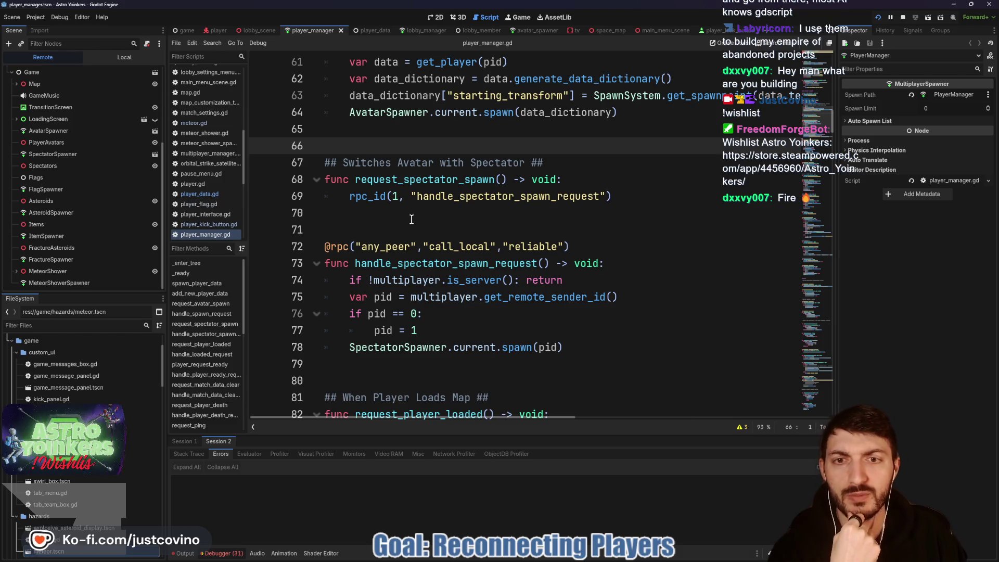
{"action": "scroll", "coordinate": [411, 220], "scroll_direction": "down", "scroll_amount": 1}
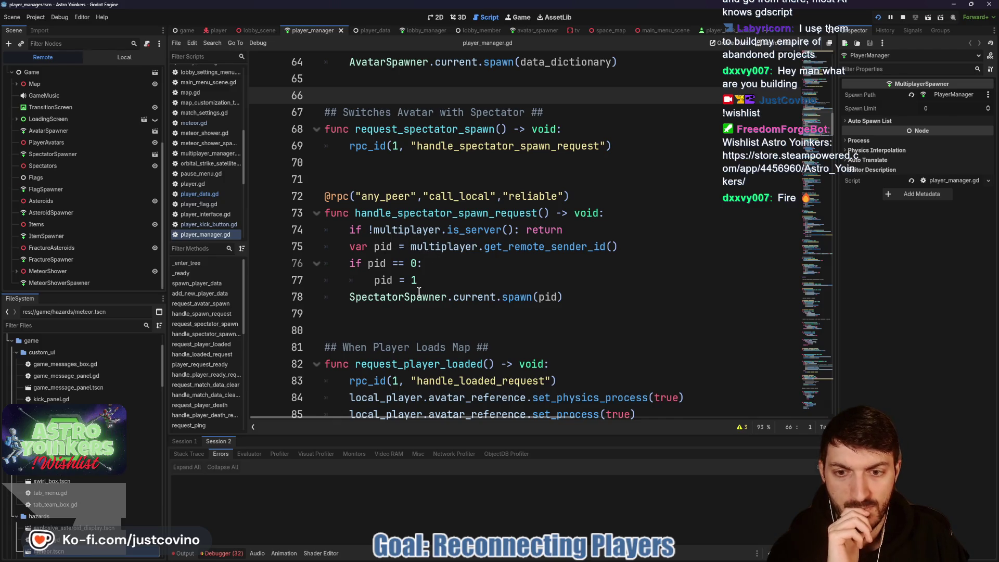
{"action": "scroll", "coordinate": [422, 292], "scroll_direction": "down", "scroll_amount": 1}
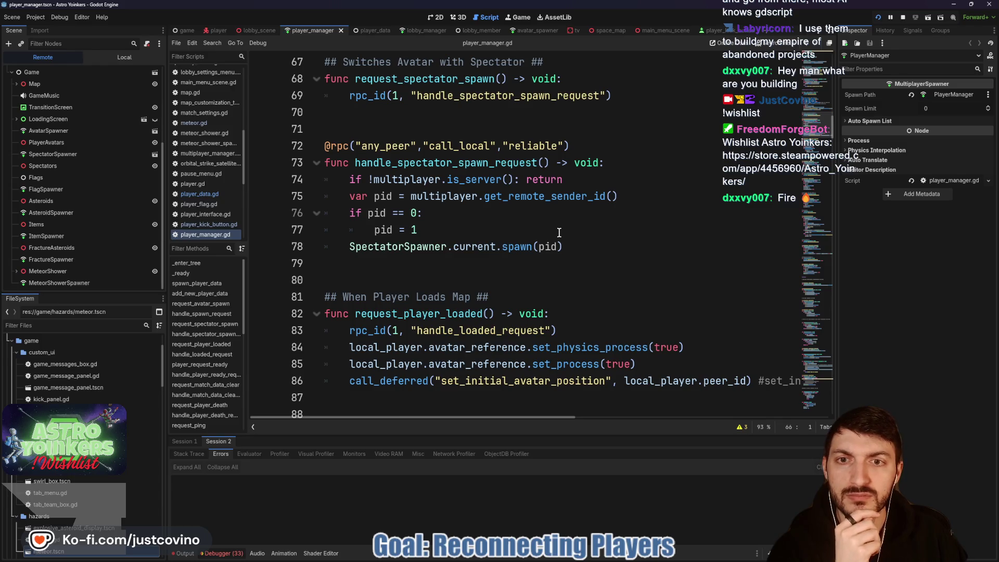
{"action": "left_click", "coordinate": [645, 239]}
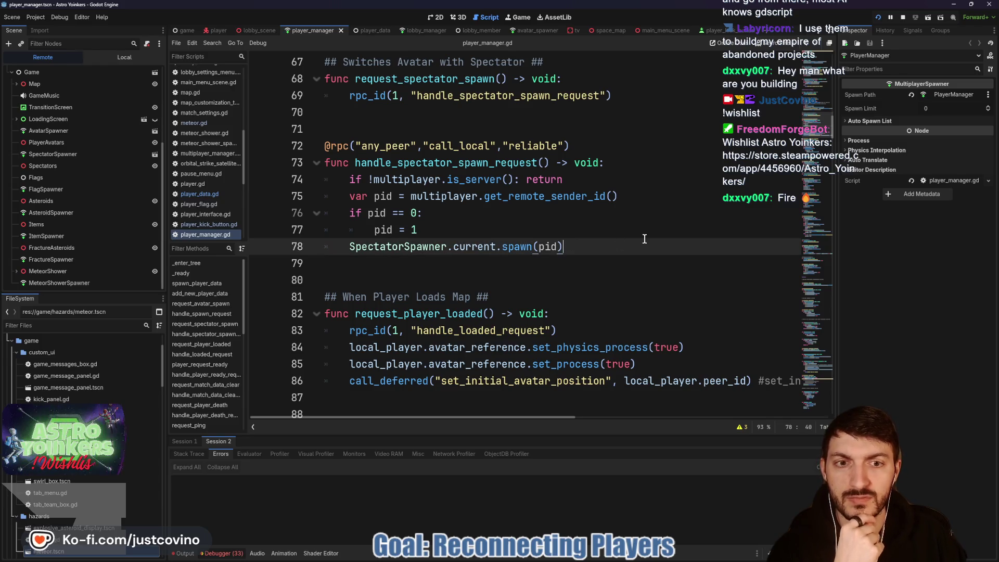
- Add a line after the spectator spawn beginning get_player(pid).data_state =
{"action": "key", "text": "Return"}
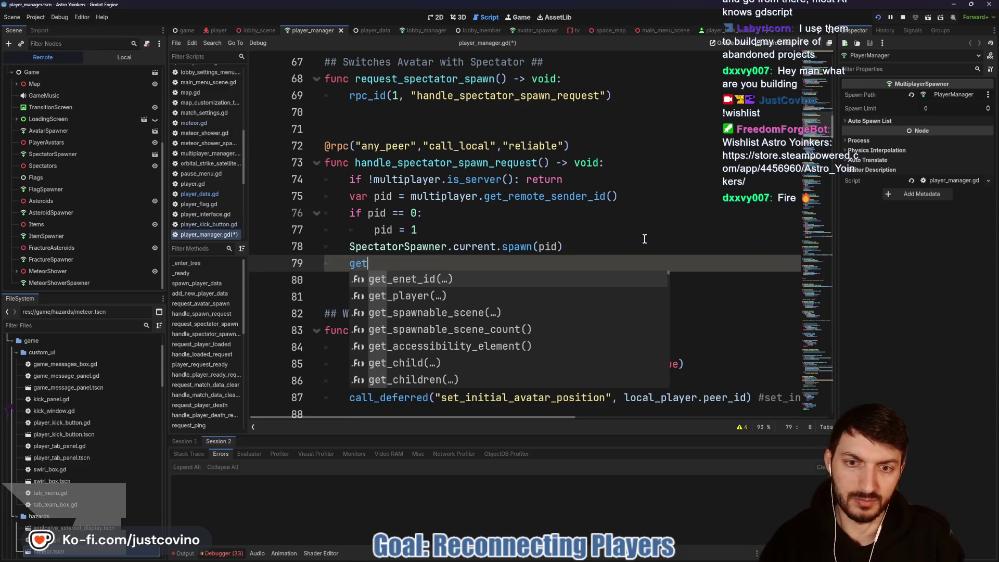
{"action": "key", "text": "Down"}
{"action": "key", "text": "Return"}
{"action": "type", "text": "pid)."}
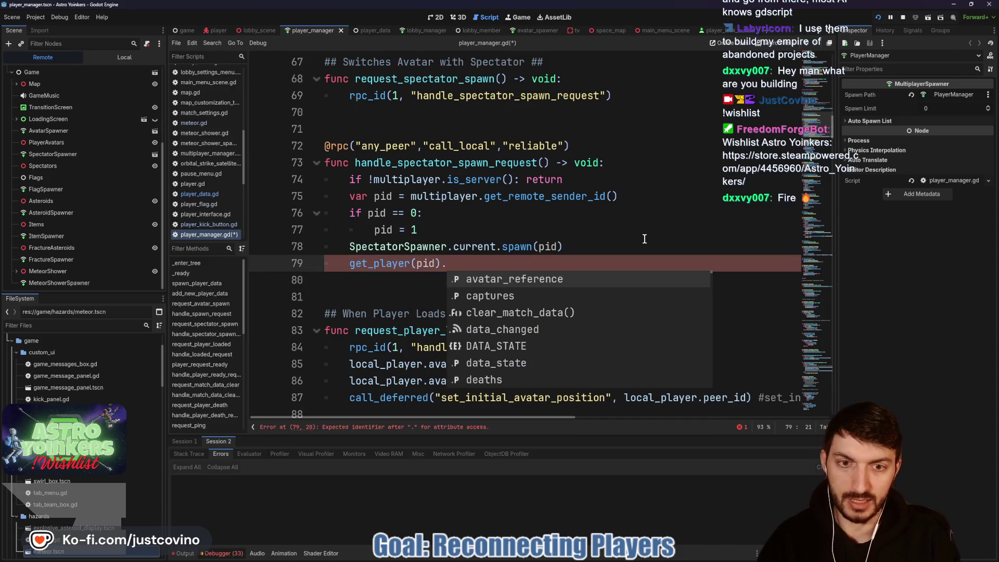
{"action": "type", "text": "data_state = Dat"}
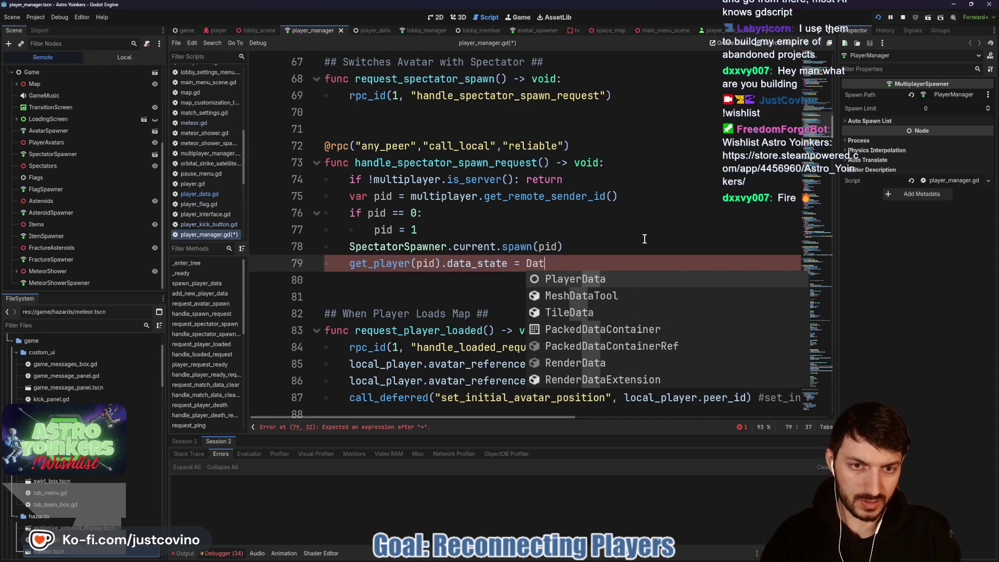
{"action": "key", "text": "BackSpace"}
{"action": "key", "text": "BackSpace"}
{"action": "type", "text": "ata"}
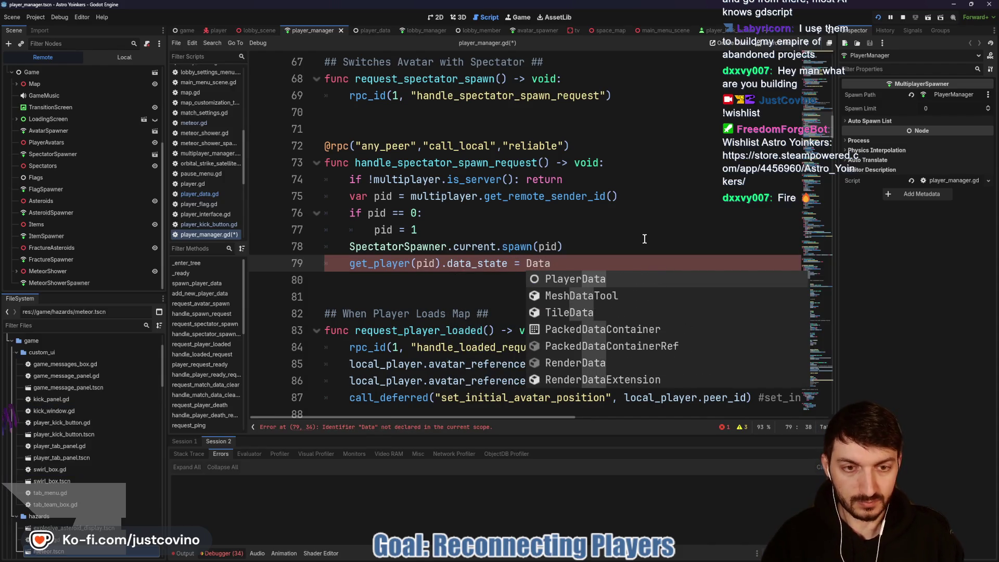
{"action": "key", "text": "BackSpace"}
{"action": "key", "text": "BackSpace"}
{"action": "key", "text": "BackSpace"}
{"action": "type", "text": "ATA"}
{"action": "key", "text": "Return"}
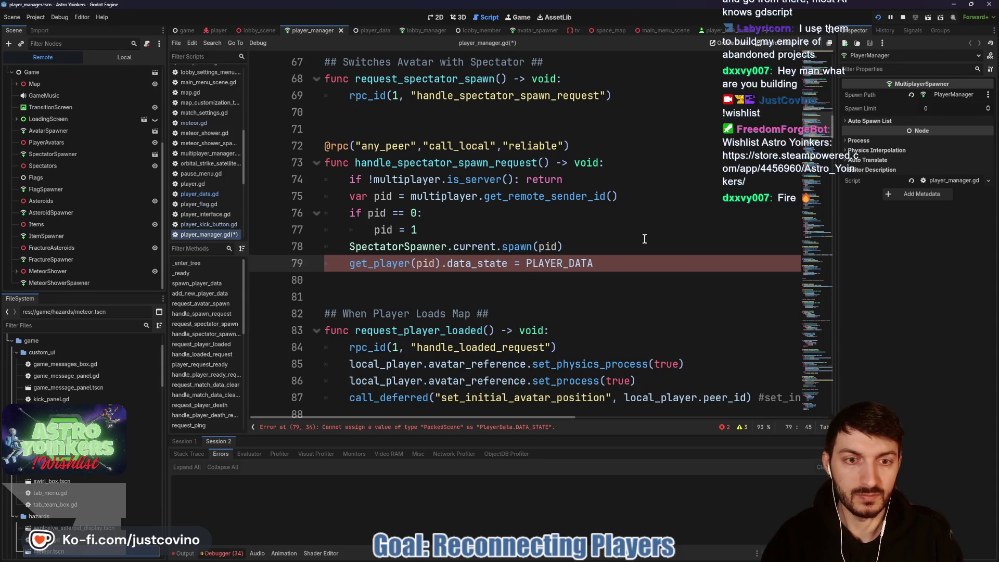
- Complete the assigned value as PlayerData.DATA_STATE.SPECTATING
{"action": "key", "text": "BackSpace"}
{"action": "key", "text": "BackSpace"}
{"action": "key", "text": "BackSpace"}
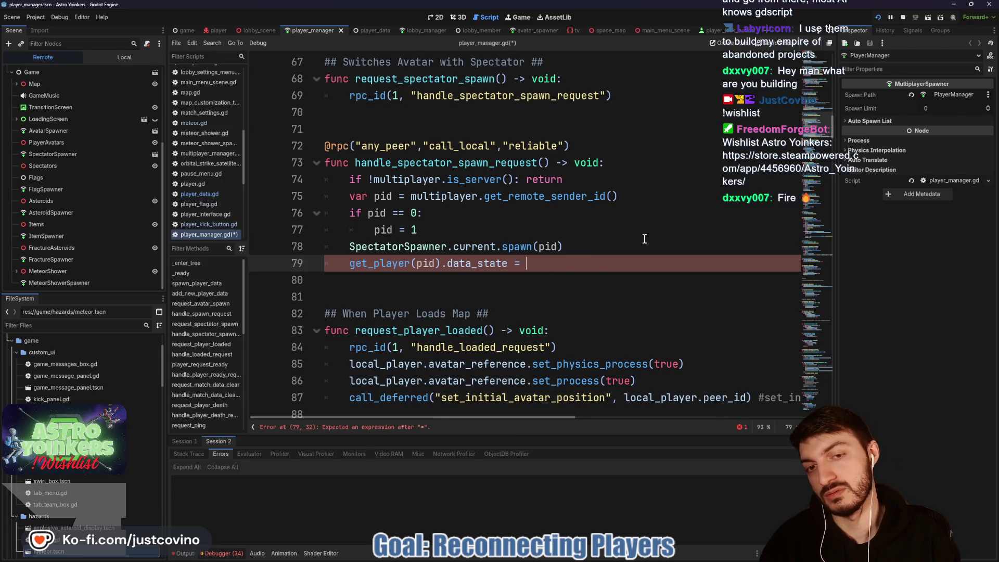
{"action": "type", "text": "Pla"}
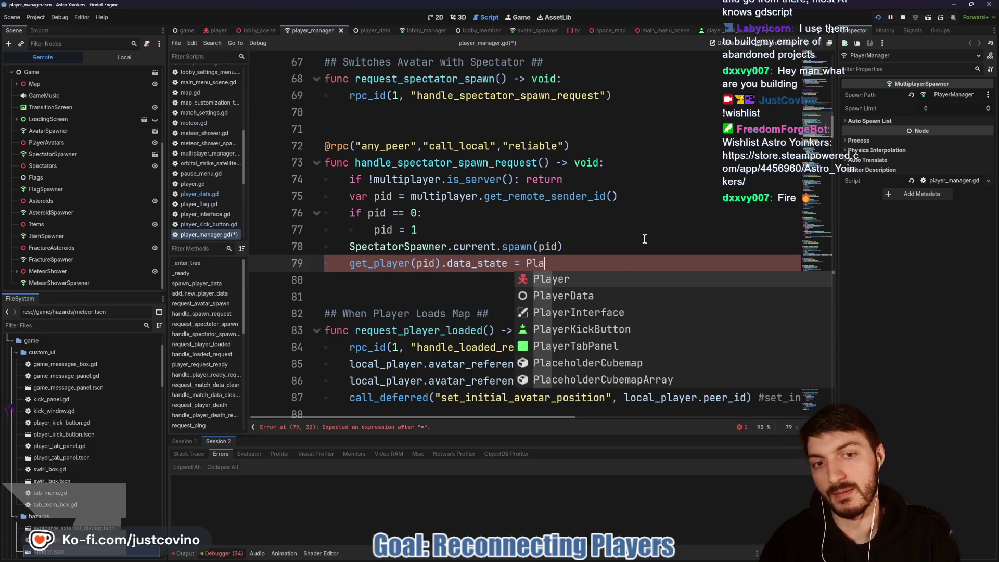
{"action": "key", "text": "Down"}
{"action": "key", "text": "Return"}
{"action": "type", "text": "."}
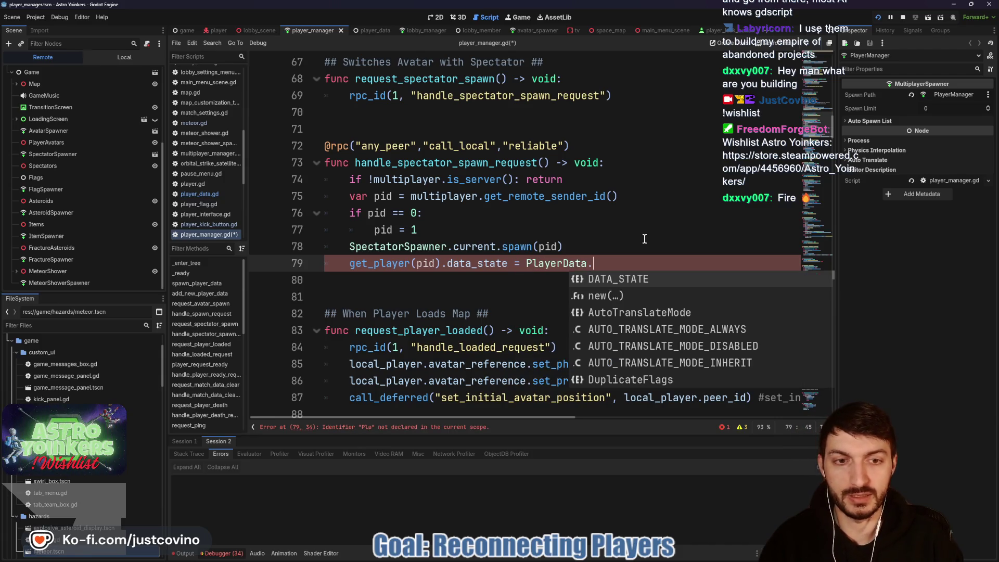
{"action": "key", "text": "Return"}
{"action": "type", "text": "."}
{"action": "key", "text": "Down"}
{"action": "key", "text": "Down"}
{"action": "key", "text": "Down"}
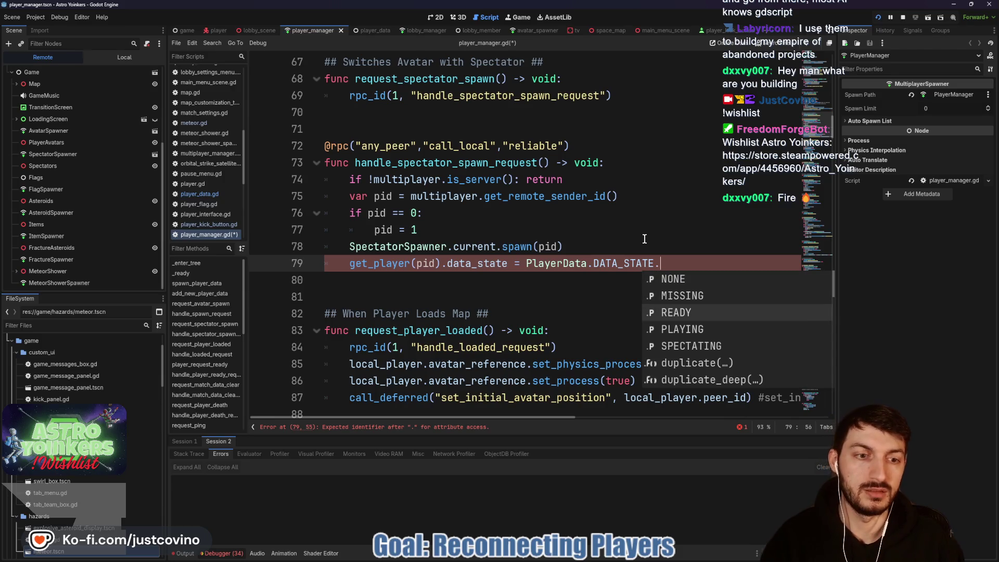
{"action": "key", "text": "Return"}
{"action": "key", "text": "BackSpace"}
{"action": "key", "text": "BackSpace"}
{"action": "key", "text": "BackSpace"}
{"action": "key", "text": "BackSpace"}
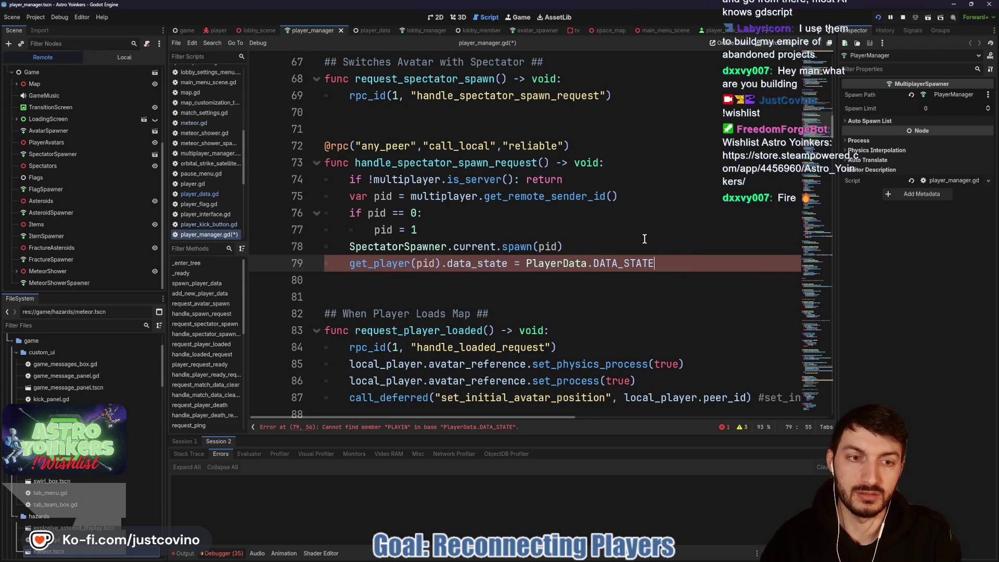
{"action": "type", "text": ".SPE"}
{"action": "key", "text": "Return"}
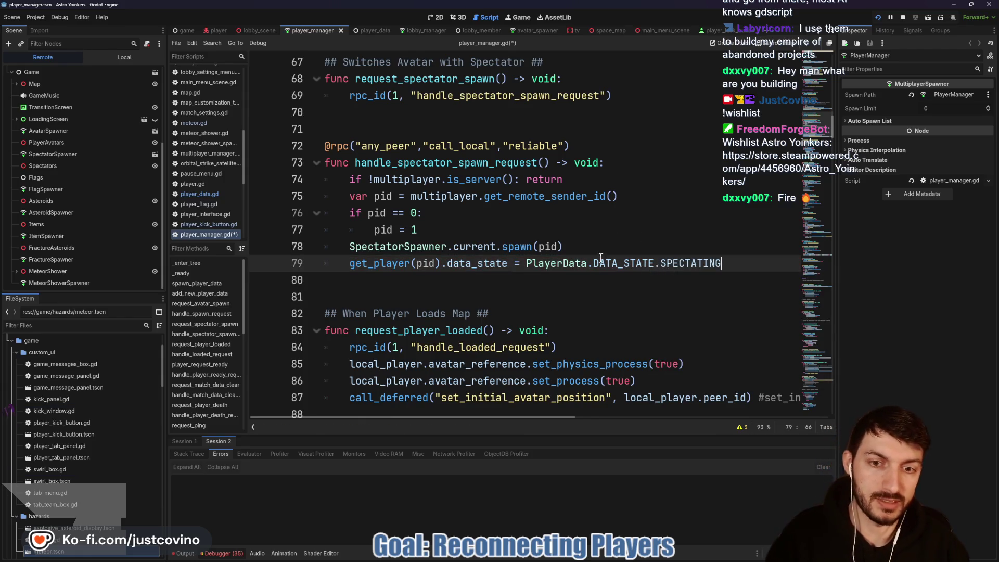
{"action": "scroll", "coordinate": [593, 272], "scroll_direction": "down", "scroll_amount": 1}
{"action": "scroll", "coordinate": [593, 272], "scroll_direction": "down", "scroll_amount": 2}
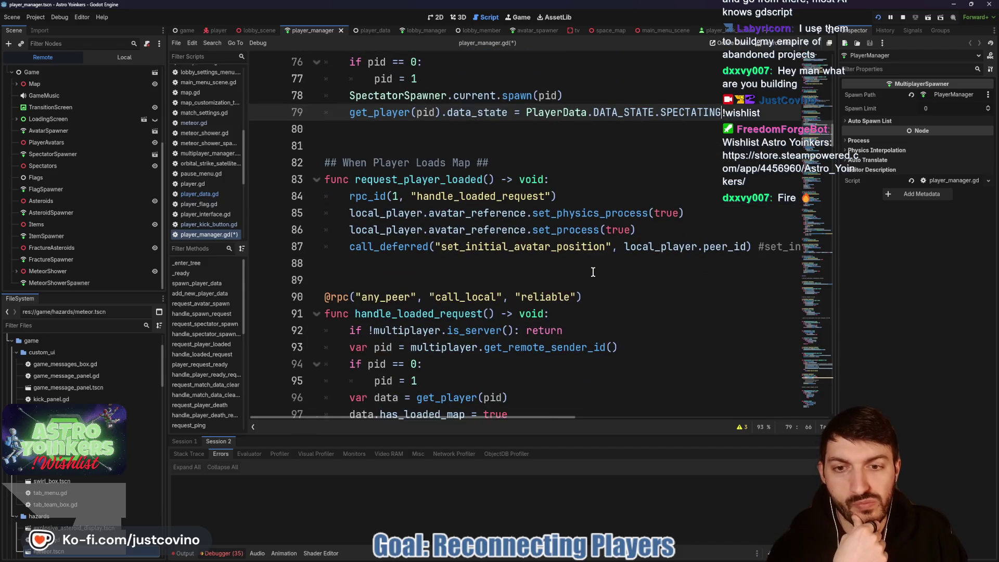
- Add a new line after line 86's set_process call, starting local_player.data_state
{"action": "left_click", "coordinate": [665, 227]}
{"action": "key", "text": "Return"}
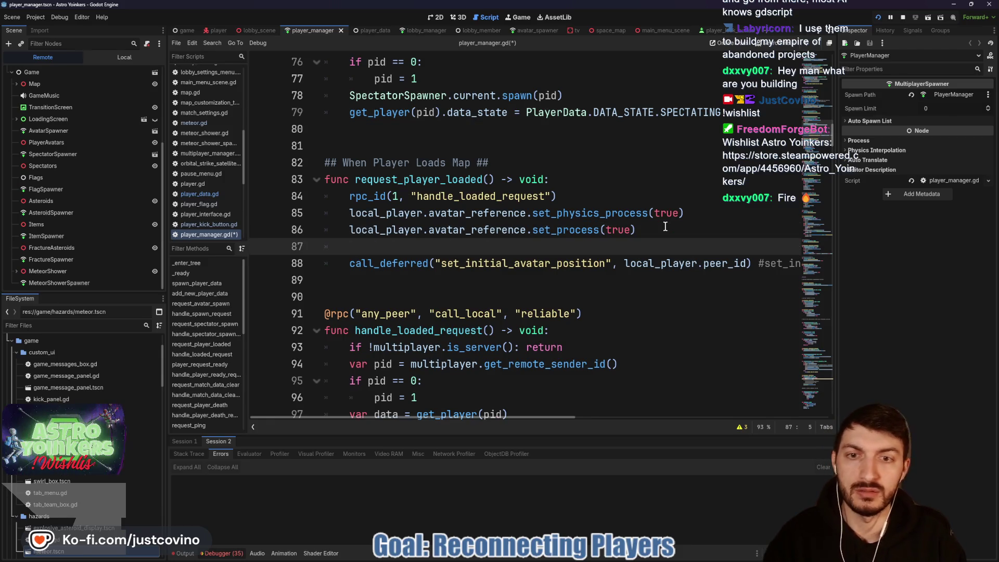
{"action": "type", "text": "lcoal"}
{"action": "key", "text": "BackSpace"}
{"action": "key", "text": "BackSpace"}
{"action": "key", "text": "BackSpace"}
{"action": "type", "text": "ocal"}
{"action": "key", "text": "Return"}
{"action": "type", "text": ".d"}
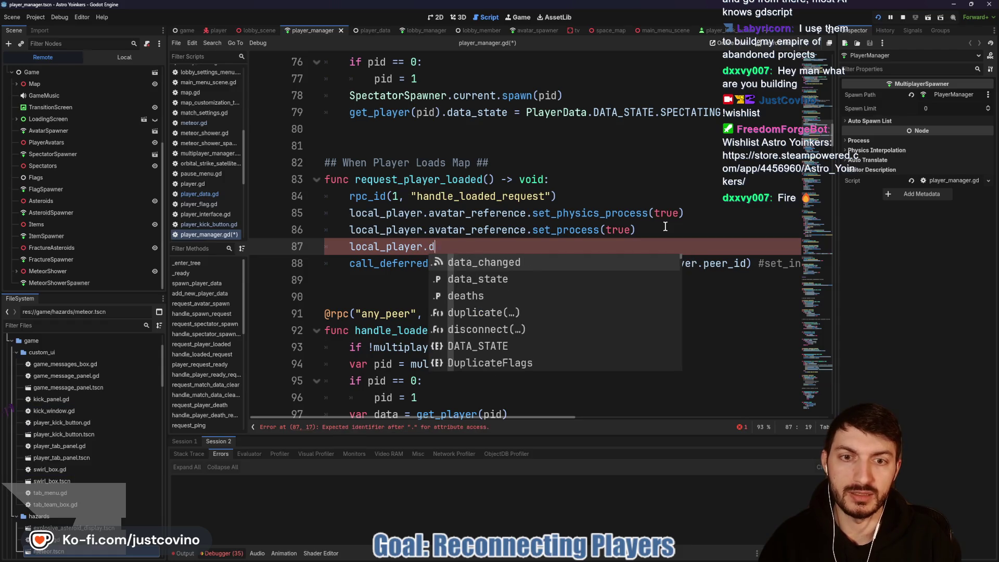
{"action": "key", "text": "Return"}
{"action": "key", "text": "BackSpace"}
{"action": "key", "text": "BackSpace"}
{"action": "key", "text": "BackSpace"}
{"action": "type", "text": "st"}
{"action": "key", "text": "Return"}
- Assign it PlayerData.DATA_STATE.PLAYING via autocomplete
{"action": "type", "text": "= "}
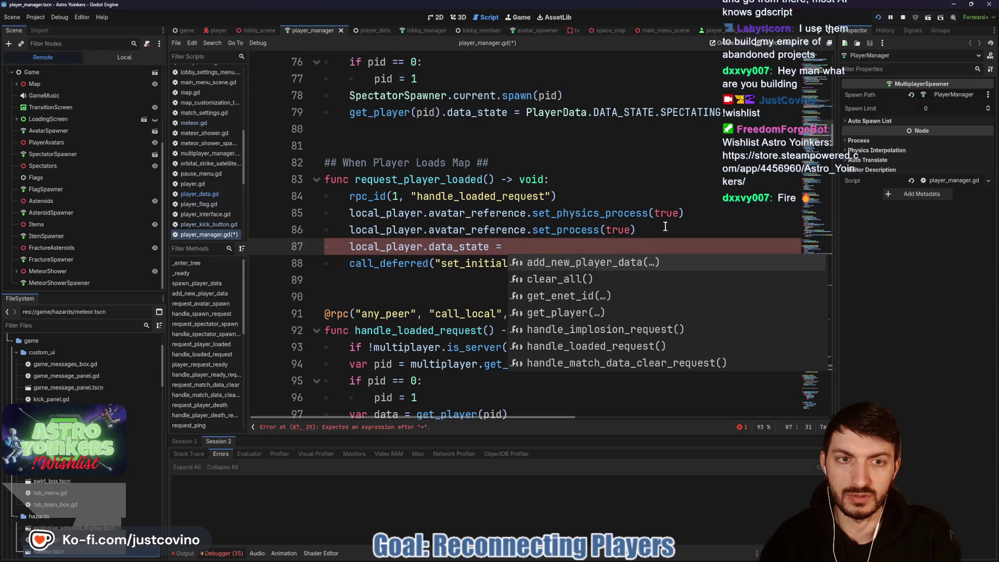
{"action": "type", "text": "PlayerD"}
{"action": "key", "text": "Return"}
{"action": "type", "text": "."}
{"action": "key", "text": "Return"}
{"action": "type", "text": "."}
{"action": "key", "text": "Down"}
{"action": "key", "text": "Down"}
{"action": "key", "text": "Down"}
{"action": "key", "text": "Return"}
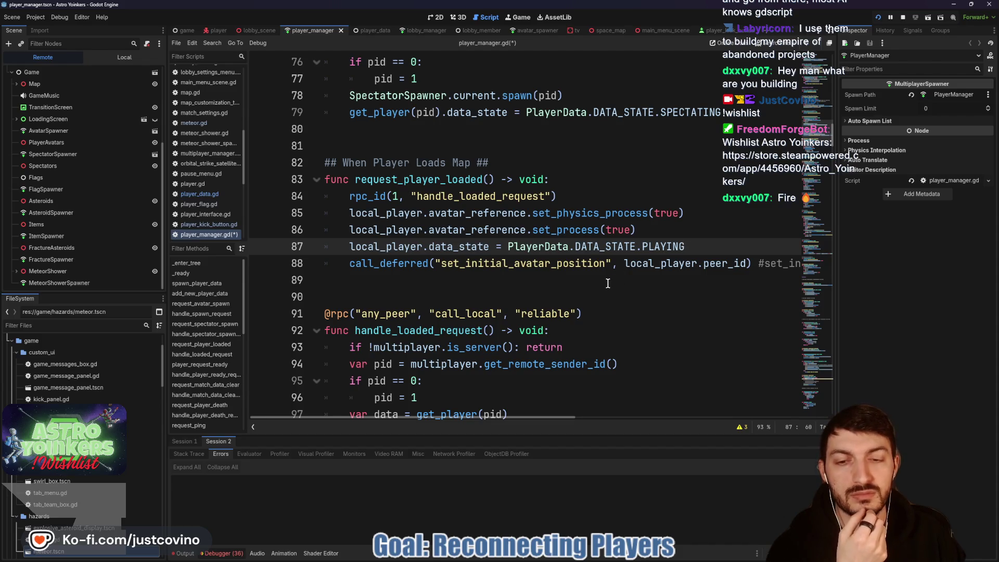
{"action": "scroll", "coordinate": [608, 283], "scroll_direction": "down", "scroll_amount": 6}
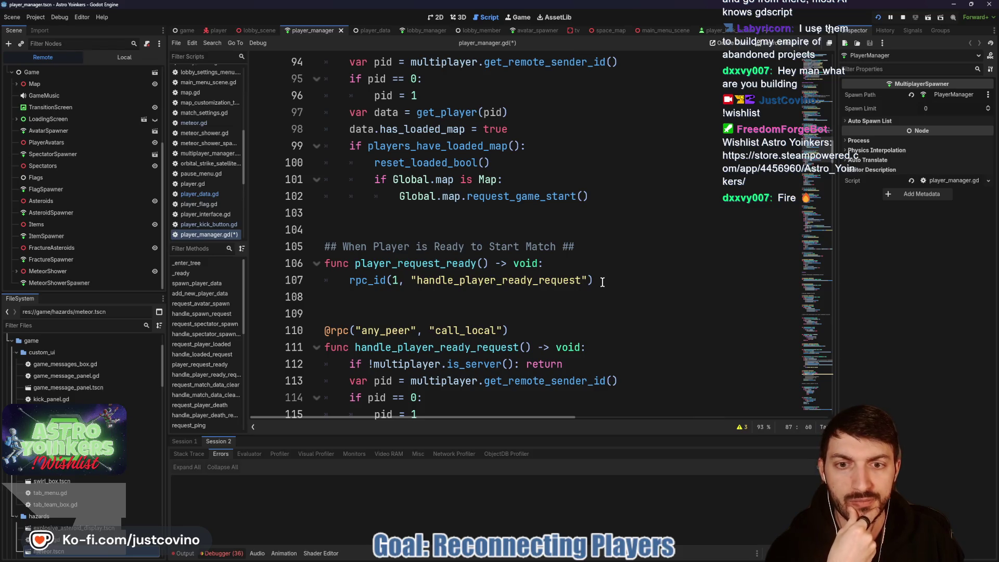
{"action": "scroll", "coordinate": [603, 282], "scroll_direction": "down", "scroll_amount": 2}
{"action": "scroll", "coordinate": [603, 282], "scroll_direction": "down", "scroll_amount": 4}
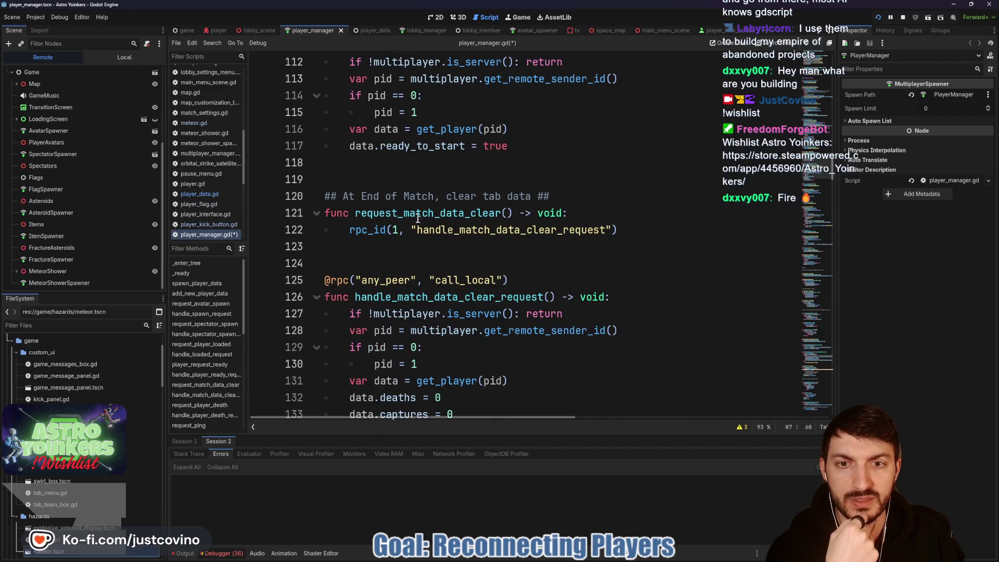
{"action": "scroll", "coordinate": [478, 249], "scroll_direction": "down", "scroll_amount": 2}
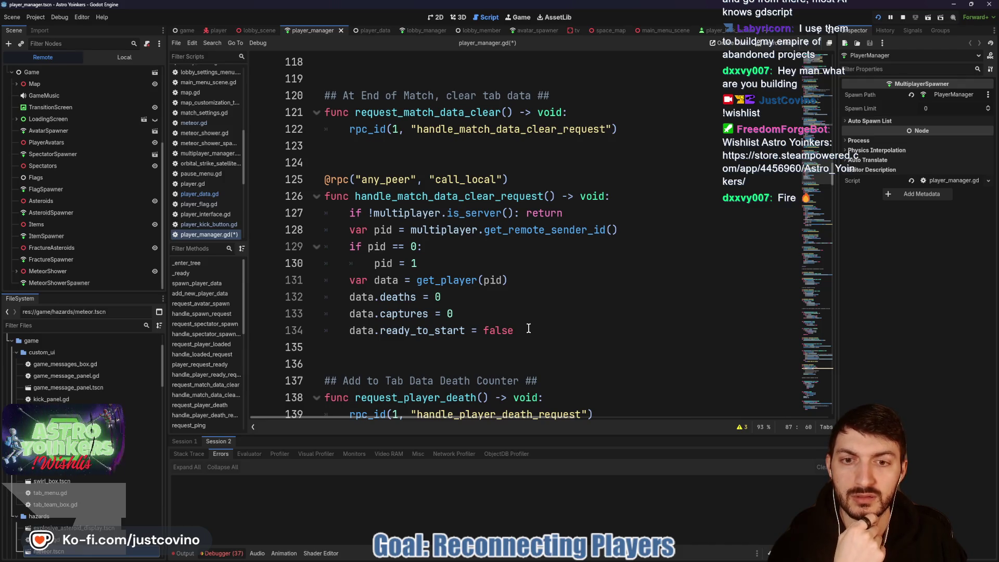
{"action": "scroll", "coordinate": [528, 328], "scroll_direction": "down", "scroll_amount": 2}
{"action": "scroll", "coordinate": [528, 326], "scroll_direction": "down", "scroll_amount": 1}
{"action": "scroll", "coordinate": [528, 324], "scroll_direction": "down", "scroll_amount": 2}
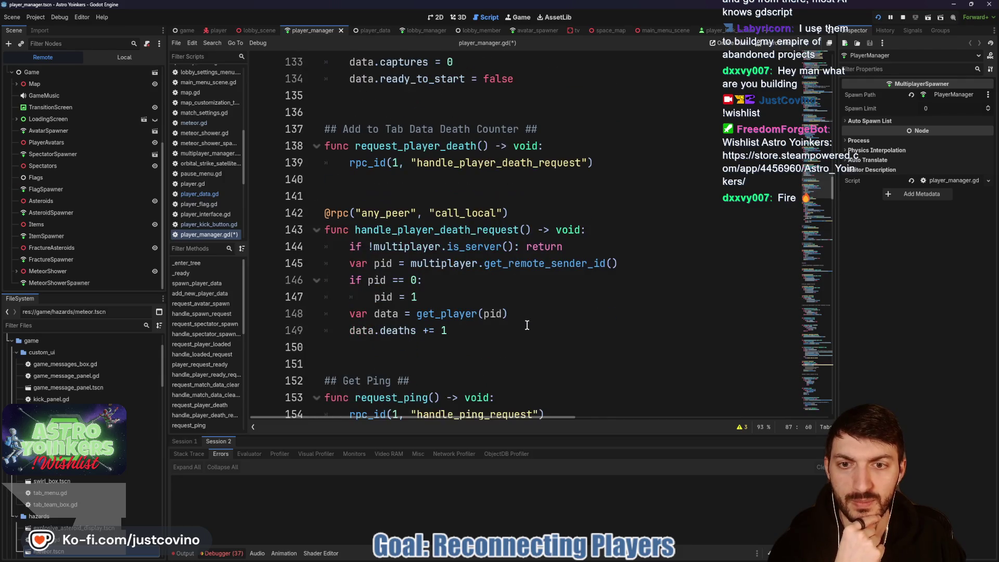
{"action": "scroll", "coordinate": [527, 325], "scroll_direction": "down", "scroll_amount": 2}
{"action": "scroll", "coordinate": [521, 322], "scroll_direction": "down", "scroll_amount": 7}
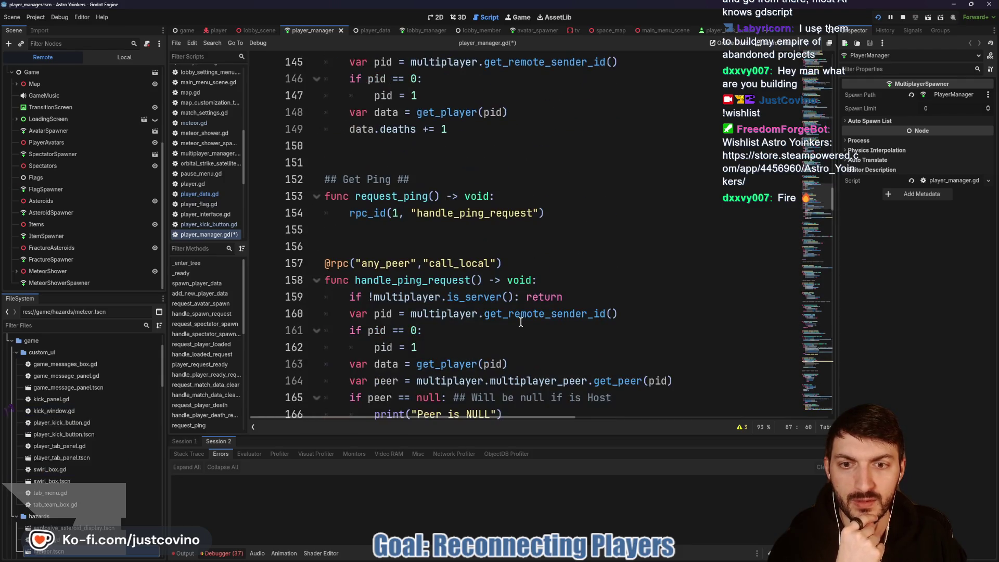
{"action": "scroll", "coordinate": [521, 323], "scroll_direction": "down", "scroll_amount": 8}
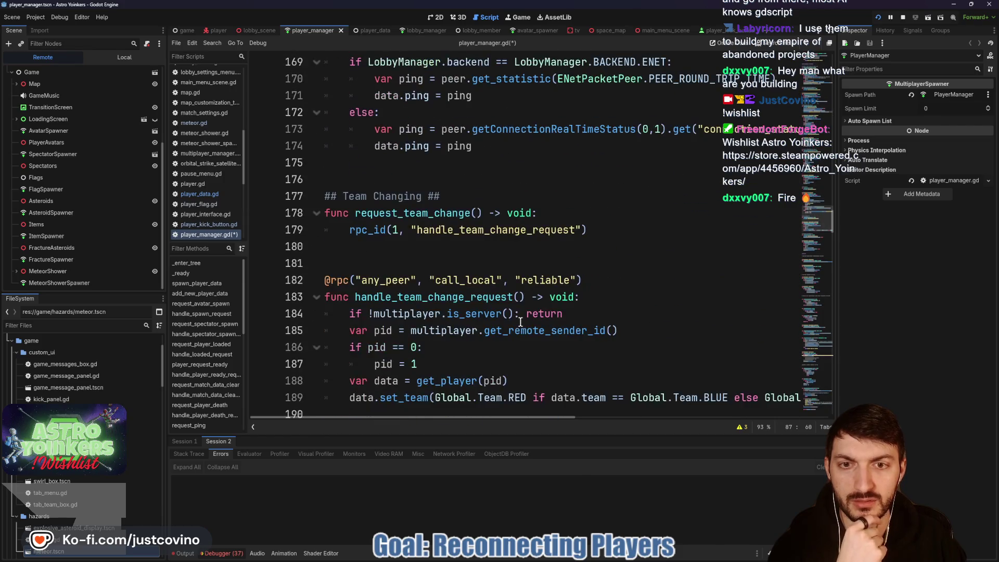
{"action": "scroll", "coordinate": [513, 315], "scroll_direction": "down", "scroll_amount": 3}
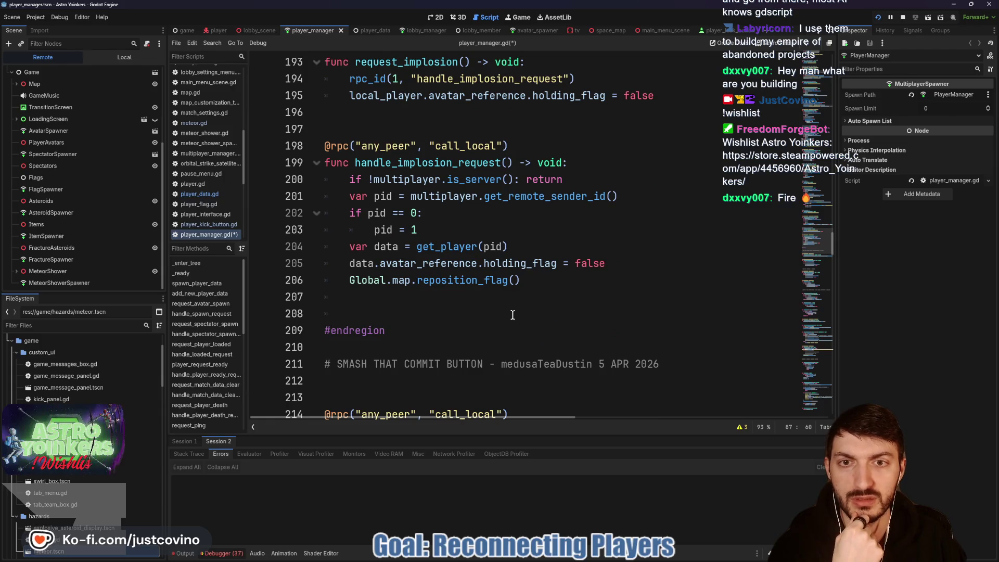
{"action": "scroll", "coordinate": [510, 312], "scroll_direction": "down", "scroll_amount": 2}
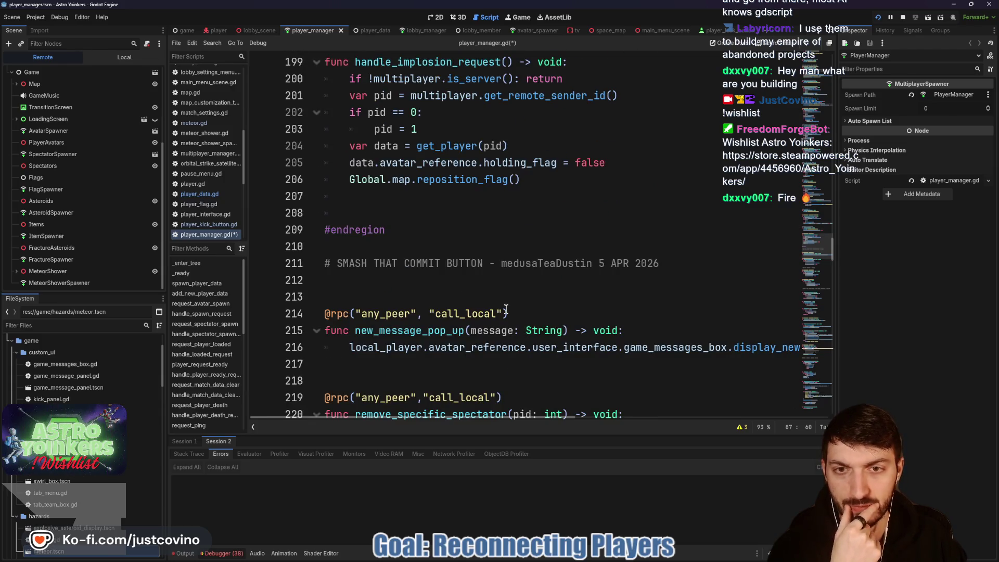
{"action": "scroll", "coordinate": [506, 310], "scroll_direction": "down", "scroll_amount": 1}
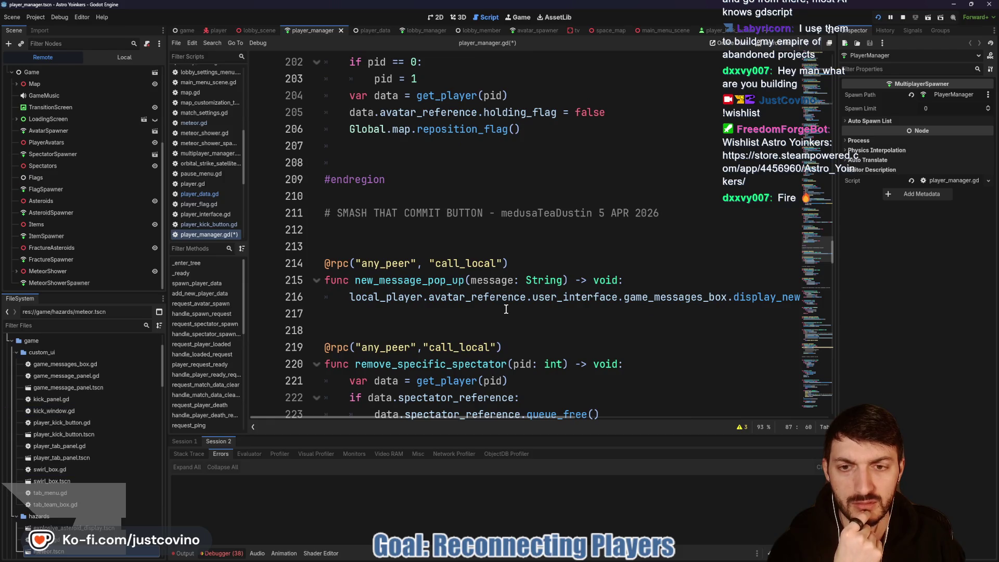
{"action": "scroll", "coordinate": [505, 309], "scroll_direction": "down", "scroll_amount": 3}
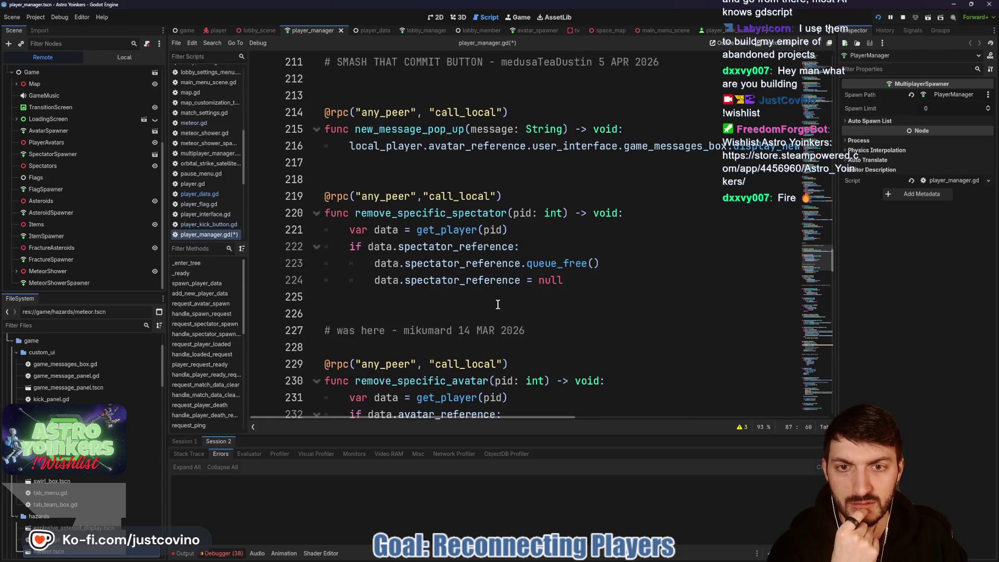
{"action": "scroll", "coordinate": [492, 290], "scroll_direction": "up", "scroll_amount": 1}
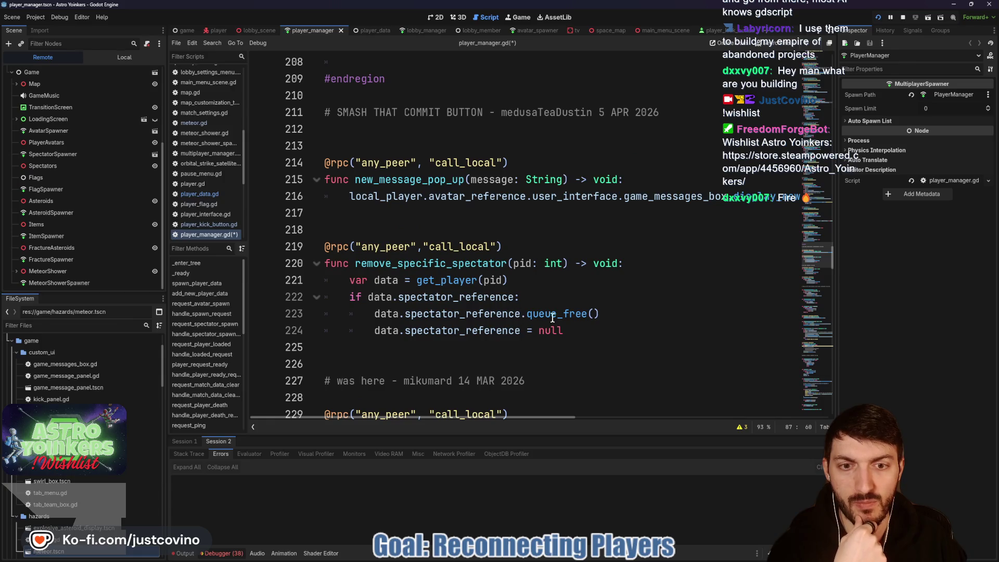
{"action": "left_click", "coordinate": [583, 330]}
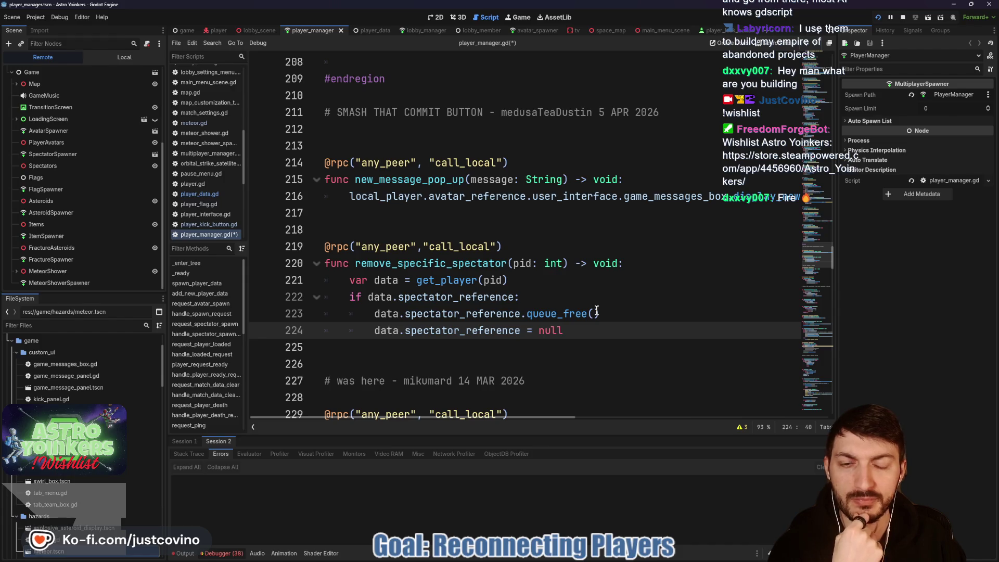
{"action": "scroll", "coordinate": [566, 306], "scroll_direction": "down", "scroll_amount": 3}
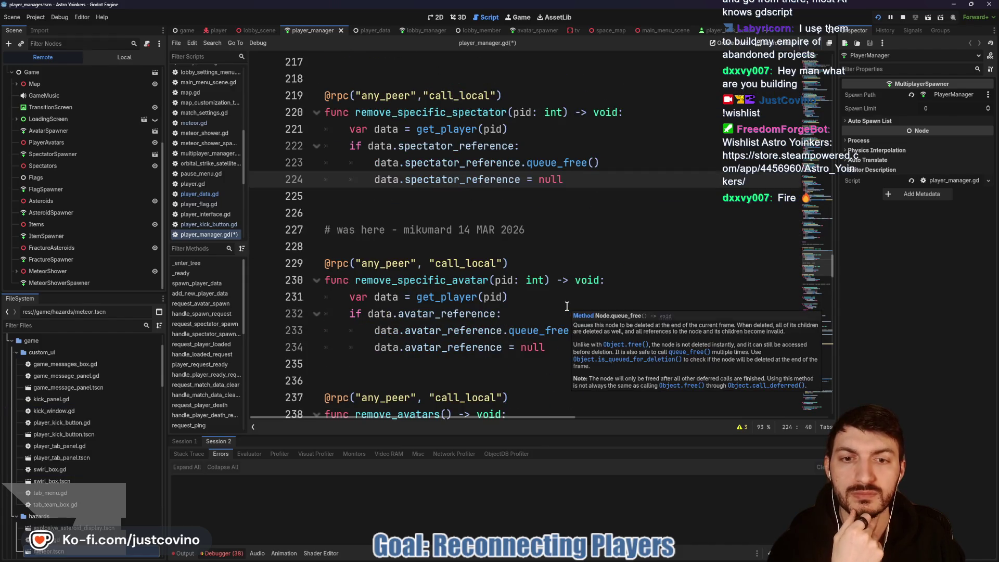
{"action": "scroll", "coordinate": [552, 302], "scroll_direction": "down", "scroll_amount": 1}
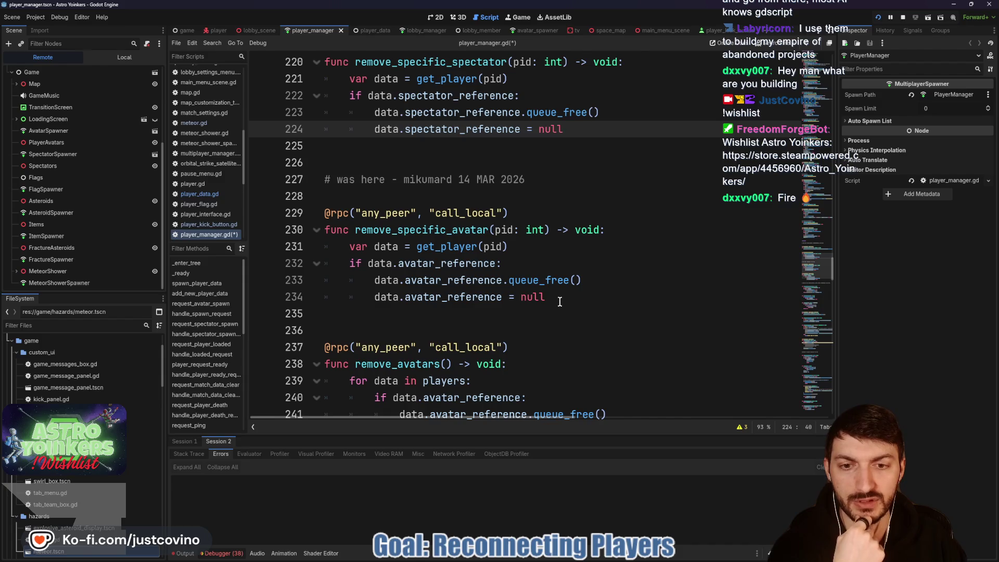
{"action": "scroll", "coordinate": [559, 301], "scroll_direction": "down", "scroll_amount": 1}
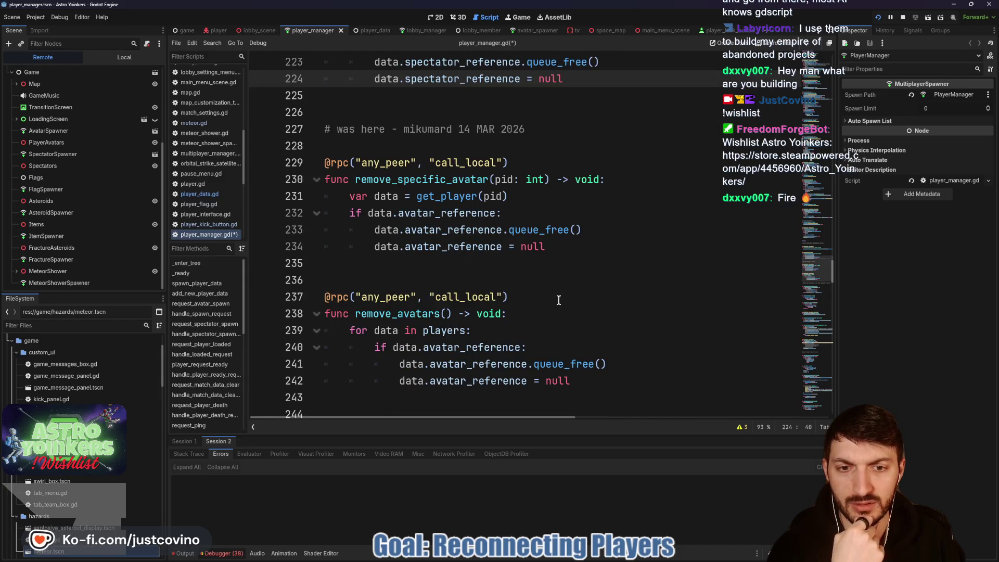
{"action": "scroll", "coordinate": [558, 300], "scroll_direction": "down", "scroll_amount": 2}
- Add a new line after line 242 in the cleanup loop, starting data.data_state
{"action": "left_click", "coordinate": [583, 280]}
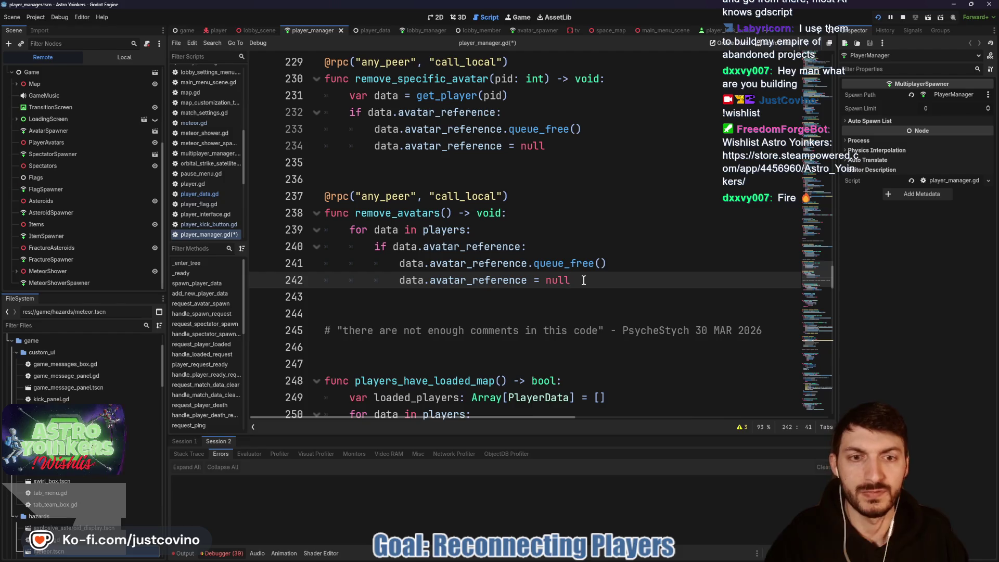
{"action": "key", "text": "Return"}
{"action": "type", "text": "data."}
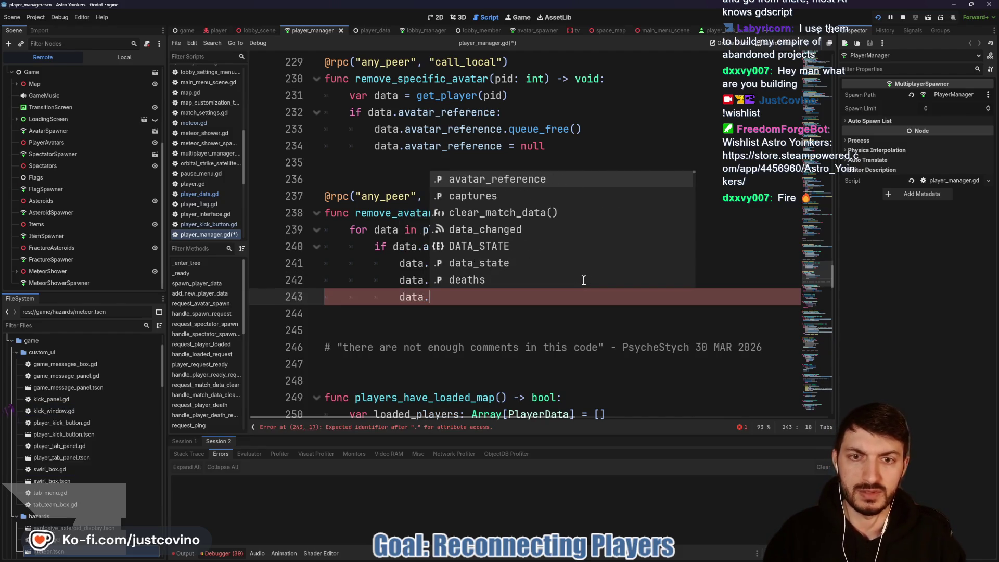
{"action": "key", "text": "Down"}
{"action": "key", "text": "Down"}
{"action": "key", "text": "Down"}
{"action": "key", "text": "Return"}
{"action": "key", "text": "BackSpace"}
{"action": "key", "text": "BackSpace"}
{"action": "key", "text": "BackSpace"}
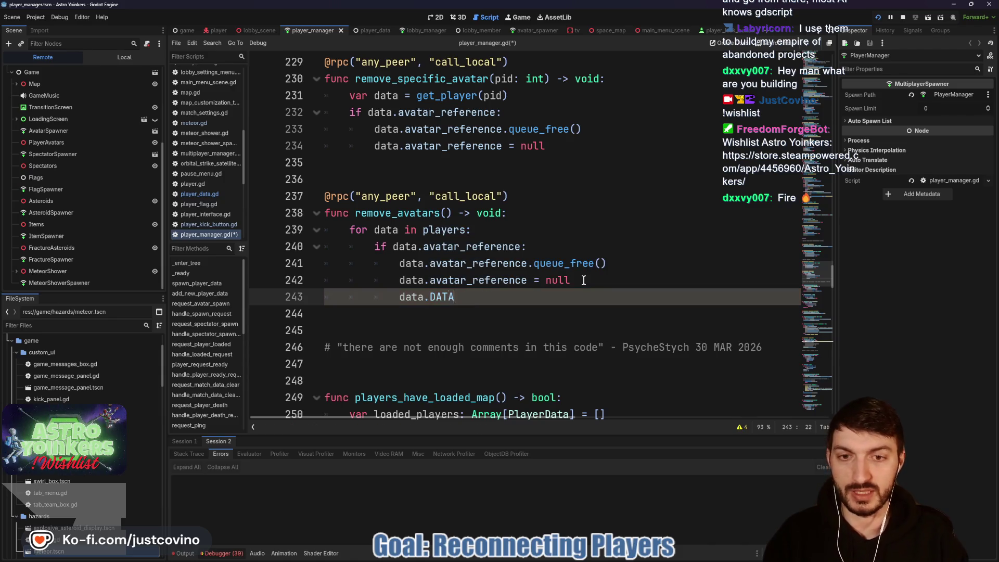
{"action": "type", "text": "ata"}
{"action": "key", "text": "Down"}
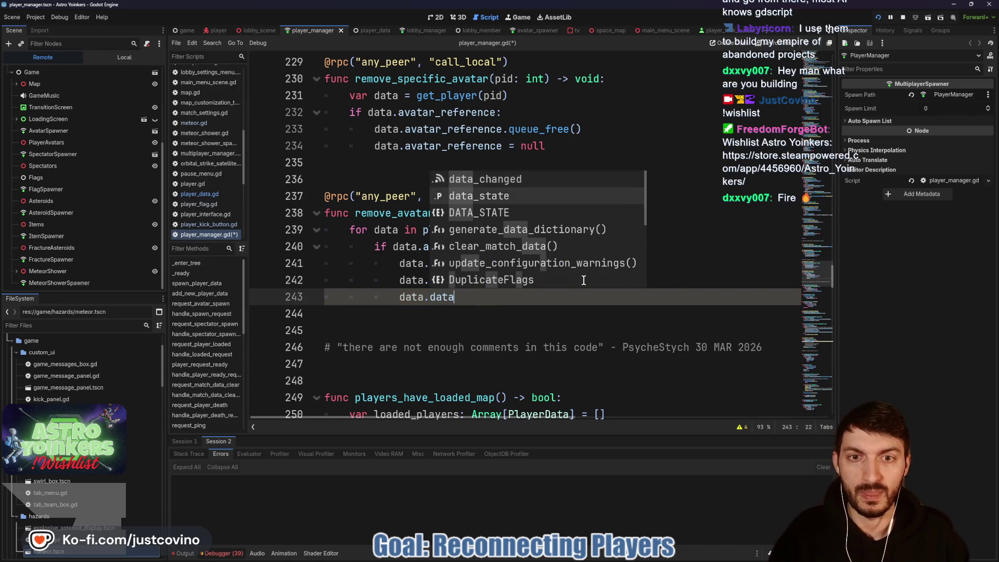
{"action": "key", "text": "Return"}
- Assign it PlayerData.DATA_STATE.READY via autocomplete
{"action": "type", "text": "= PlayerData"}
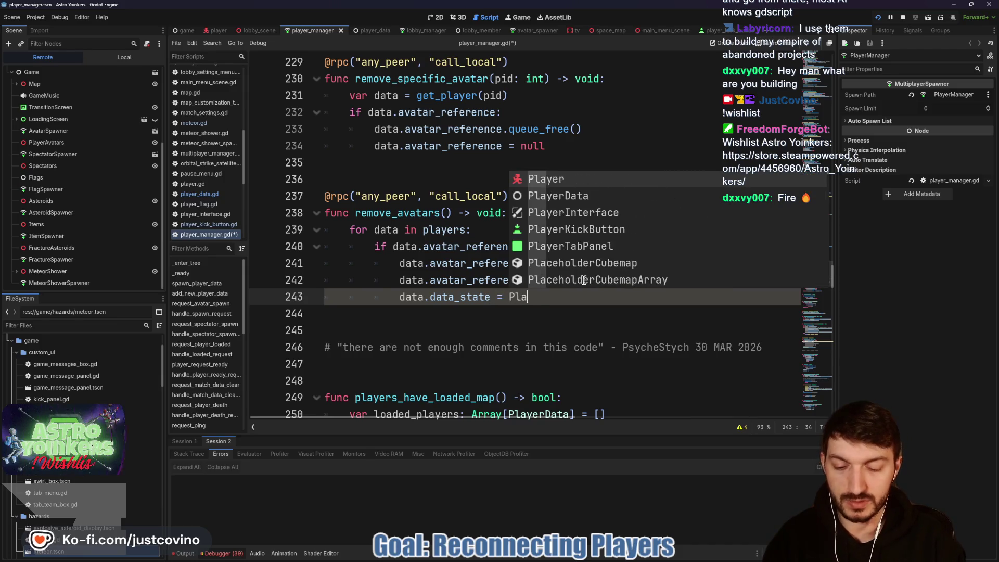
{"action": "type", "text": ".D"}
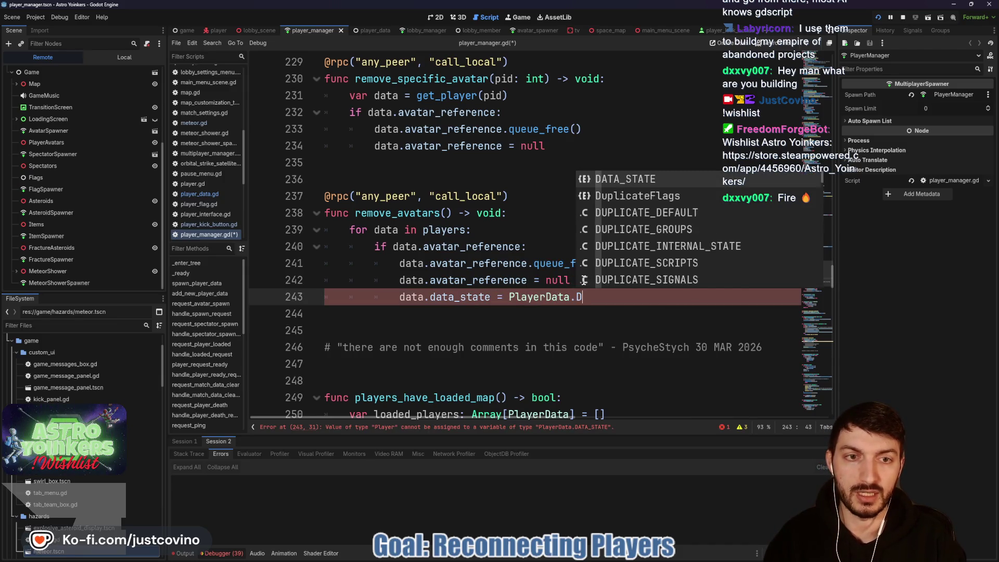
{"action": "key", "text": "Return"}
{"action": "type", "text": "."}
{"action": "key", "text": "Down"}
{"action": "key", "text": "Return"}
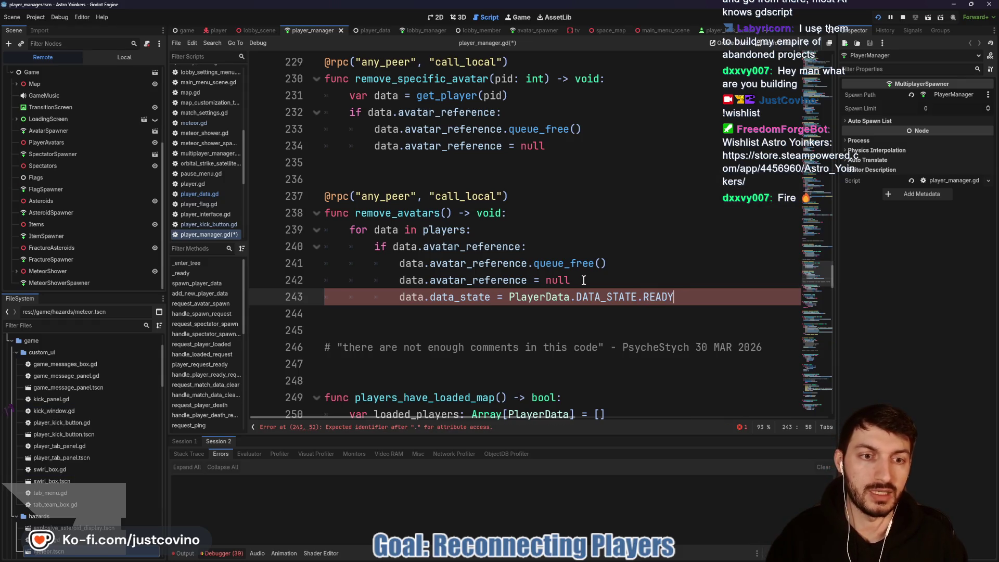
{"action": "scroll", "coordinate": [570, 296], "scroll_direction": "down", "scroll_amount": 1}
{"action": "scroll", "coordinate": [570, 297], "scroll_direction": "down", "scroll_amount": 2}
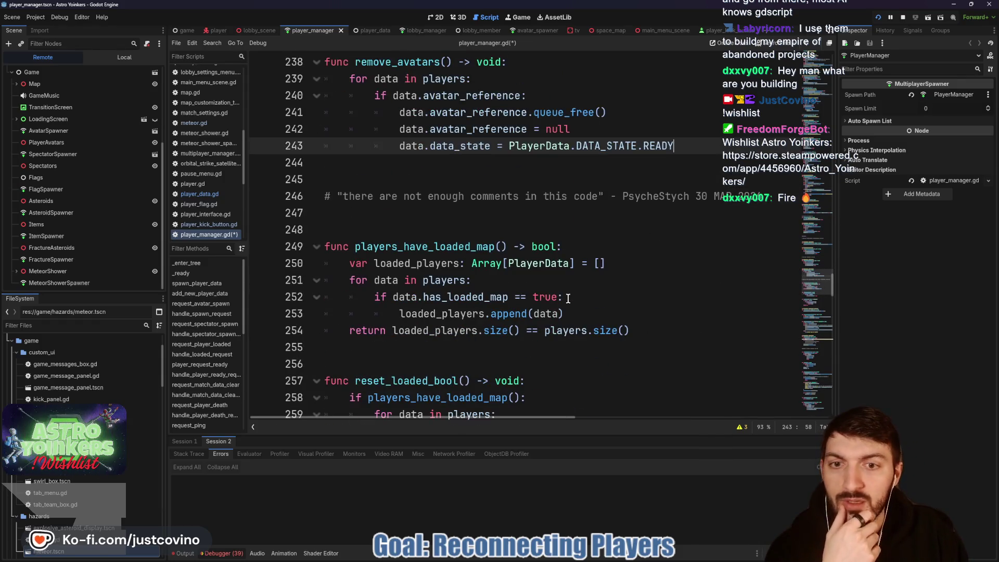
- Add 'data.data_state = PlayerData.DATA_STATE.MISSING' below kick_player's get_player call, then save player_manager.gd
{"action": "scroll", "coordinate": [444, 217], "scroll_direction": "down", "scroll_amount": 4}
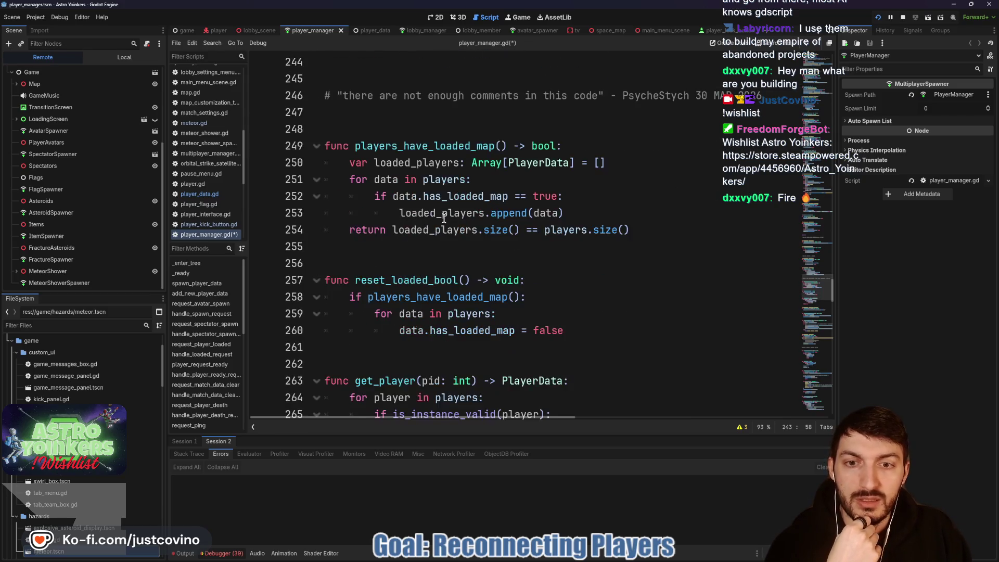
{"action": "scroll", "coordinate": [574, 214], "scroll_direction": "down", "scroll_amount": 6}
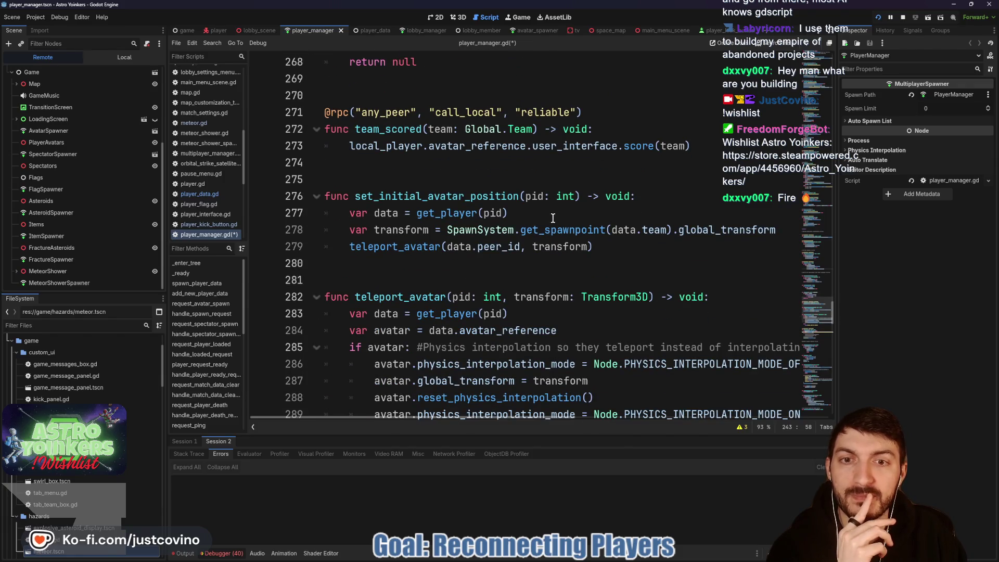
{"action": "scroll", "coordinate": [553, 217], "scroll_direction": "down", "scroll_amount": 6}
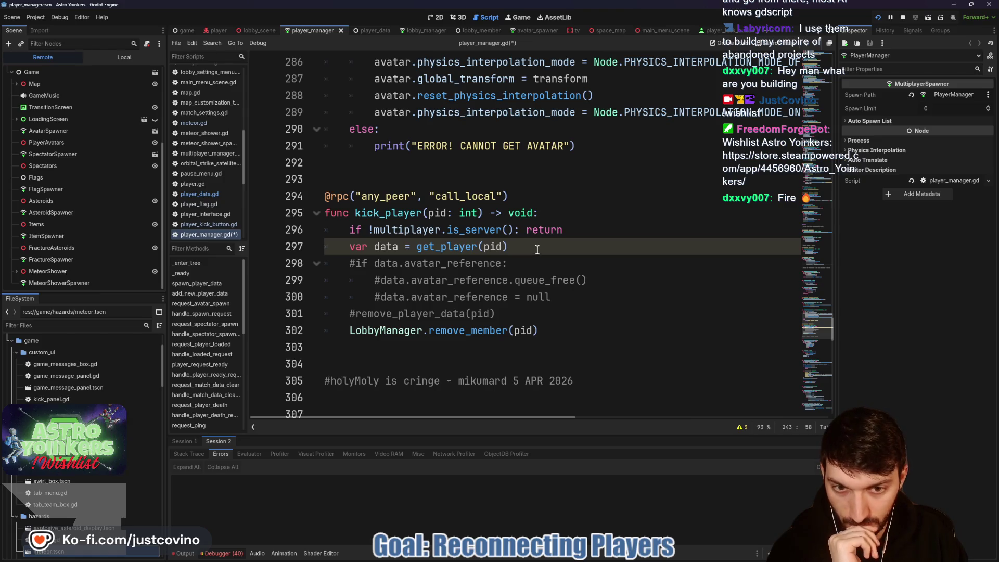
{"action": "left_click", "coordinate": [538, 250]}
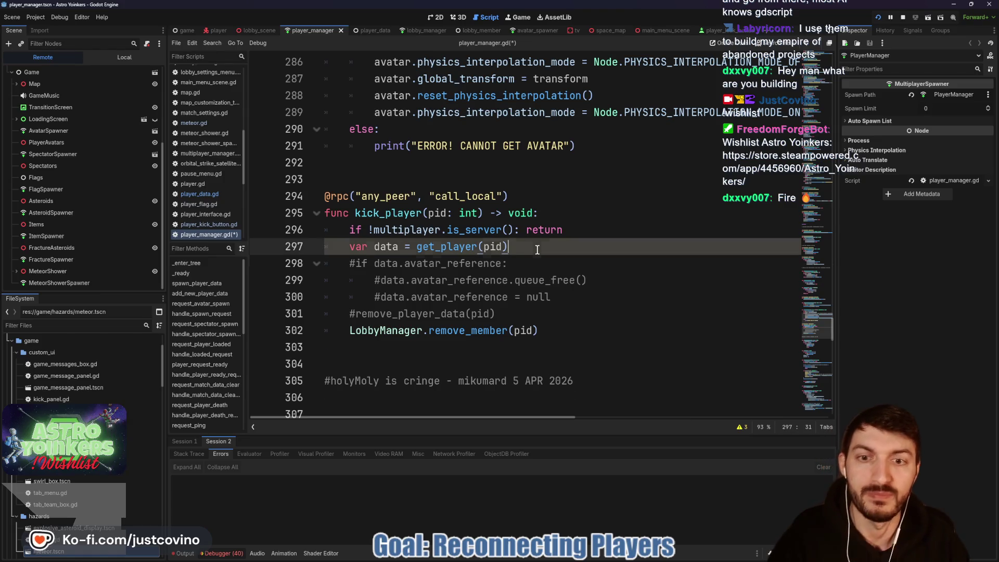
{"action": "key", "text": "Return"}
{"action": "type", "text": "data.s"}
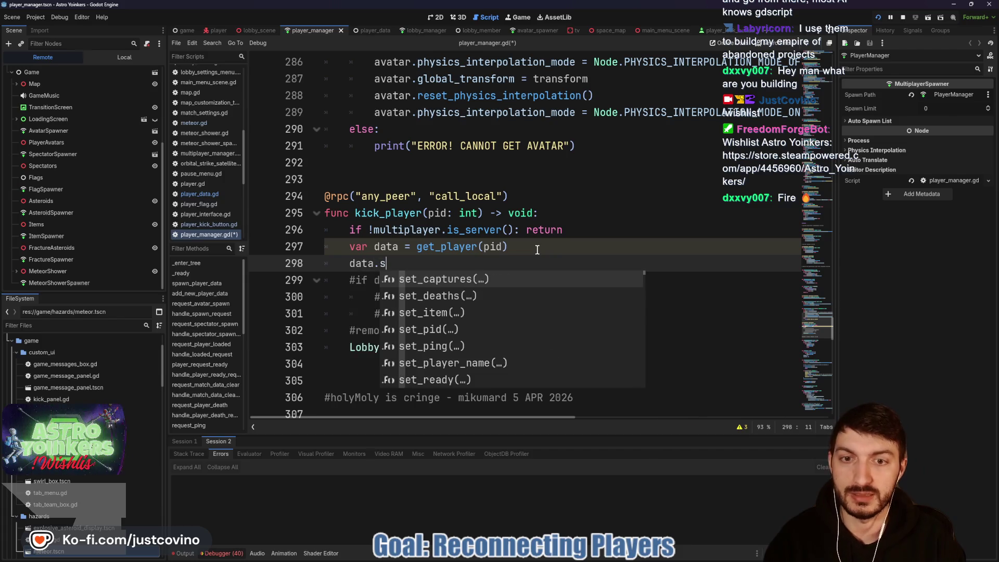
{"action": "key", "text": "BackSpace"}
{"action": "type", "text": "data_state "}
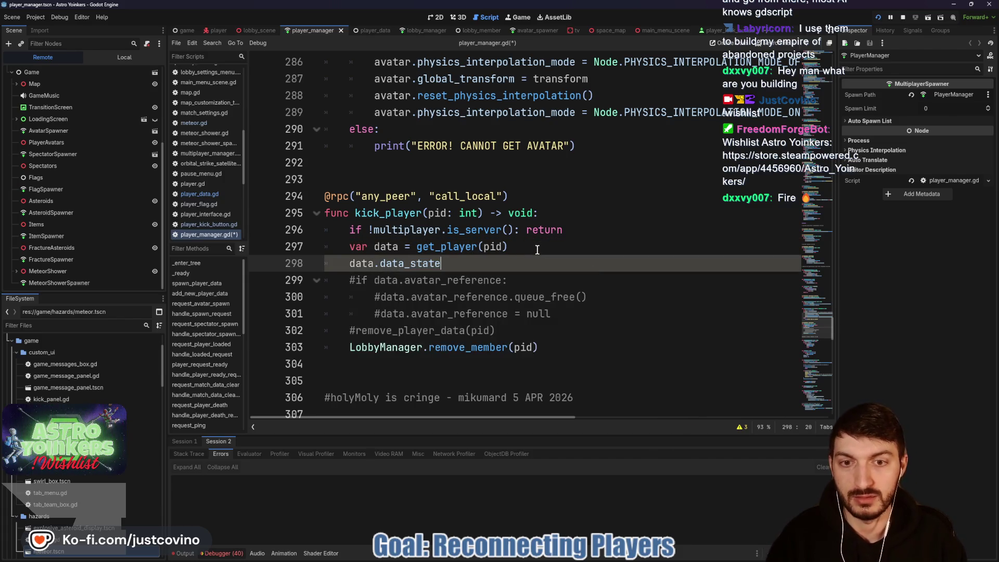
{"action": "type", "text": "= Pld"}
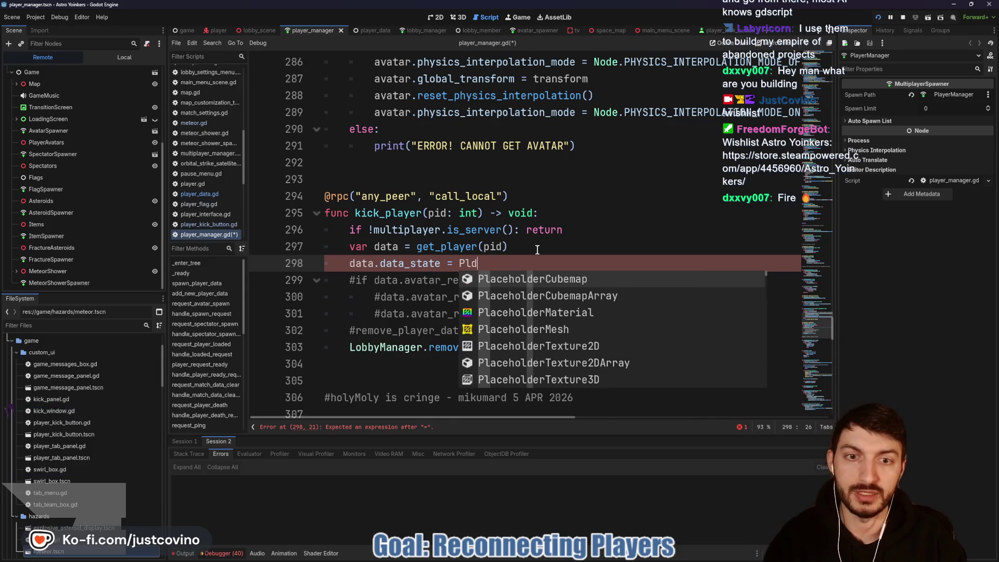
{"action": "key", "text": "BackSpace"}
{"action": "type", "text": "ayerDa"}
{"action": "key", "text": "Return"}
{"action": "type", "text": ".D"}
{"action": "key", "text": "Return"}
{"action": "type", "text": ".M"}
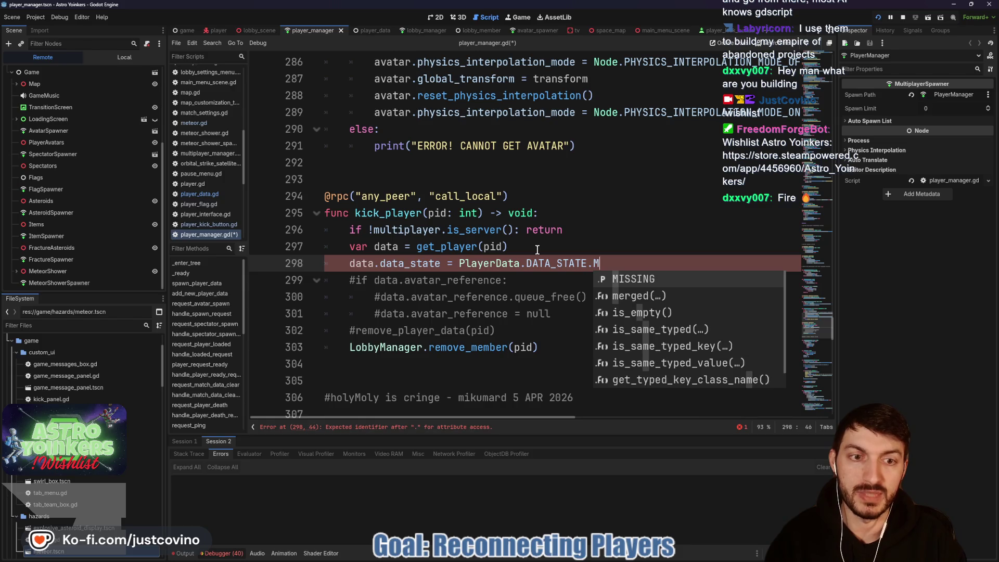
{"action": "key", "text": "Return"}
{"action": "key", "text": "ctrl+s"}
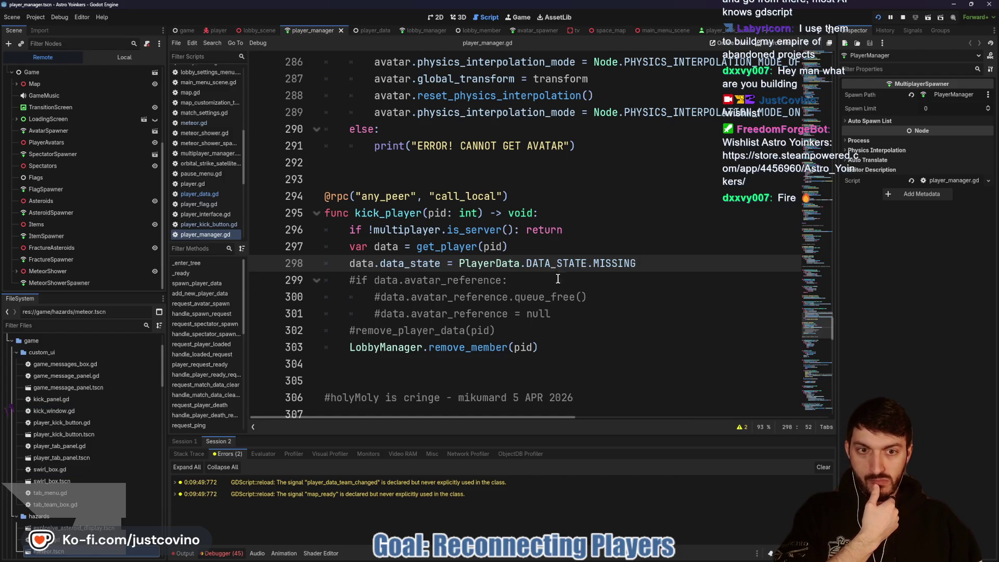
- Jump from _on_member_validated to the is_reconnecting definition and inspect its steam_ids.has(sid) return
{"action": "scroll", "coordinate": [570, 290], "scroll_direction": "down", "scroll_amount": 4}
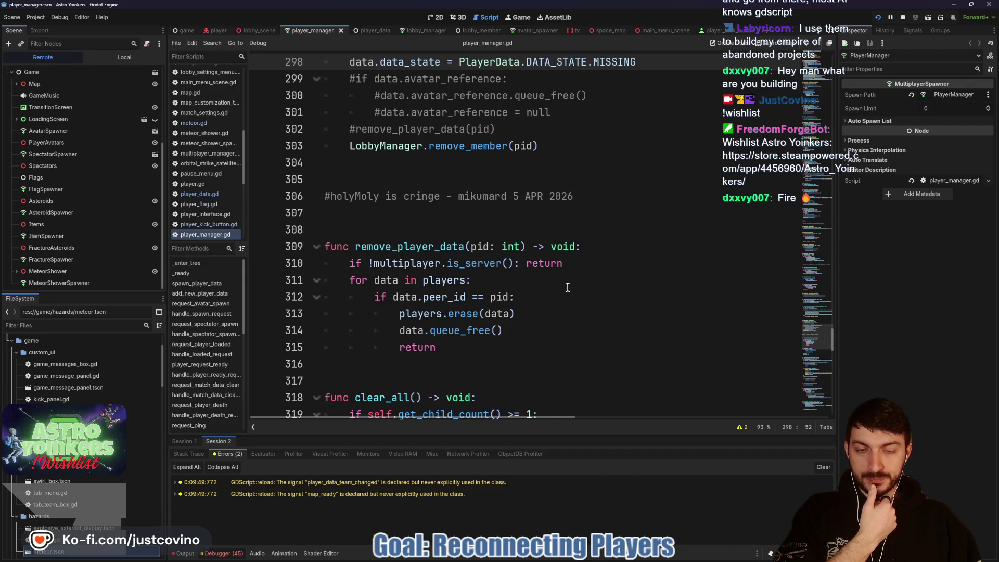
{"action": "scroll", "coordinate": [568, 287], "scroll_direction": "down", "scroll_amount": 5}
{"action": "scroll", "coordinate": [568, 288], "scroll_direction": "down", "scroll_amount": 3}
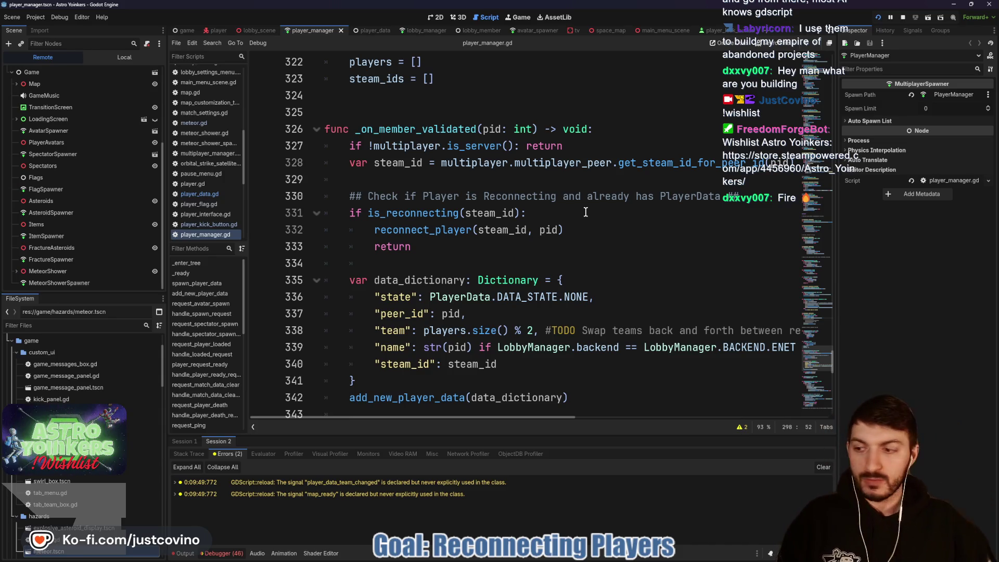
{"action": "left_click", "coordinate": [567, 220]}
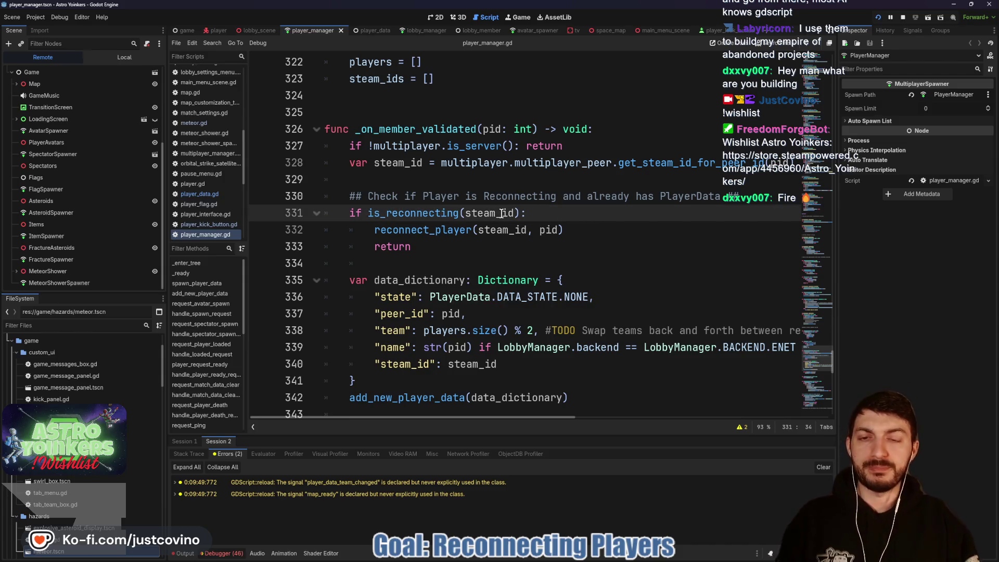
{"action": "left_click", "coordinate": [419, 221], "text": "ctrl"}
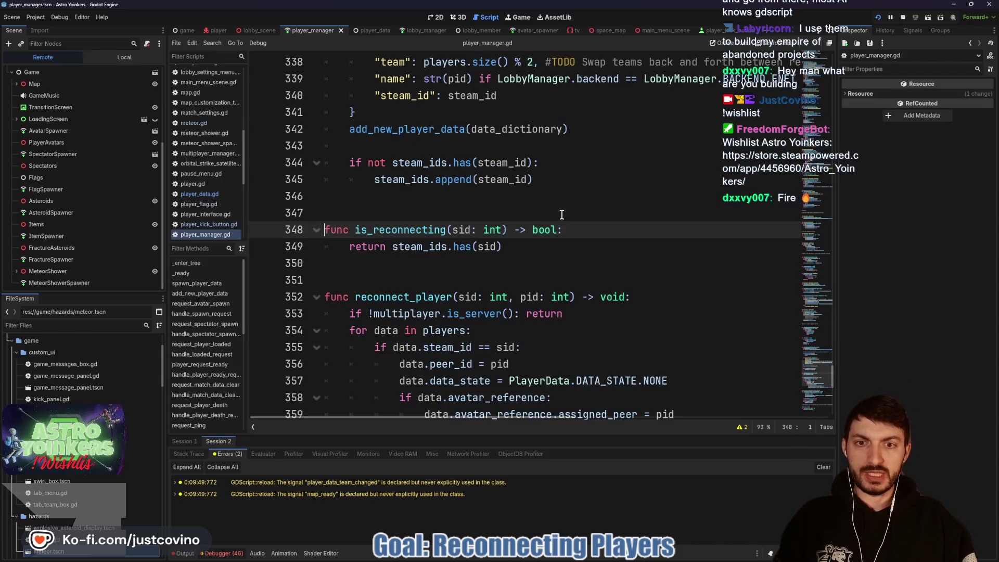
{"action": "left_click", "coordinate": [396, 251]}
{"action": "left_click_drag", "start_coordinate": [397, 252], "coordinate": [522, 243]}
{"action": "left_click", "coordinate": [522, 243]}
{"action": "scroll", "coordinate": [508, 240], "scroll_direction": "down", "scroll_amount": 2}
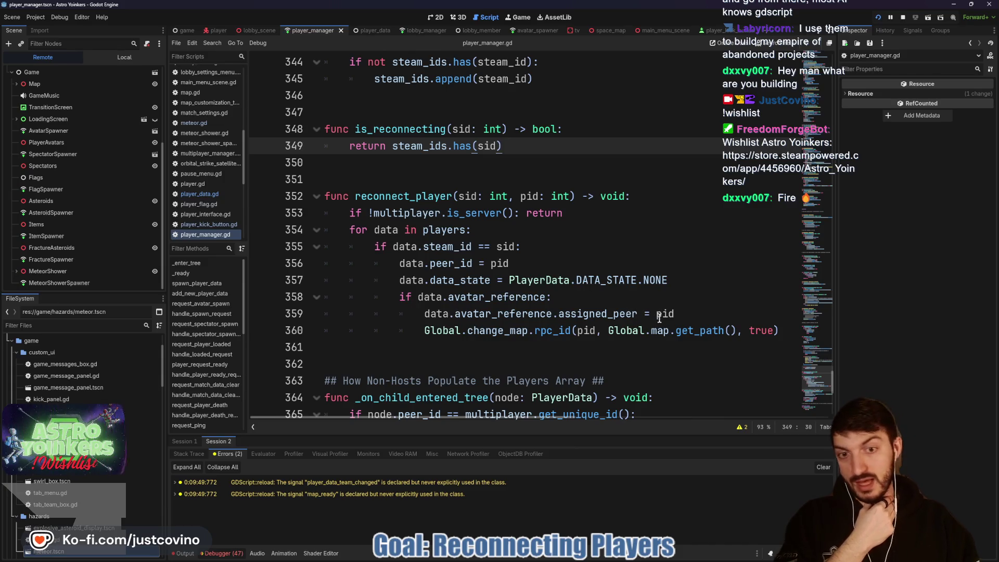
- Copy the data_state assignment below assigned_peer, change NONE to PLAYING, and save player_manager.gd
{"action": "left_click", "coordinate": [687, 311]}
{"action": "left_click_drag", "start_coordinate": [670, 281], "coordinate": [394, 283]}
{"action": "key", "text": "ctrl+c"}
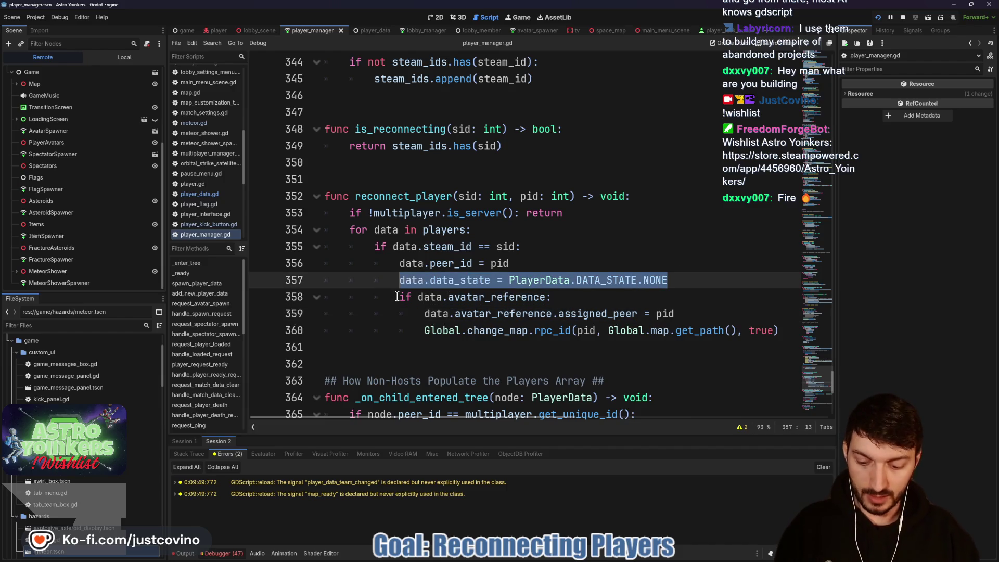
{"action": "left_click", "coordinate": [690, 312]}
{"action": "key", "text": "Return"}
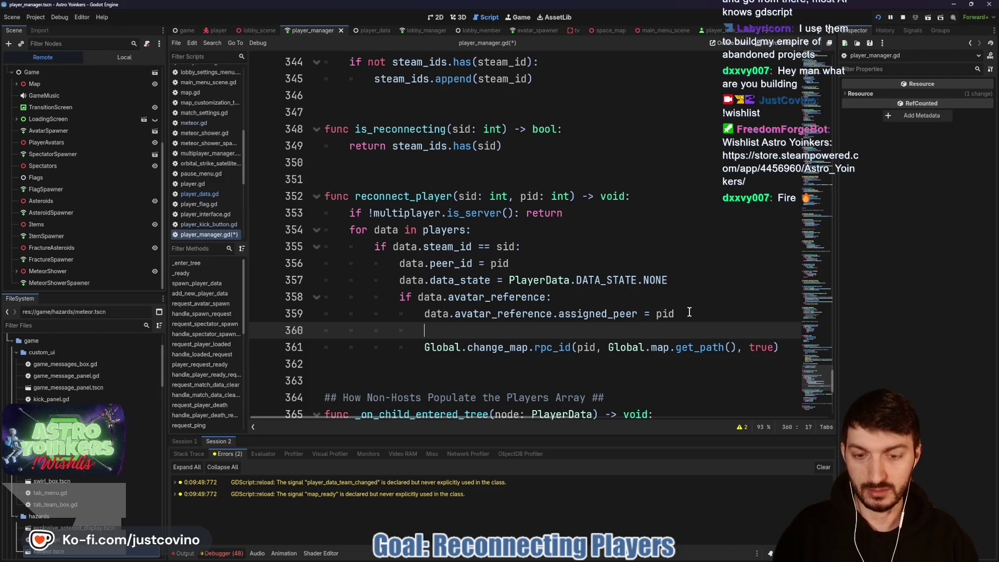
{"action": "key", "text": "ctrl+v"}
{"action": "key", "text": "BackSpace"}
{"action": "key", "text": "BackSpace"}
{"action": "key", "text": "BackSpace"}
{"action": "key", "text": "BackSpace"}
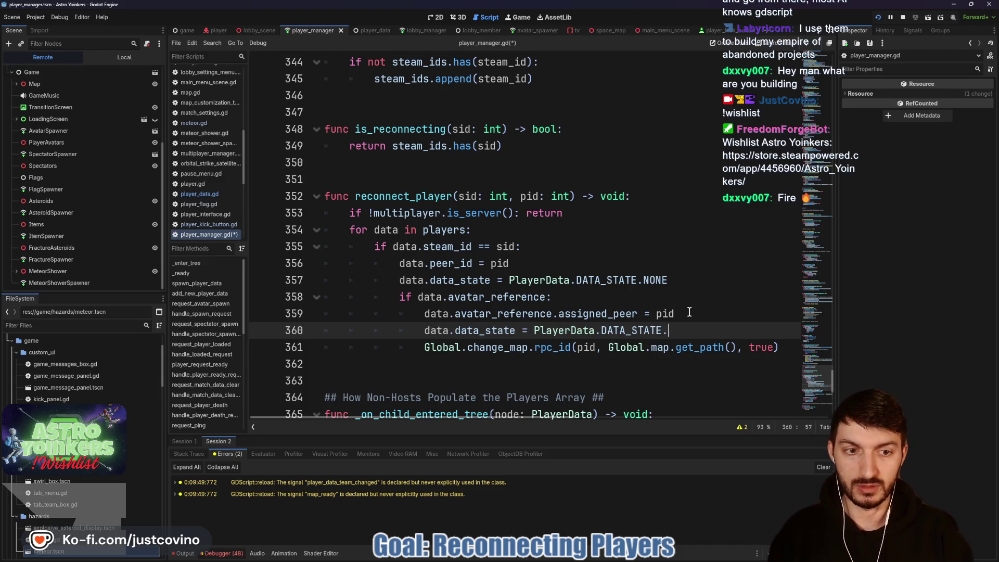
{"action": "type", "text": "PL"}
{"action": "key", "text": "Return"}
{"action": "key", "text": "ctrl+s"}
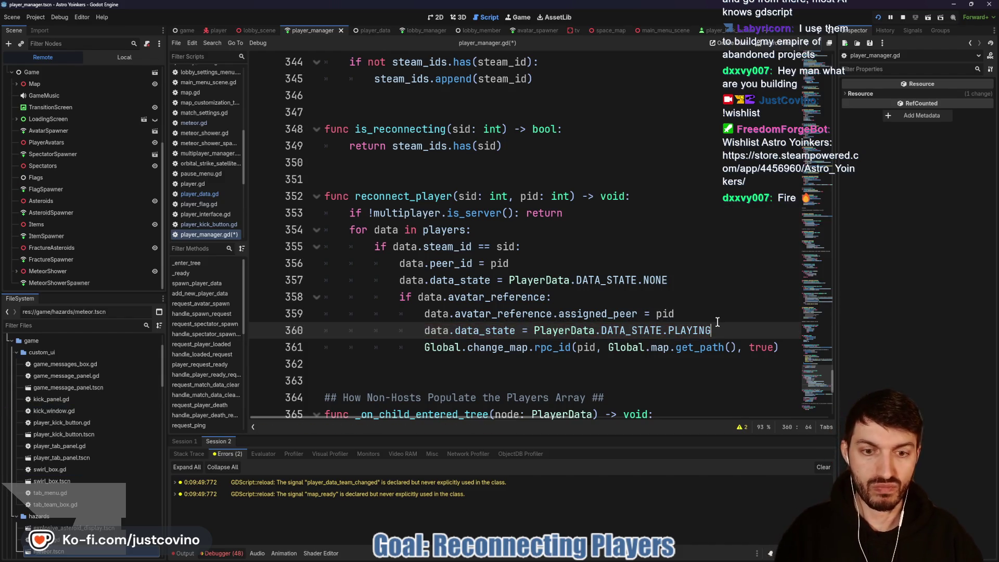
- Review the reconnect_player code around the new PLAYING assignment
{"action": "scroll", "coordinate": [689, 315], "scroll_direction": "down", "scroll_amount": 4}
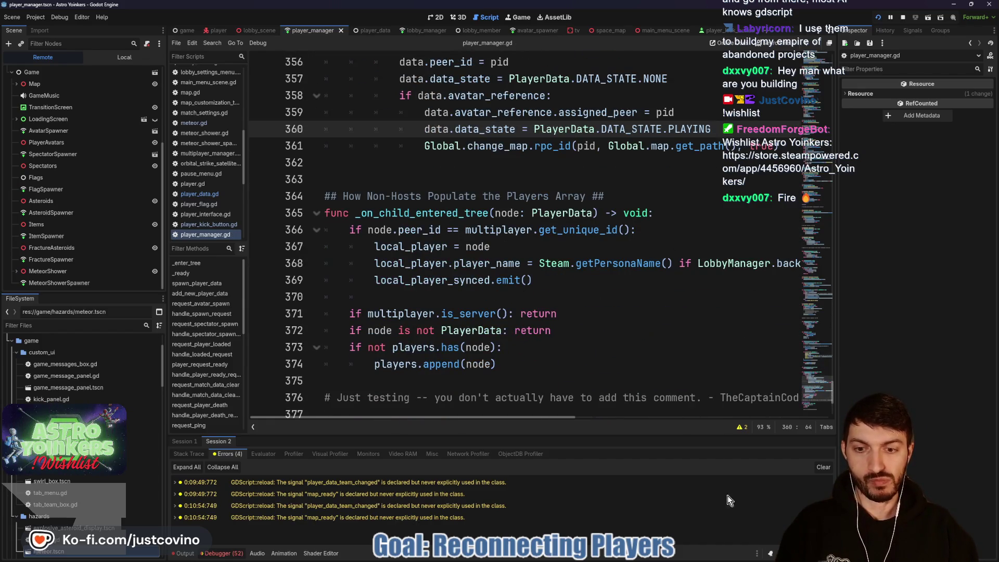
{"action": "scroll", "coordinate": [614, 354], "scroll_direction": "up", "scroll_amount": 2}
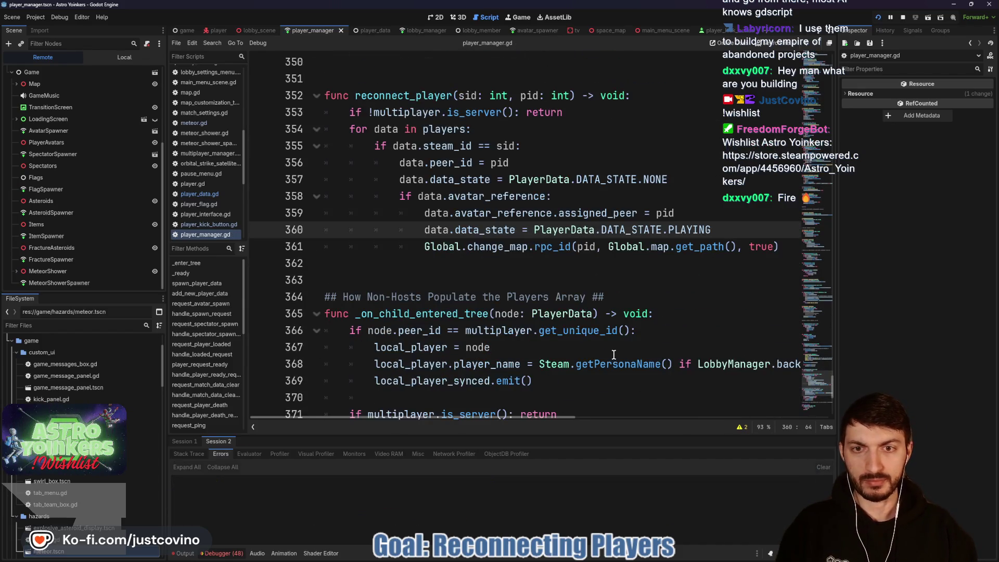
{"action": "left_click", "coordinate": [529, 265]}
{"action": "scroll", "coordinate": [532, 302], "scroll_direction": "down", "scroll_amount": 2}
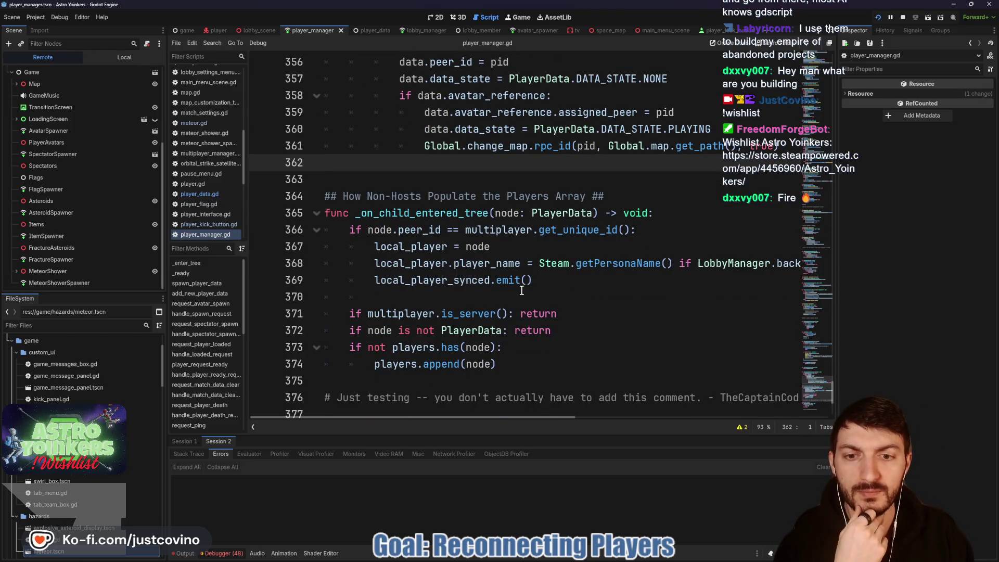
{"action": "scroll", "coordinate": [523, 290], "scroll_direction": "up", "scroll_amount": 2}
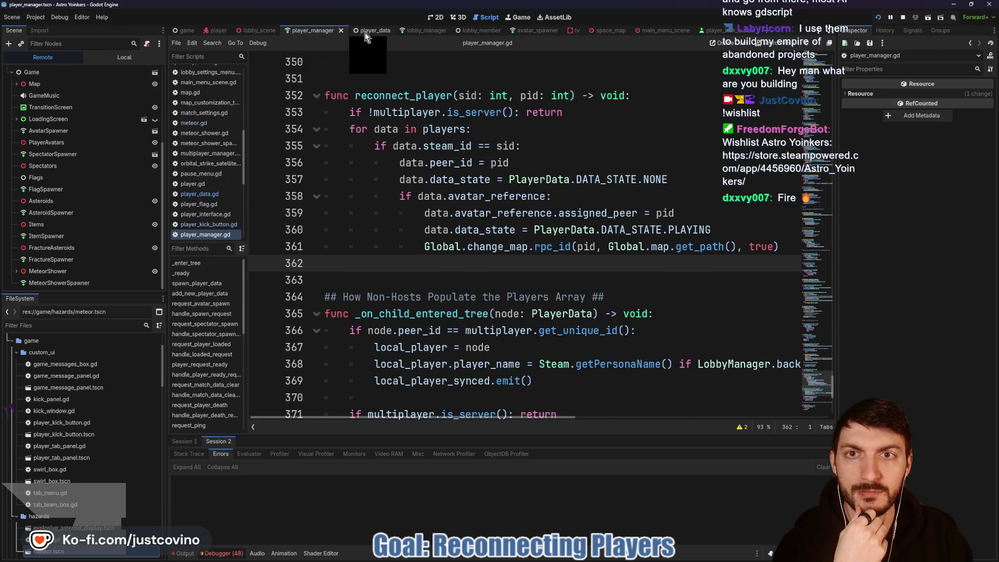
- Scroll through player_data.gd's state functions, expanding and folding the Spectator Mode region
{"action": "left_click", "coordinate": [364, 32]}
{"action": "scroll", "coordinate": [515, 250], "scroll_direction": "down", "scroll_amount": 5}
{"action": "scroll", "coordinate": [515, 251], "scroll_direction": "down", "scroll_amount": 7}
{"action": "scroll", "coordinate": [516, 250], "scroll_direction": "down", "scroll_amount": 7}
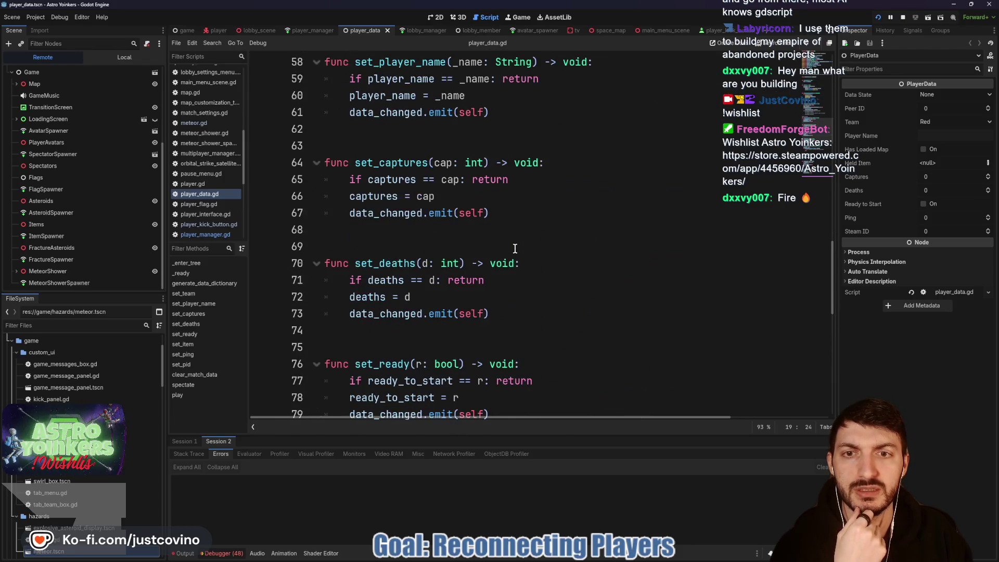
{"action": "scroll", "coordinate": [515, 248], "scroll_direction": "down", "scroll_amount": 10}
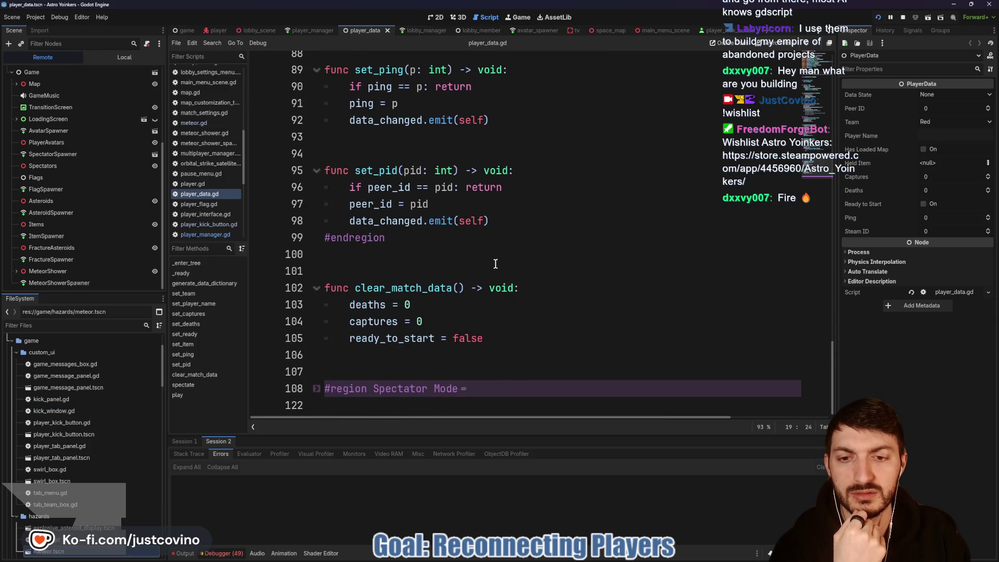
{"action": "left_click", "coordinate": [316, 388]}
{"action": "scroll", "coordinate": [418, 301], "scroll_direction": "down", "scroll_amount": 5}
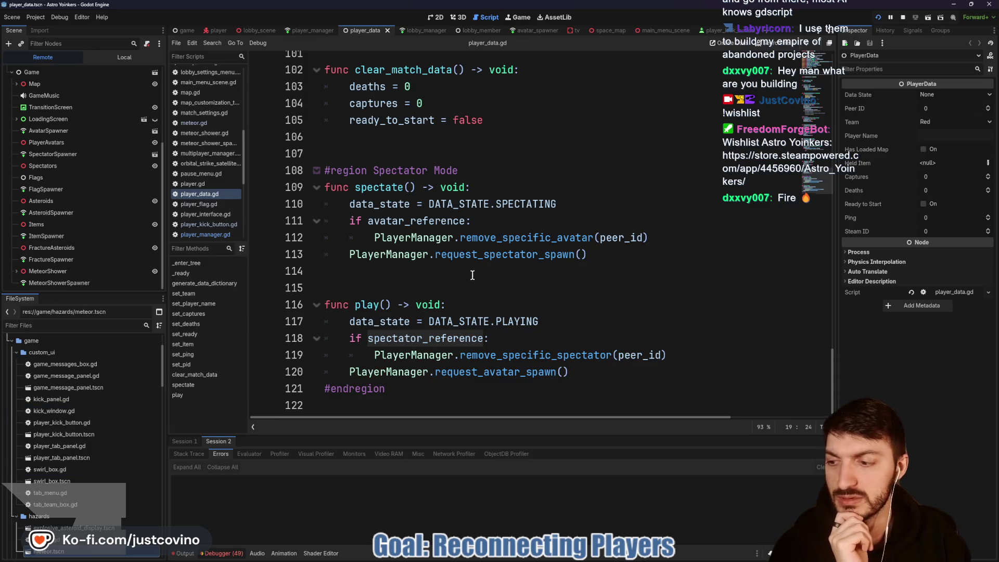
{"action": "scroll", "coordinate": [489, 281], "scroll_direction": "up", "scroll_amount": 4}
{"action": "left_click", "coordinate": [317, 372]}
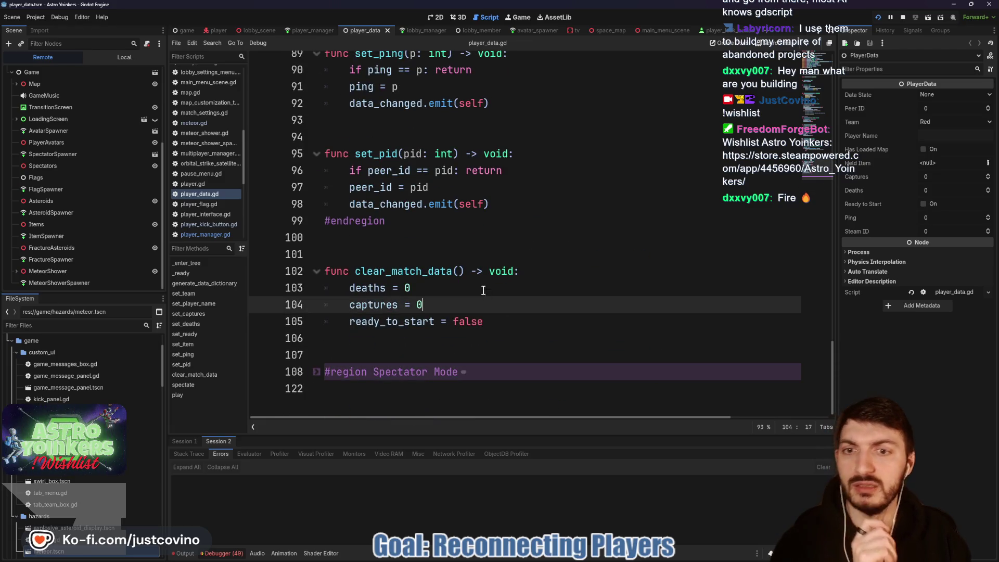
- Stop the running game and relaunch it as two debug instances
{"action": "left_click", "coordinate": [428, 254]}
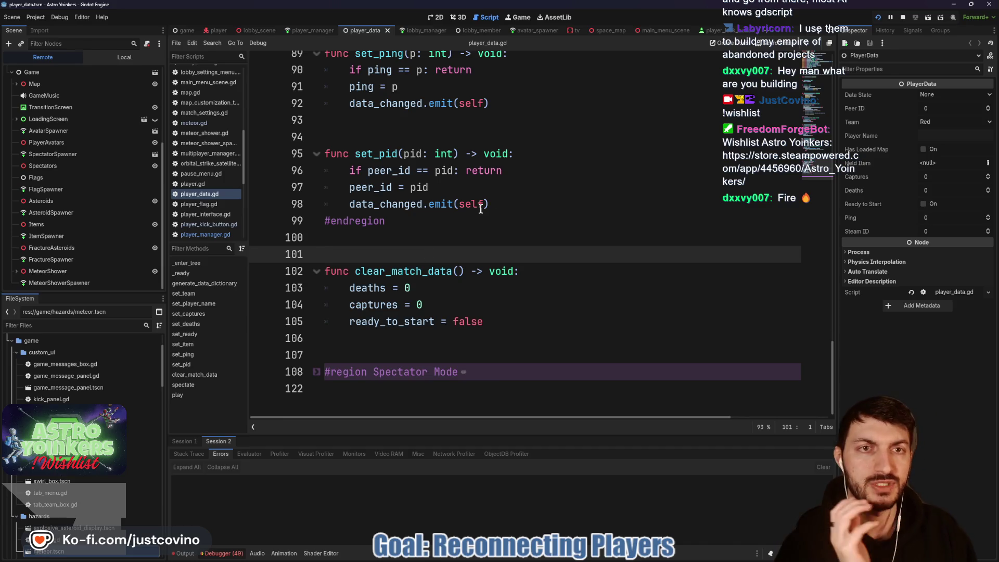
{"action": "left_click", "coordinate": [902, 20]}
{"action": "left_click", "coordinate": [879, 20]}
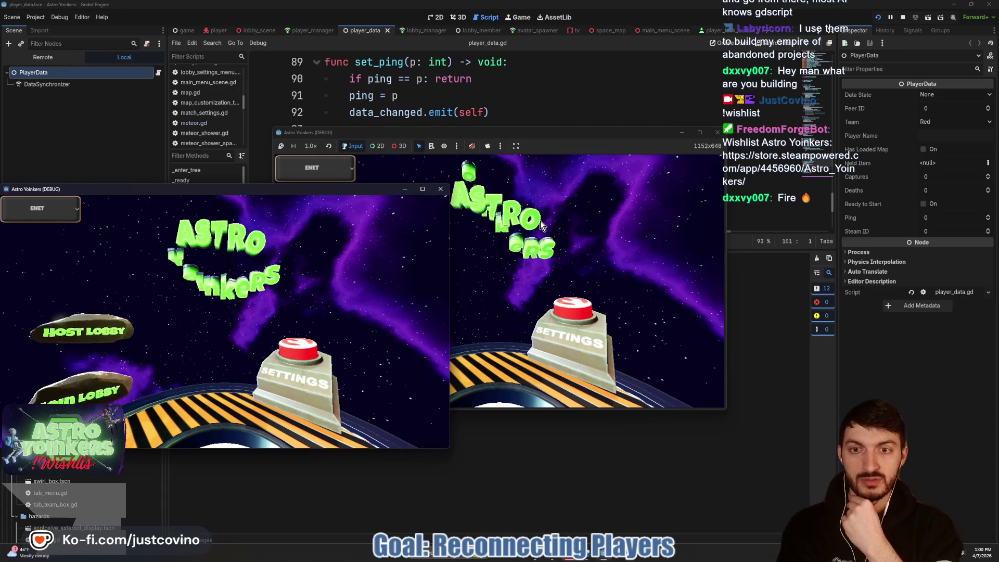
- Place the two game windows side by side, host a lobby, and have the client join and ready up
{"action": "mouse_move", "coordinate": [286, 189]}
{"action": "left_mouse_down"}
{"action": "mouse_move", "coordinate": [342, 174]}
{"action": "mouse_move", "coordinate": [659, 156]}
{"action": "mouse_move", "coordinate": [566, 132]}
{"action": "mouse_move", "coordinate": [396, 147]}
{"action": "left_mouse_up"}
{"action": "left_click_drag", "start_coordinate": [598, 151], "coordinate": [629, 152]}
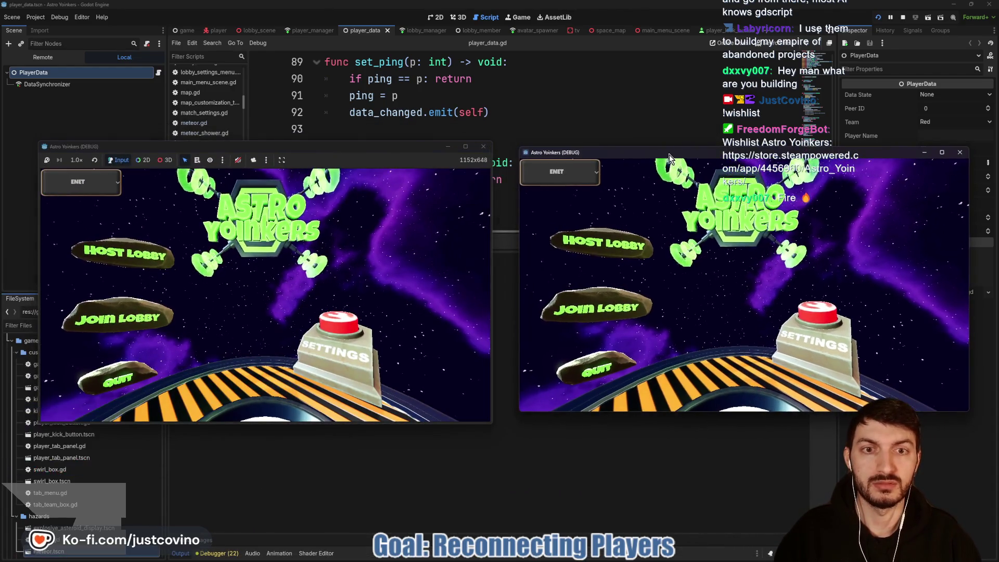
{"action": "left_click", "coordinate": [148, 258]}
{"action": "left_click", "coordinate": [265, 301]}
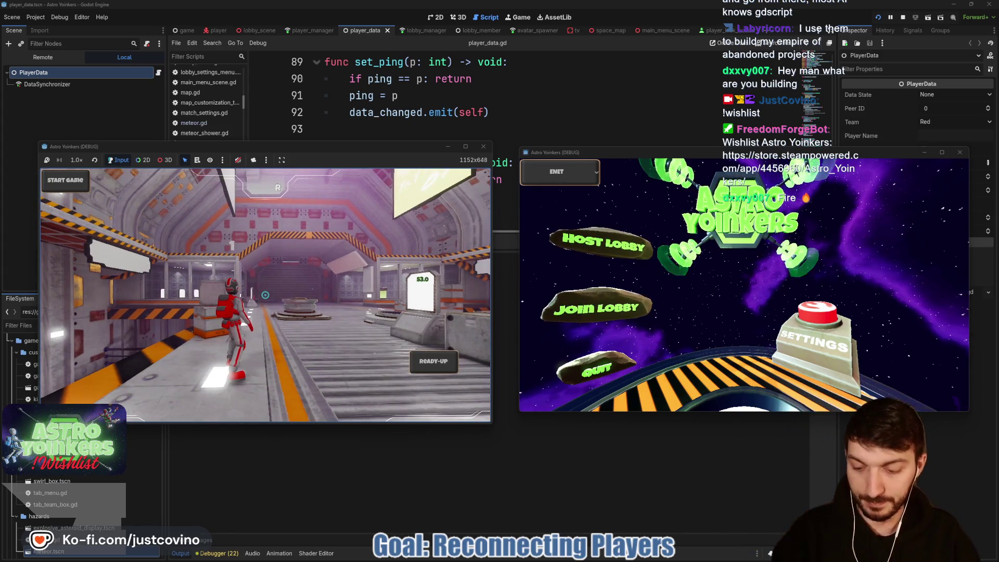
{"action": "left_click", "coordinate": [586, 314]}
{"action": "left_click", "coordinate": [812, 196]}
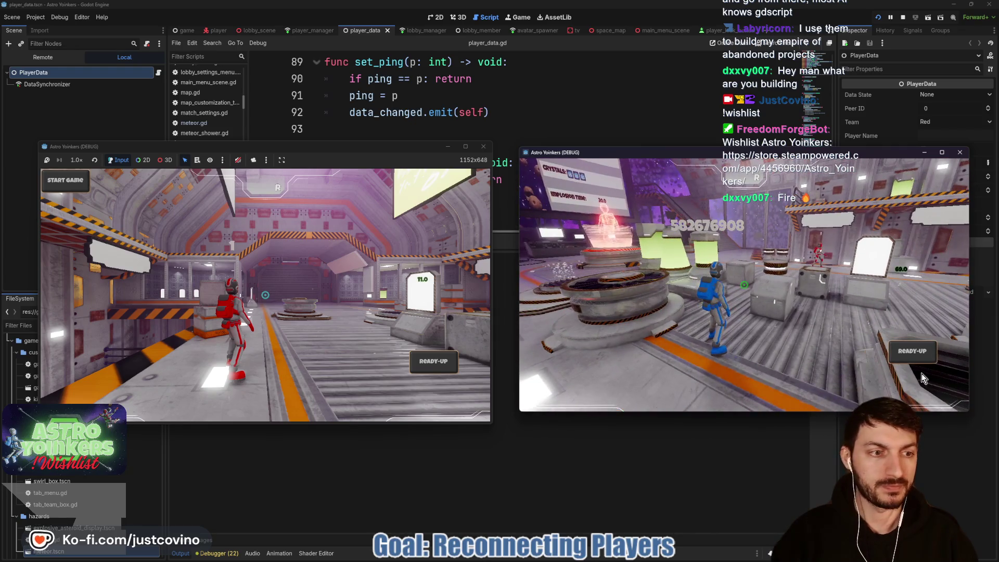
{"action": "left_click", "coordinate": [912, 357]}
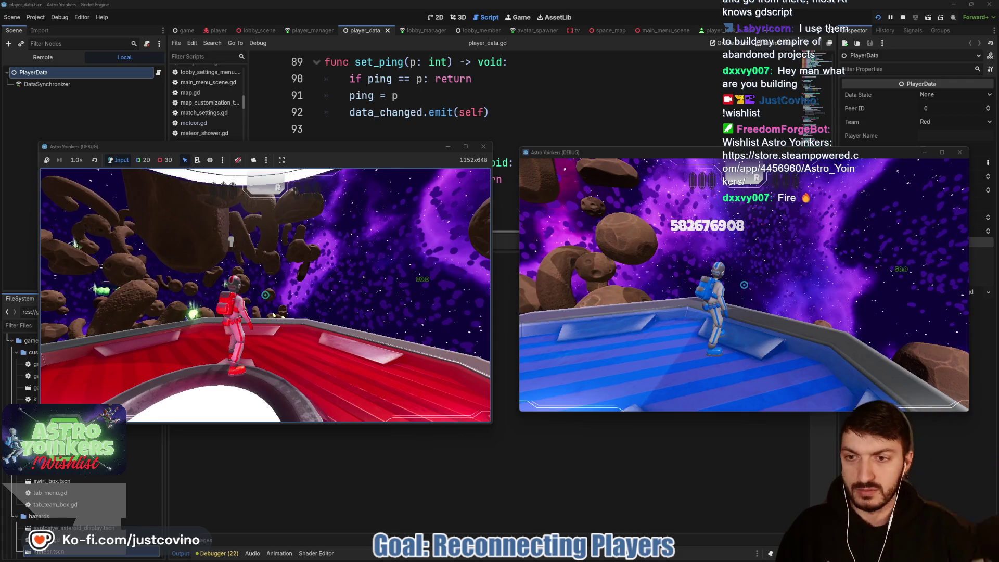
- Kick the client from the host's scoreboard, rejoin a lobby from the client, then stop both instances with F8
{"action": "key", "text": "Tab"}
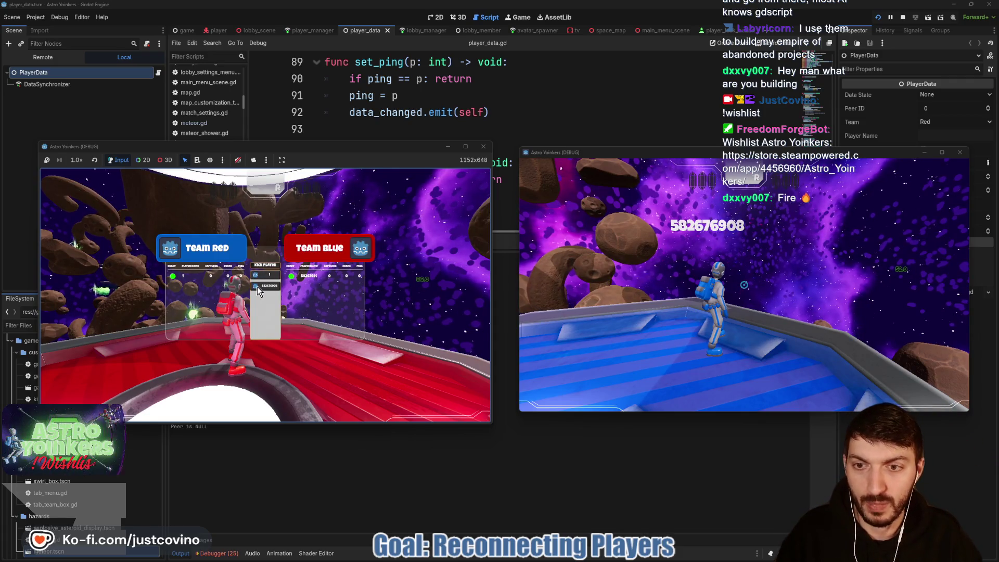
{"action": "left_click", "coordinate": [257, 289]}
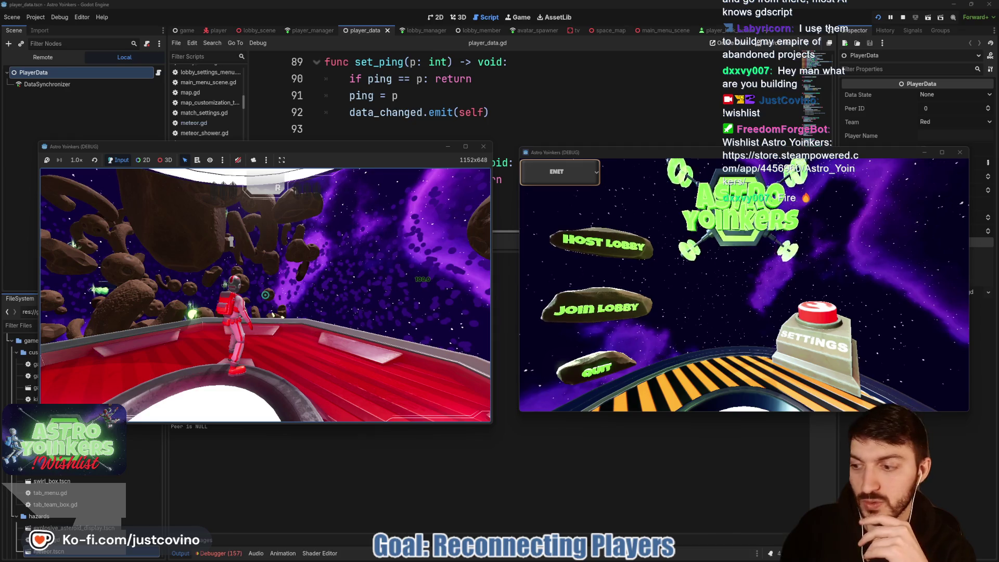
{"action": "left_click", "coordinate": [583, 309]}
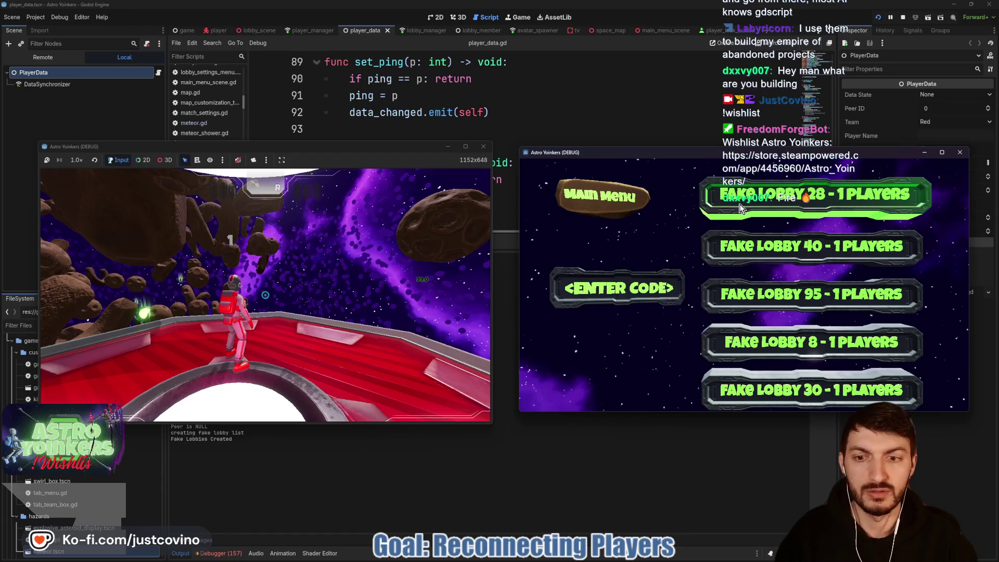
{"action": "left_click", "coordinate": [742, 208]}
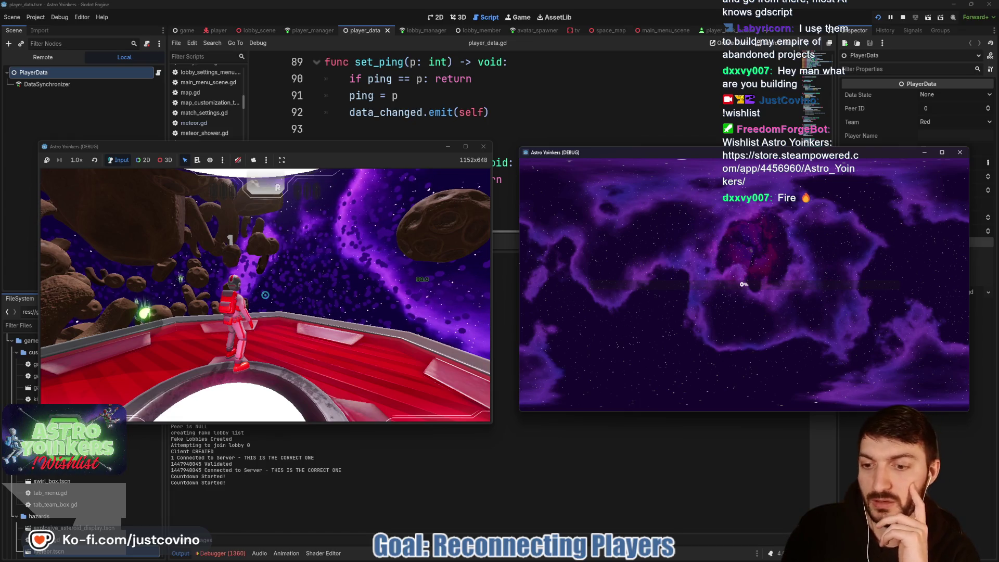
{"action": "key", "text": "F8"}
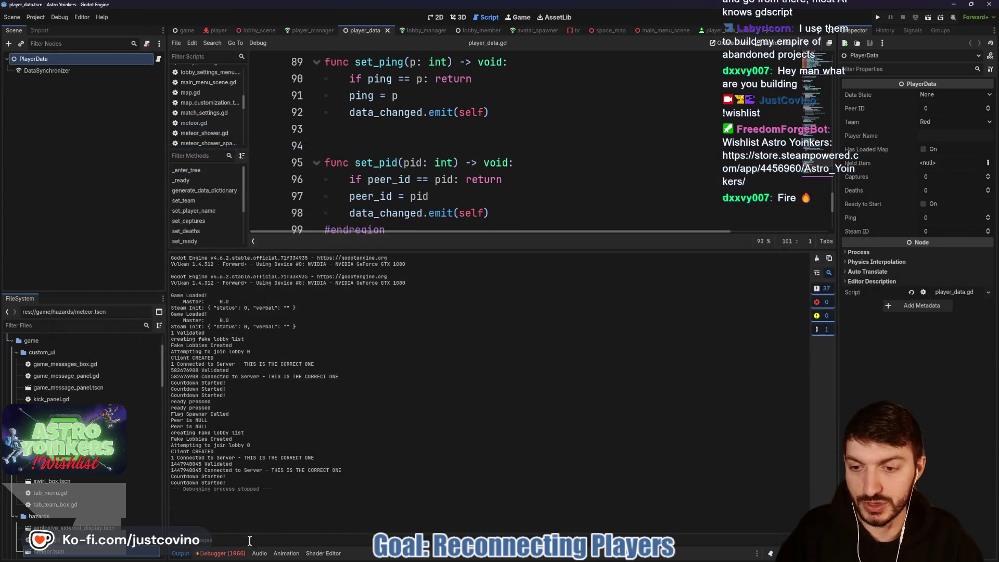
- Enlarge the debugger panel and open the Session 1 error list
{"action": "mouse_move", "coordinate": [333, 435]}
{"action": "left_mouse_down"}
{"action": "mouse_move", "coordinate": [291, 387]}
{"action": "mouse_move", "coordinate": [183, 164]}
{"action": "left_mouse_up"}
{"action": "left_click", "coordinate": [185, 139]}
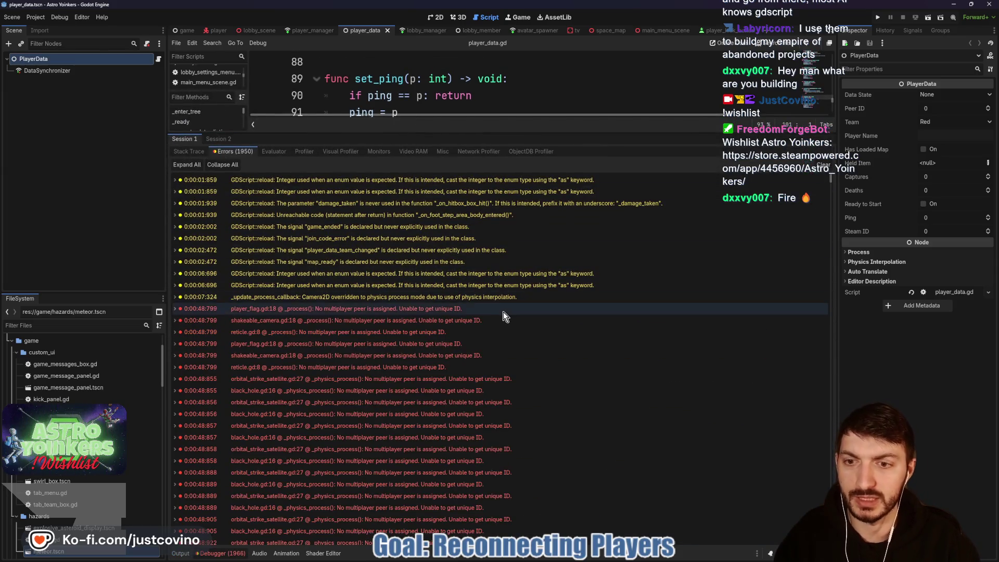
{"action": "scroll", "coordinate": [486, 309], "scroll_direction": "down", "scroll_amount": 3}
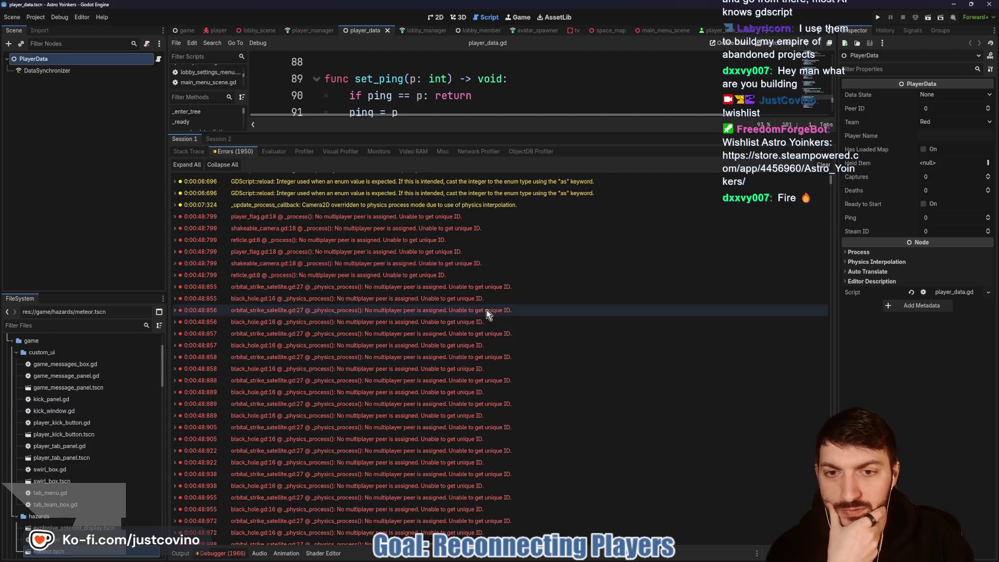
{"action": "mouse_move", "coordinate": [553, 296]}
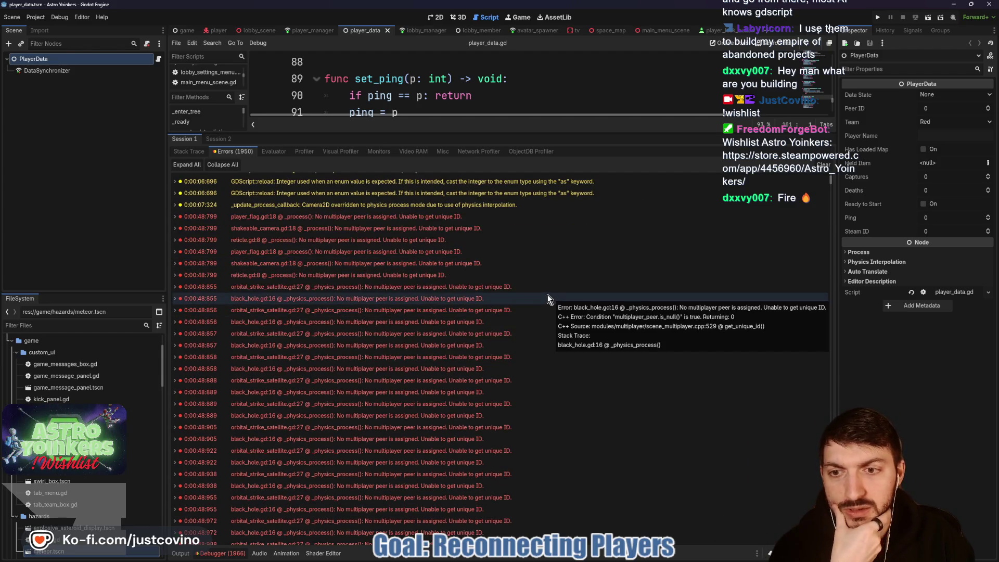
{"action": "scroll", "coordinate": [541, 295], "scroll_direction": "down", "scroll_amount": 15}
{"action": "scroll", "coordinate": [534, 297], "scroll_direction": "down", "scroll_amount": 10}
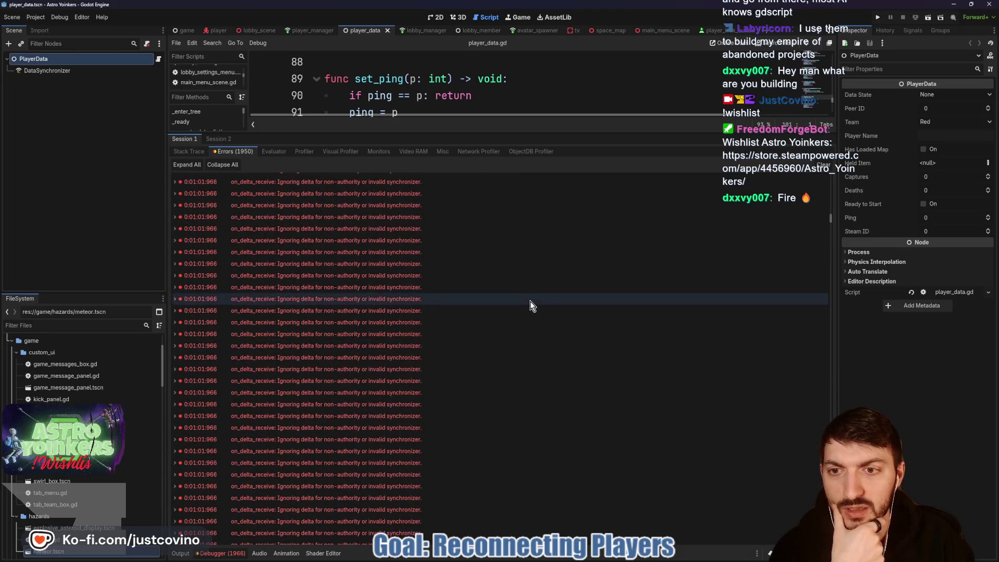
{"action": "scroll", "coordinate": [528, 303], "scroll_direction": "up", "scroll_amount": 5}
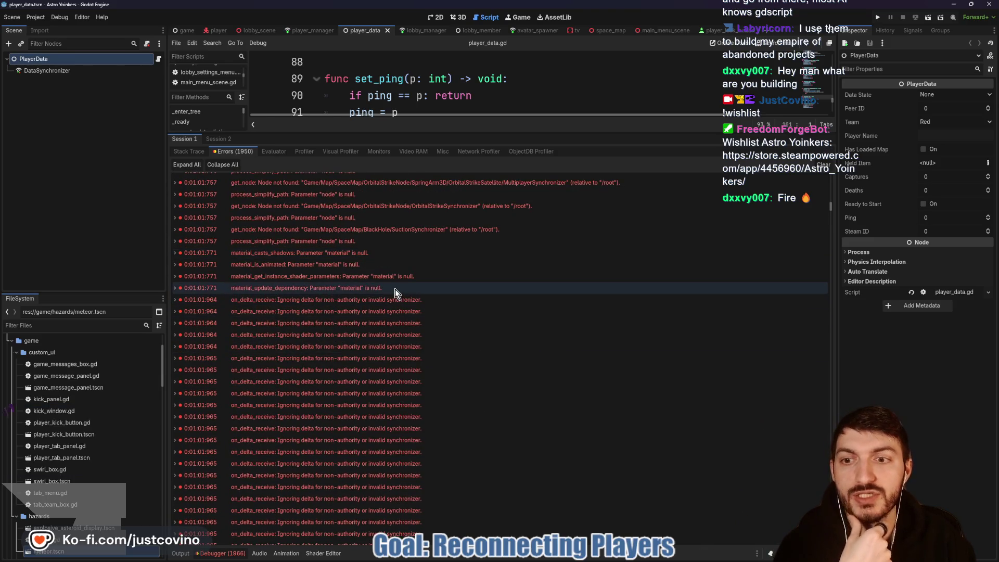
- Read through the repeated black_hole.gd and orbital_strike_satellite.gd 'No multiplayer peer is assigned' errors
{"action": "mouse_move", "coordinate": [395, 289]}
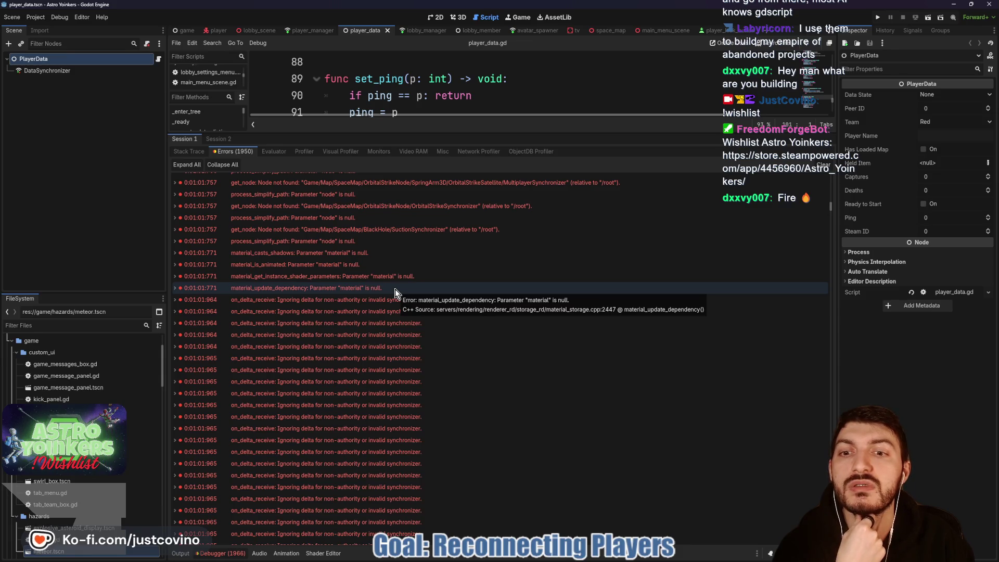
{"action": "scroll", "coordinate": [395, 289], "scroll_direction": "up", "scroll_amount": 2}
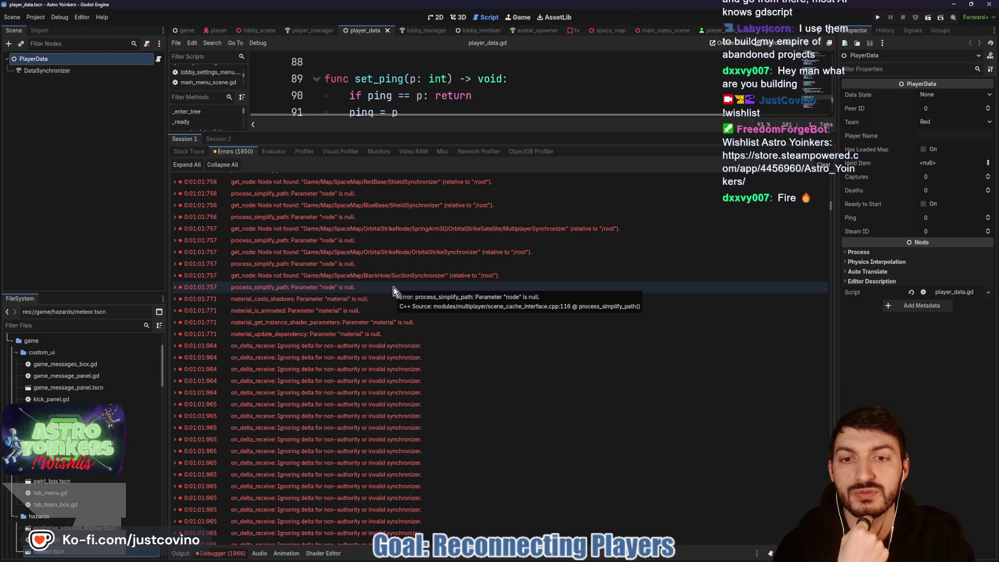
{"action": "scroll", "coordinate": [394, 290], "scroll_direction": "up", "scroll_amount": 3}
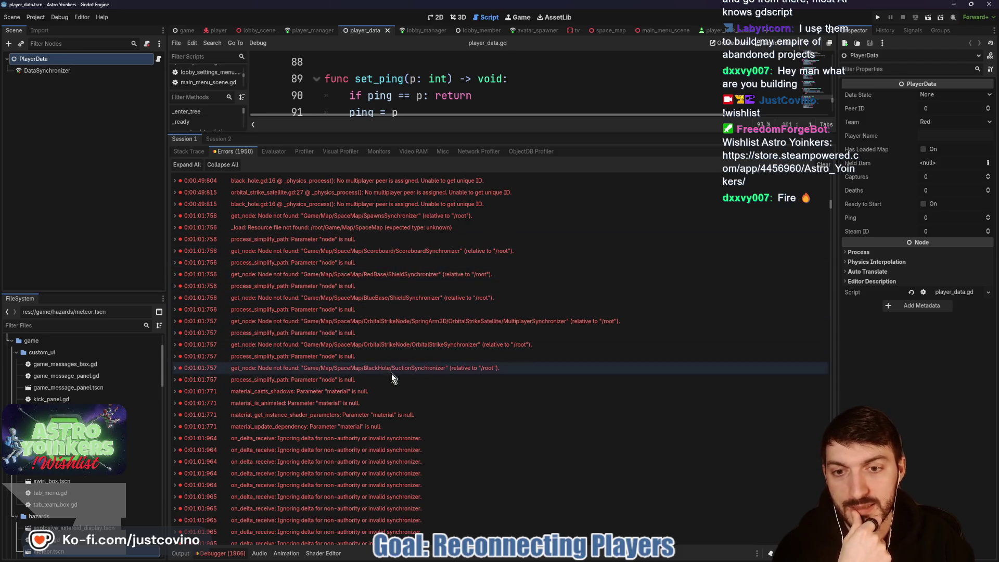
{"action": "scroll", "coordinate": [399, 287], "scroll_direction": "up", "scroll_amount": 2}
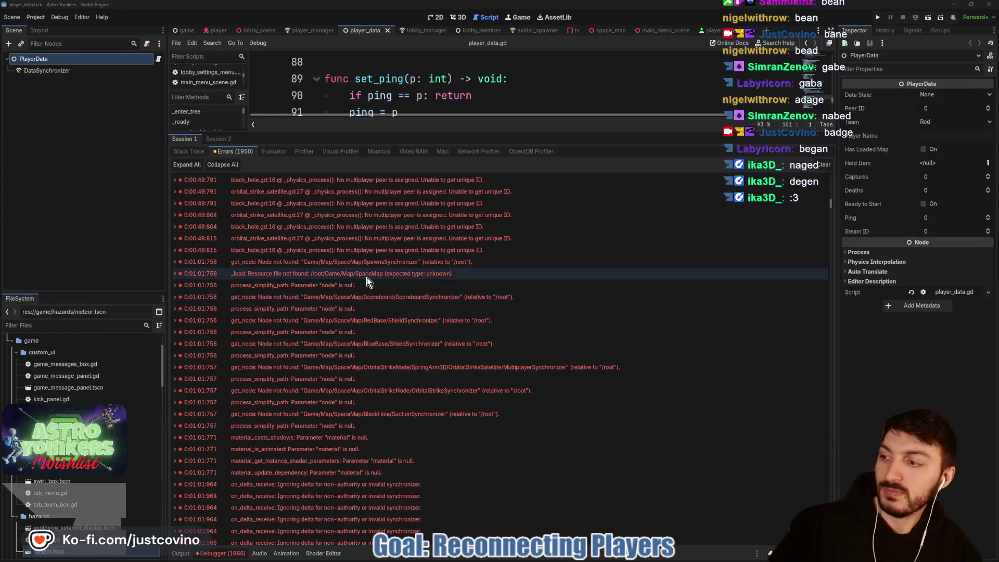
{"action": "mouse_move", "coordinate": [425, 295]}
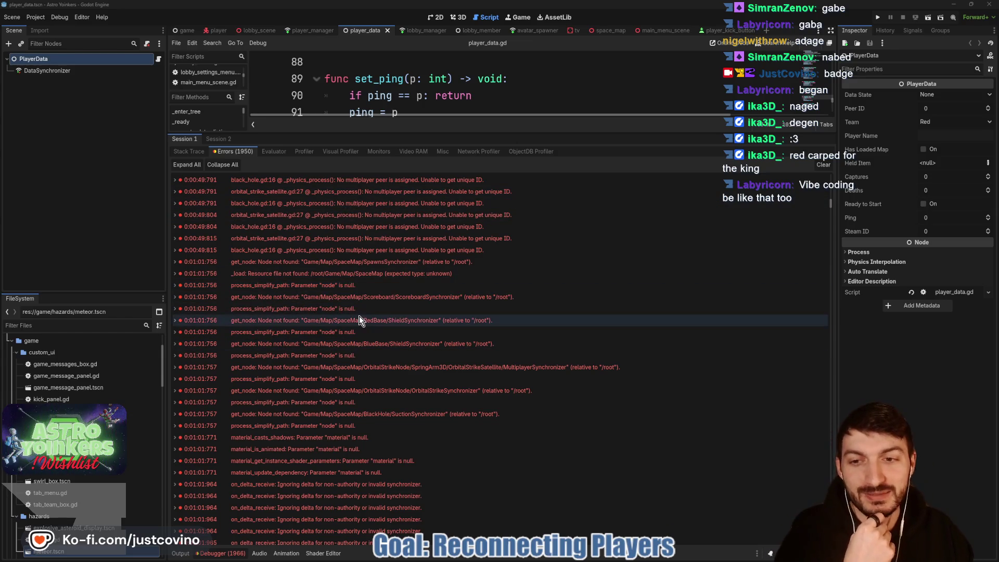
{"action": "scroll", "coordinate": [402, 345], "scroll_direction": "up", "scroll_amount": 10}
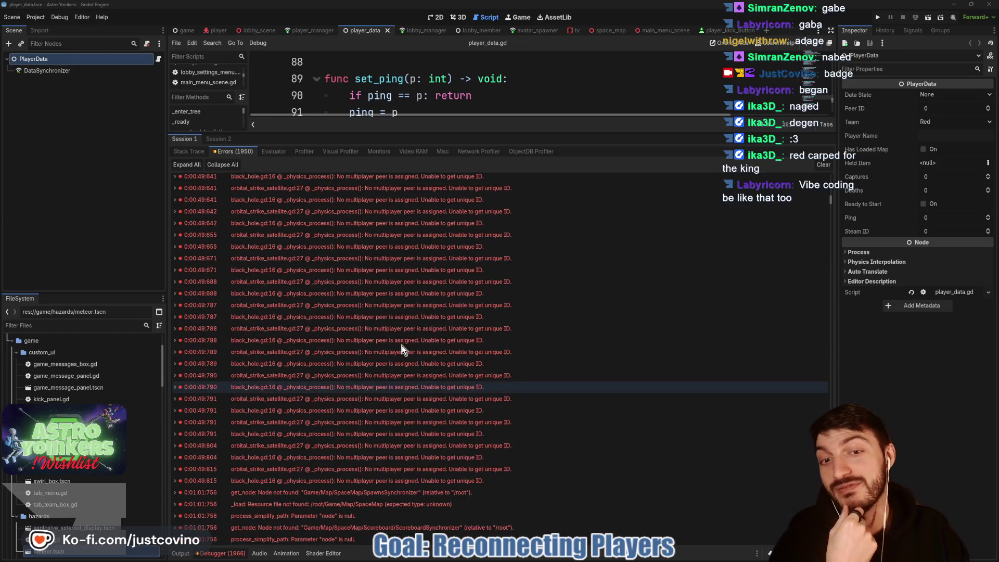
{"action": "scroll", "coordinate": [401, 345], "scroll_direction": "up", "scroll_amount": 10}
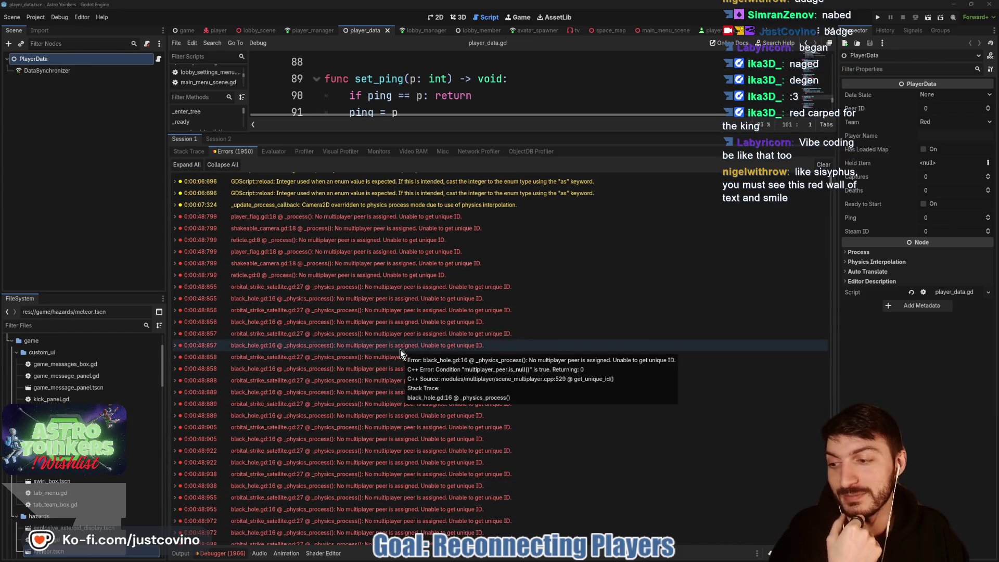
{"action": "scroll", "coordinate": [400, 349], "scroll_direction": "down", "scroll_amount": 5}
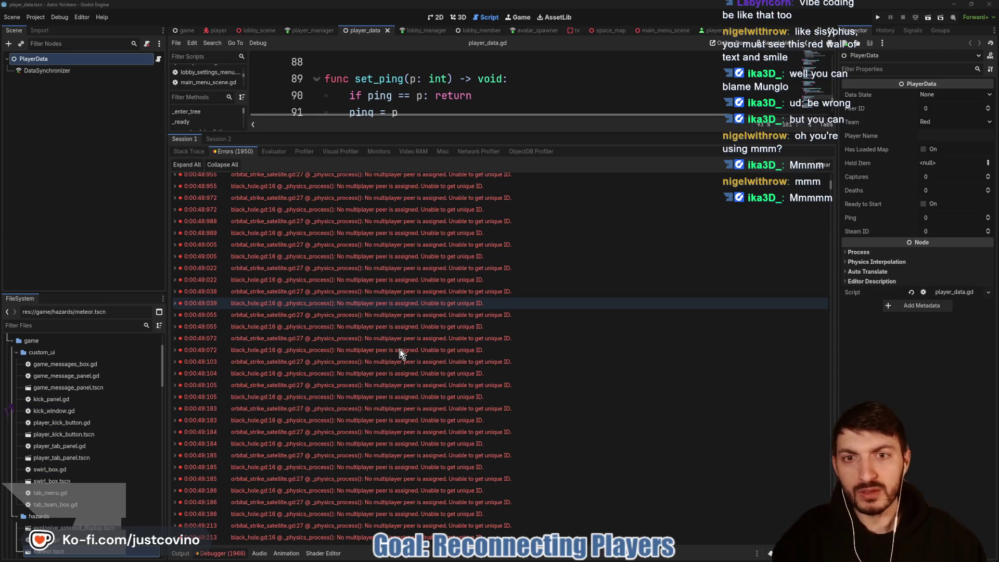
- Open black_hole.gd from its line 16 error, enlarge the script view, and highlight the is_server early return
{"action": "left_click", "coordinate": [364, 188]}
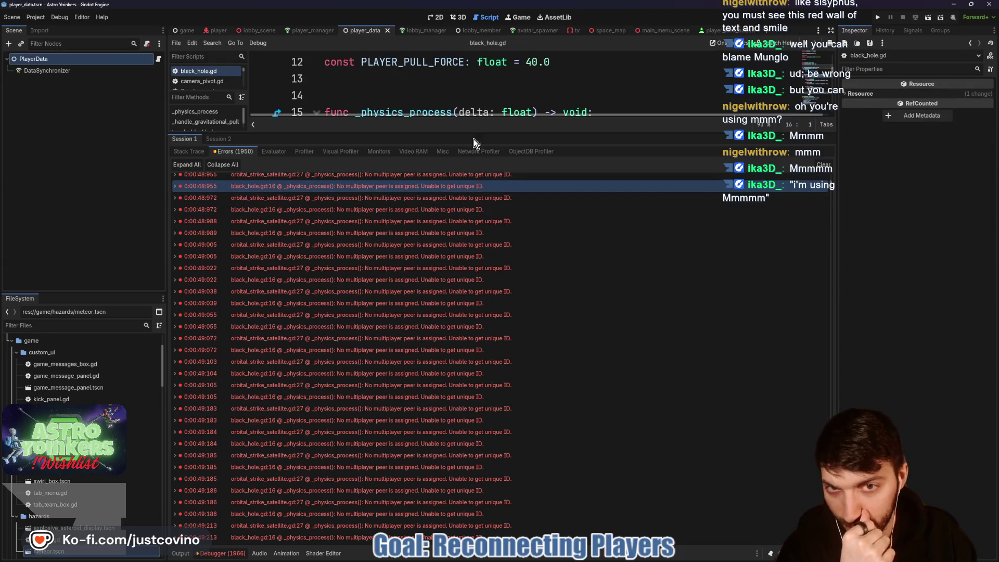
{"action": "left_click_drag", "start_coordinate": [476, 133], "coordinate": [477, 371]}
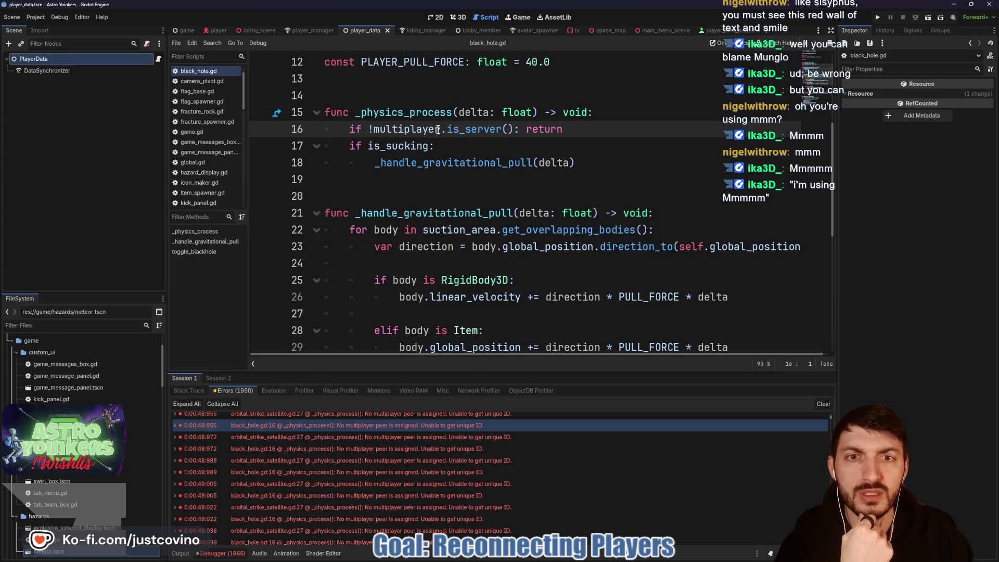
{"action": "left_click_drag", "start_coordinate": [584, 160], "coordinate": [324, 96]}
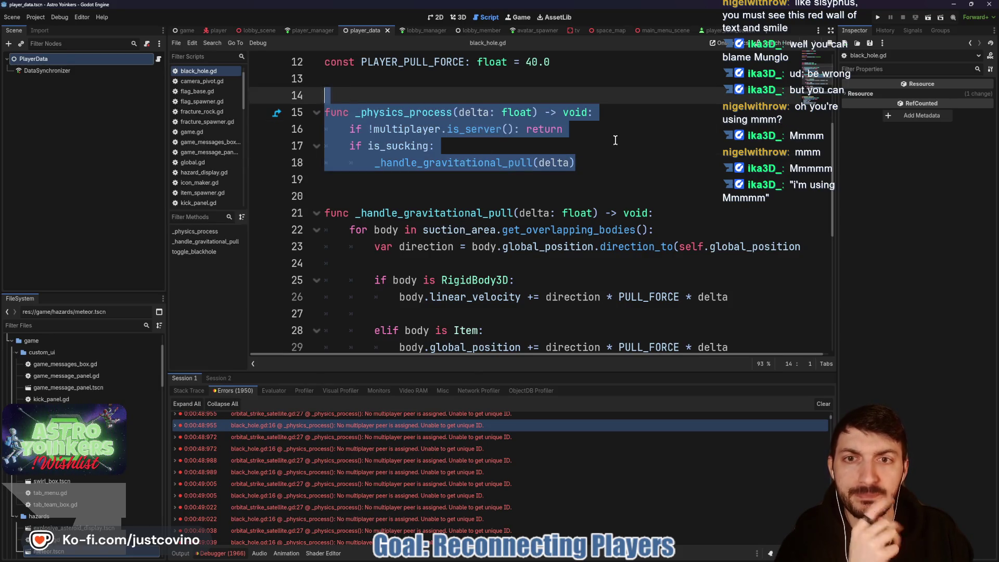
{"action": "scroll", "coordinate": [616, 179], "scroll_direction": "up", "scroll_amount": 3}
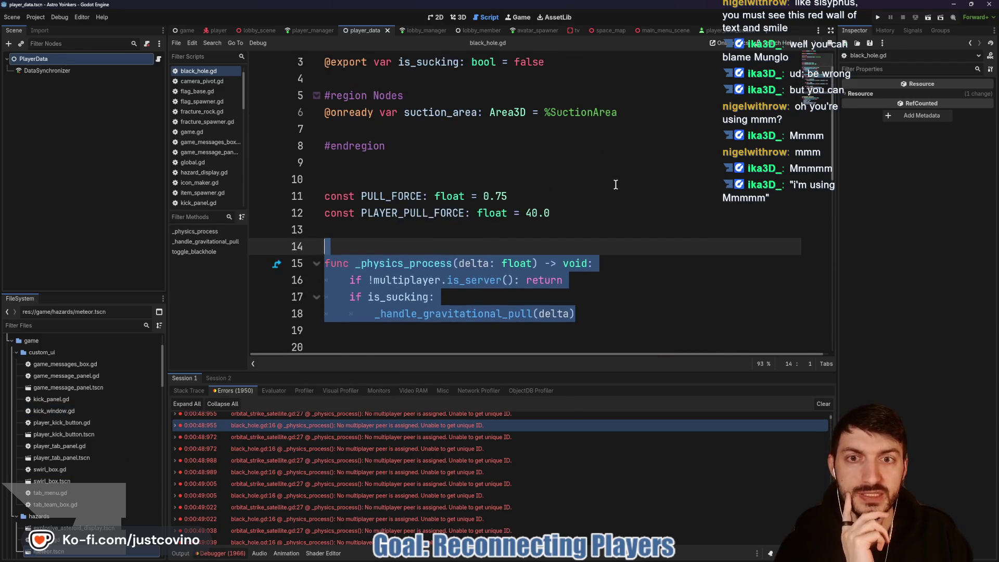
{"action": "mouse_move", "coordinate": [593, 313]}
{"action": "left_mouse_down"}
{"action": "mouse_move", "coordinate": [326, 263]}
{"action": "mouse_move", "coordinate": [460, 300]}
{"action": "left_mouse_up"}
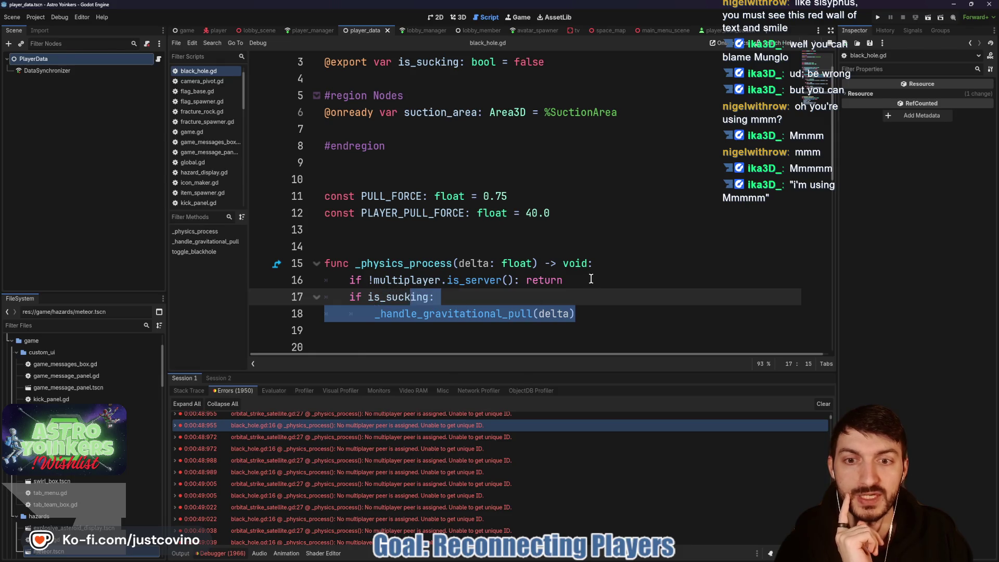
{"action": "mouse_move", "coordinate": [592, 279]}
{"action": "left_mouse_down"}
{"action": "mouse_move", "coordinate": [328, 281]}
{"action": "mouse_move", "coordinate": [355, 281]}
{"action": "left_mouse_up"}
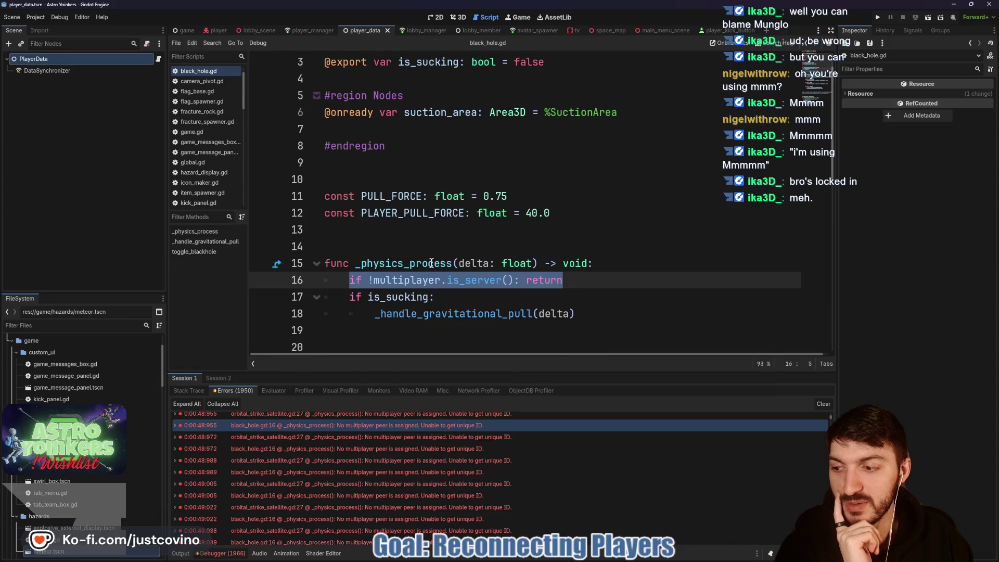
{"action": "mouse_move", "coordinate": [431, 264]}
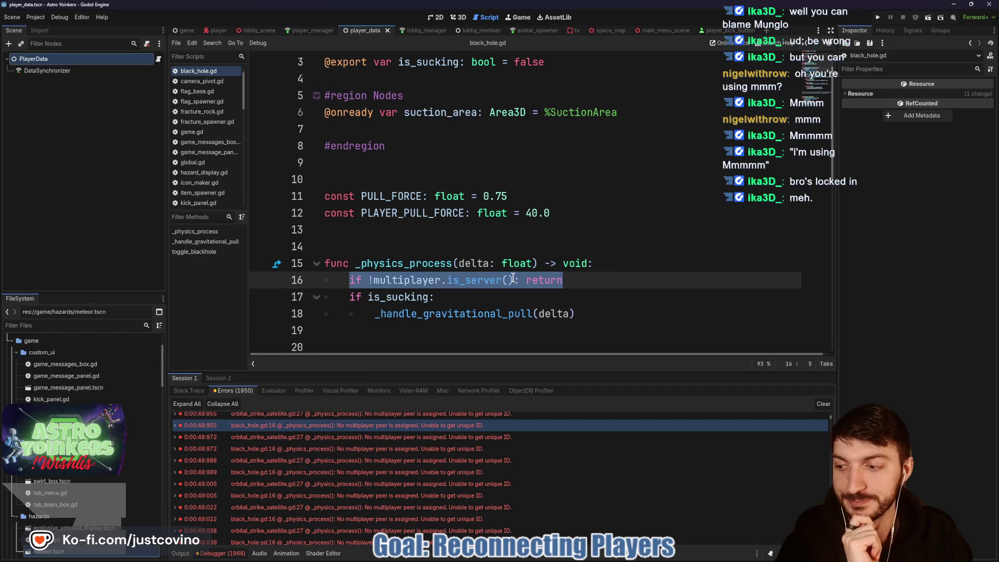
{"action": "left_click", "coordinate": [442, 252]}
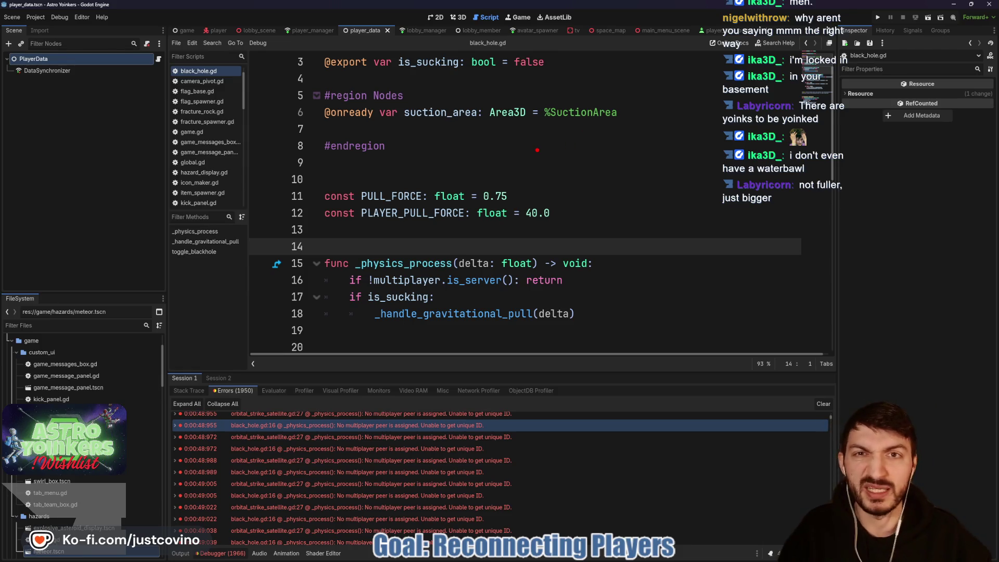
{"action": "mouse_move", "coordinate": [638, 94]}
{"action": "left_mouse_down"}
{"action": "mouse_move", "coordinate": [624, 104]}
{"action": "mouse_move", "coordinate": [598, 221]}
{"action": "mouse_move", "coordinate": [680, 123]}
{"action": "mouse_move", "coordinate": [651, 82]}
{"action": "mouse_move", "coordinate": [636, 95]}
{"action": "left_mouse_up"}
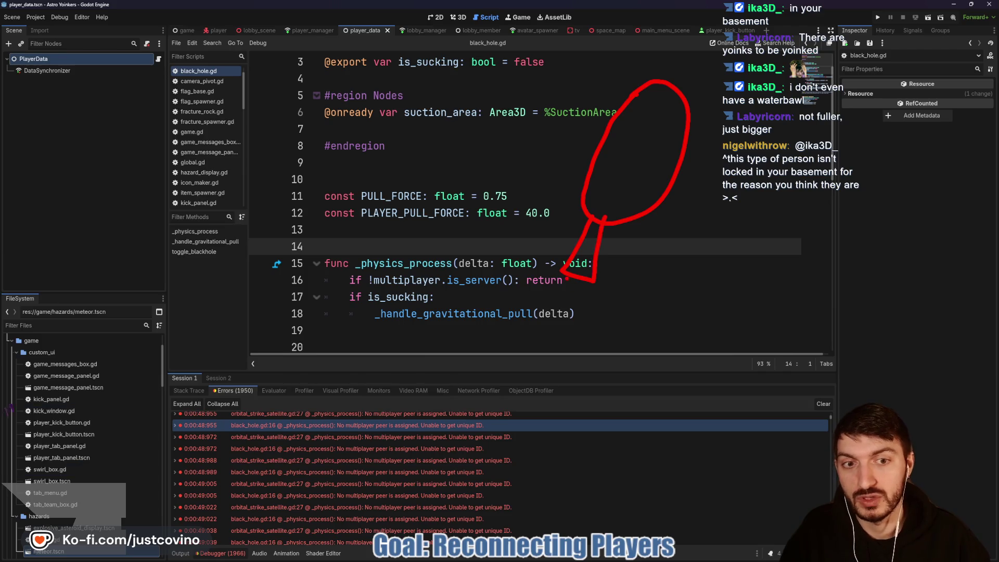
{"action": "left_click_drag", "start_coordinate": [567, 275], "coordinate": [601, 283]}
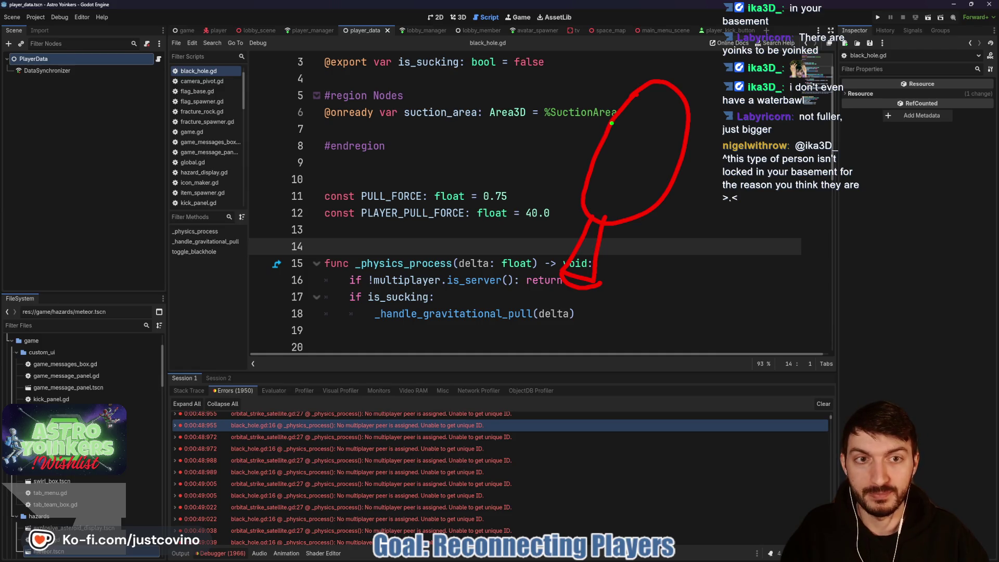
{"action": "left_click_drag", "start_coordinate": [639, 130], "coordinate": [666, 134]}
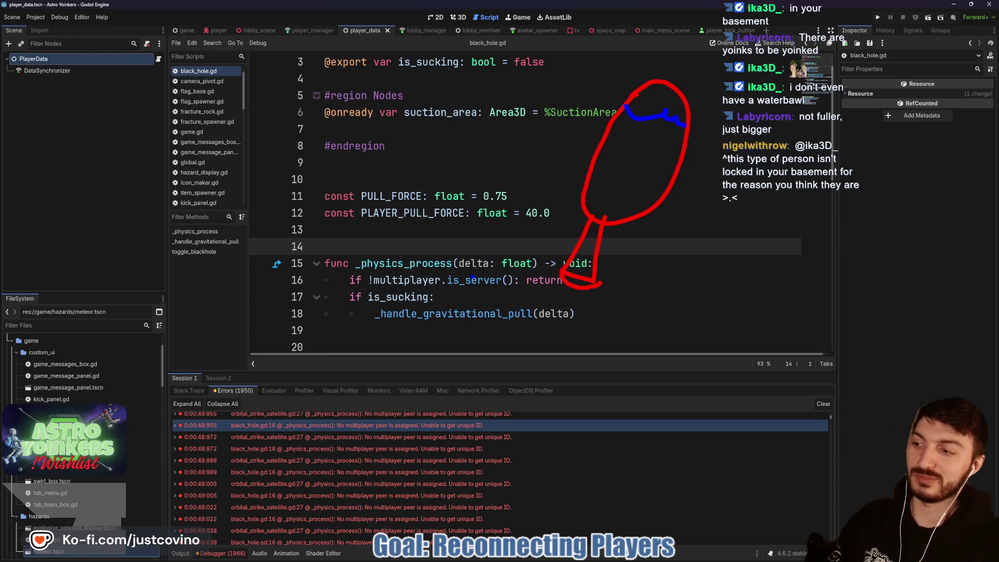
{"action": "key", "text": "Escape"}
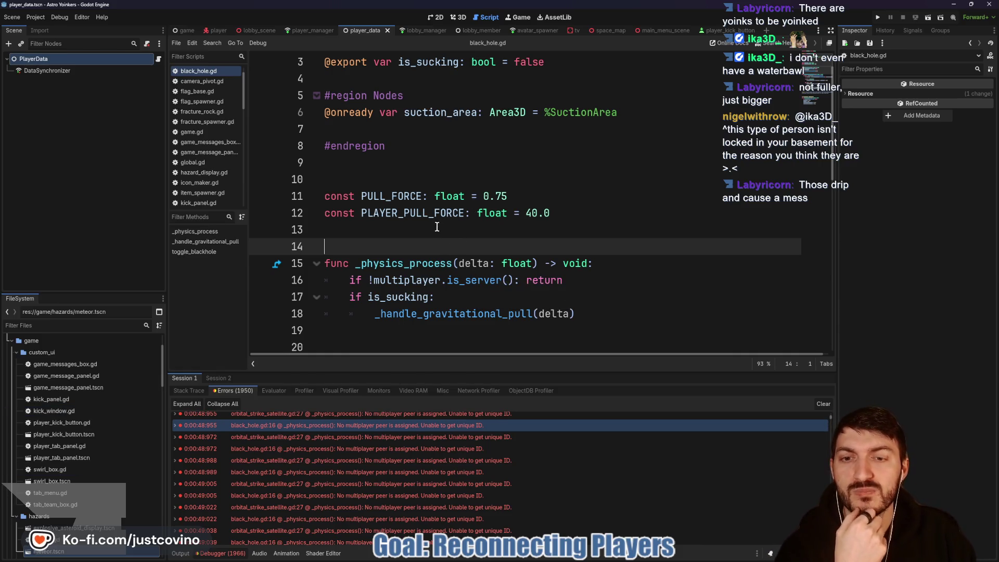
- Select is_sucking on black_hole.gd line 17 and enlarge the debugger's error list
{"action": "scroll", "coordinate": [446, 239], "scroll_direction": "down", "scroll_amount": 1}
{"action": "scroll", "coordinate": [446, 239], "scroll_direction": "down", "scroll_amount": 1}
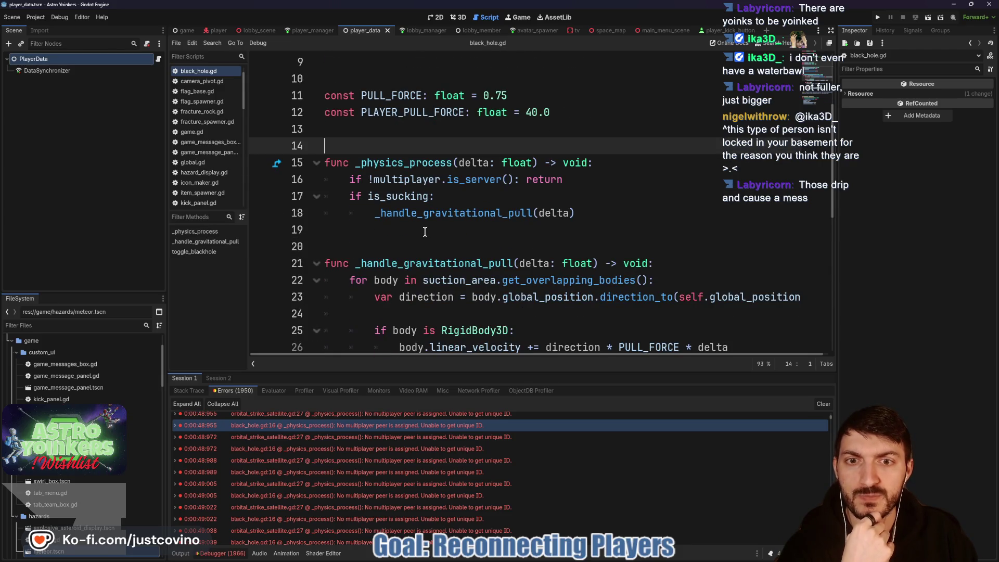
{"action": "left_click", "coordinate": [392, 196]}
{"action": "double_click", "coordinate": [391, 197]}
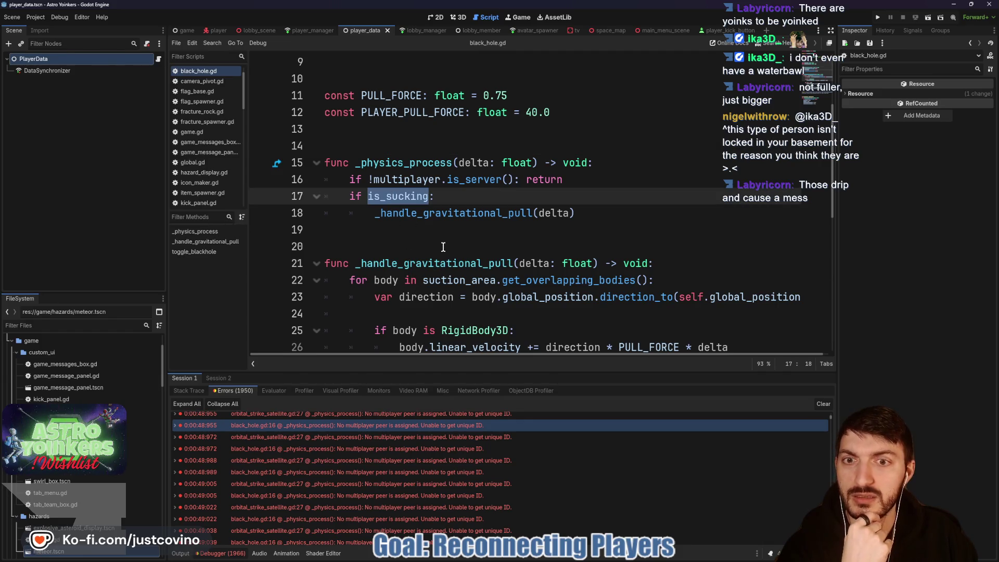
{"action": "left_click_drag", "start_coordinate": [439, 371], "coordinate": [437, 322]}
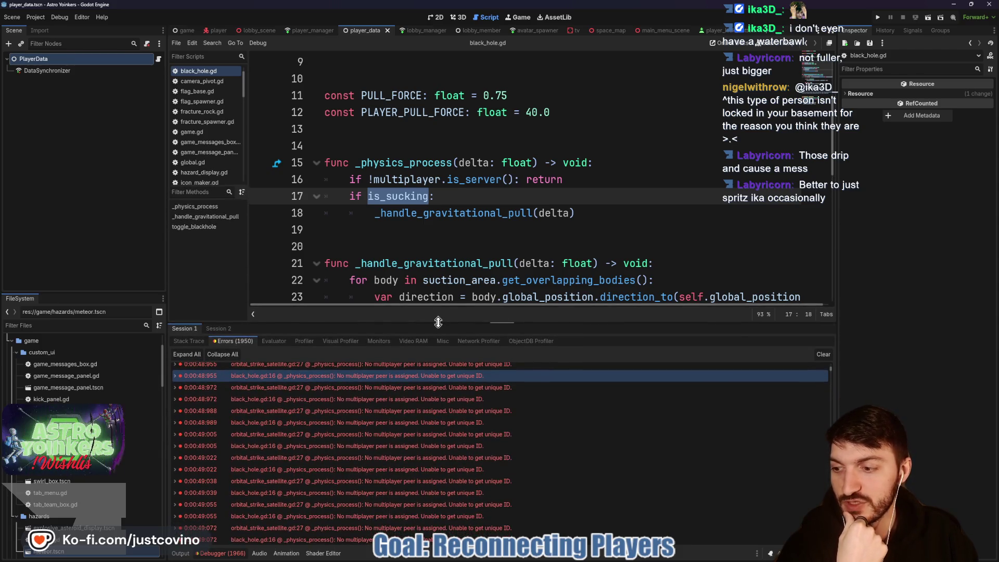
{"action": "scroll", "coordinate": [467, 215], "scroll_direction": "down", "scroll_amount": 3}
{"action": "left_click", "coordinate": [470, 214]}
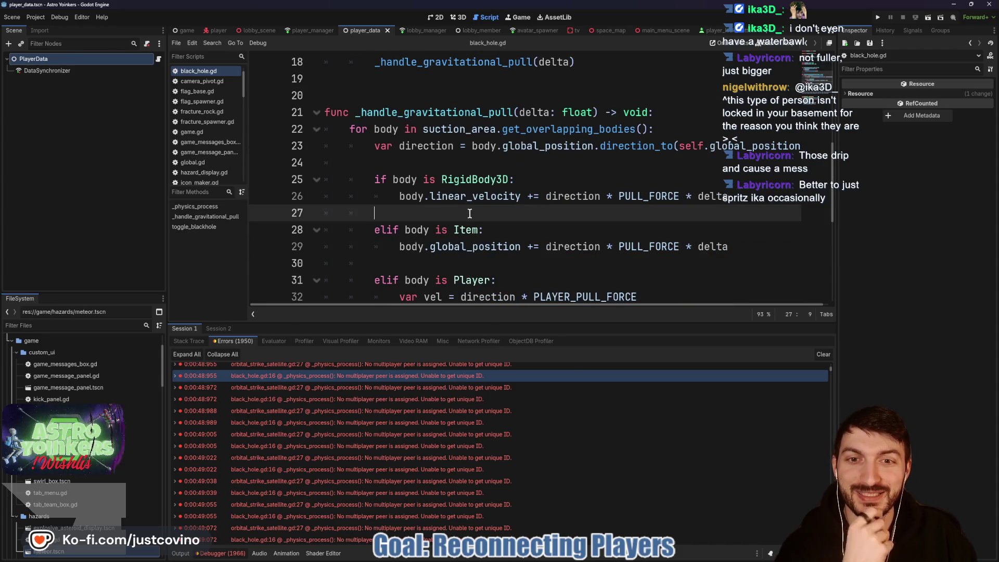
{"action": "scroll", "coordinate": [430, 405], "scroll_direction": "up", "scroll_amount": 4}
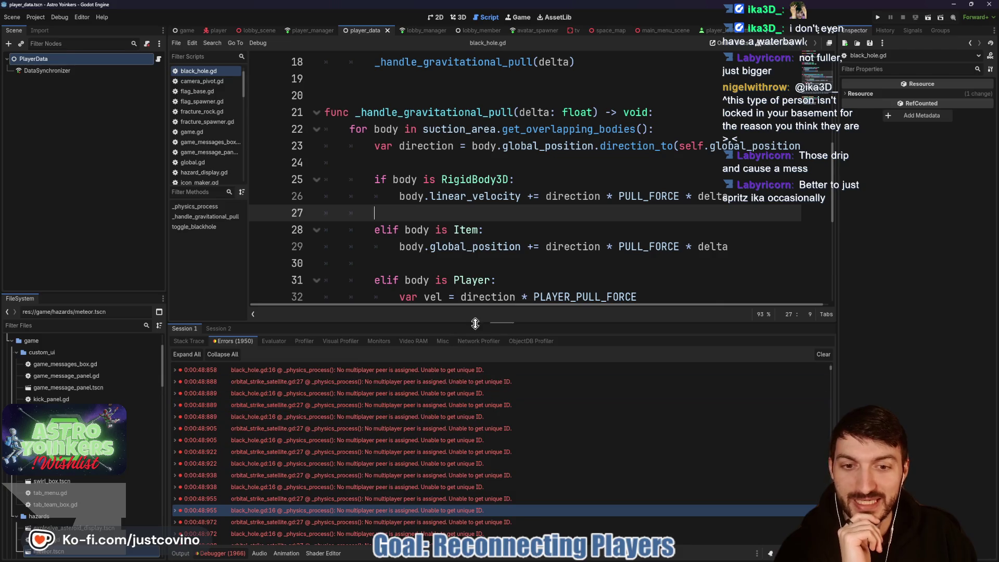
- Enlarge the Debugger, scroll the errors to the top, and open reticle.gd line 8 from its error
{"action": "left_click_drag", "start_coordinate": [475, 324], "coordinate": [475, 269]}
{"action": "scroll", "coordinate": [458, 405], "scroll_direction": "up", "scroll_amount": 5}
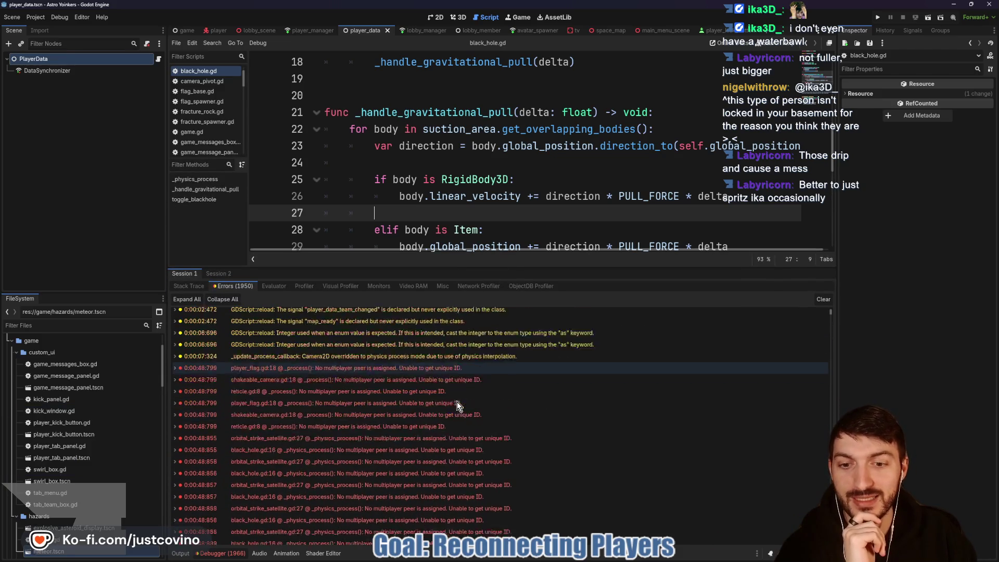
{"action": "scroll", "coordinate": [457, 402], "scroll_direction": "down", "scroll_amount": 1}
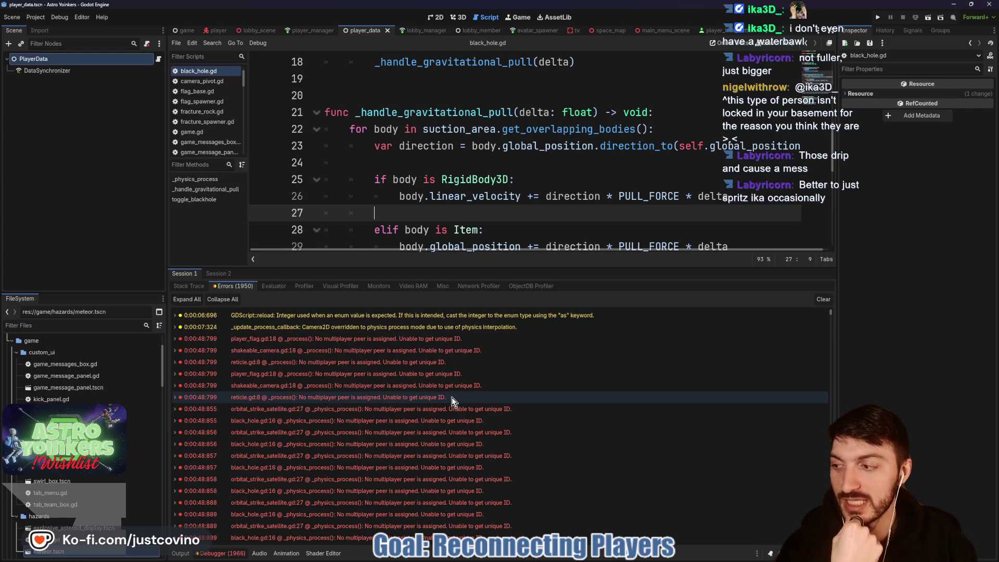
{"action": "mouse_move", "coordinate": [447, 395]}
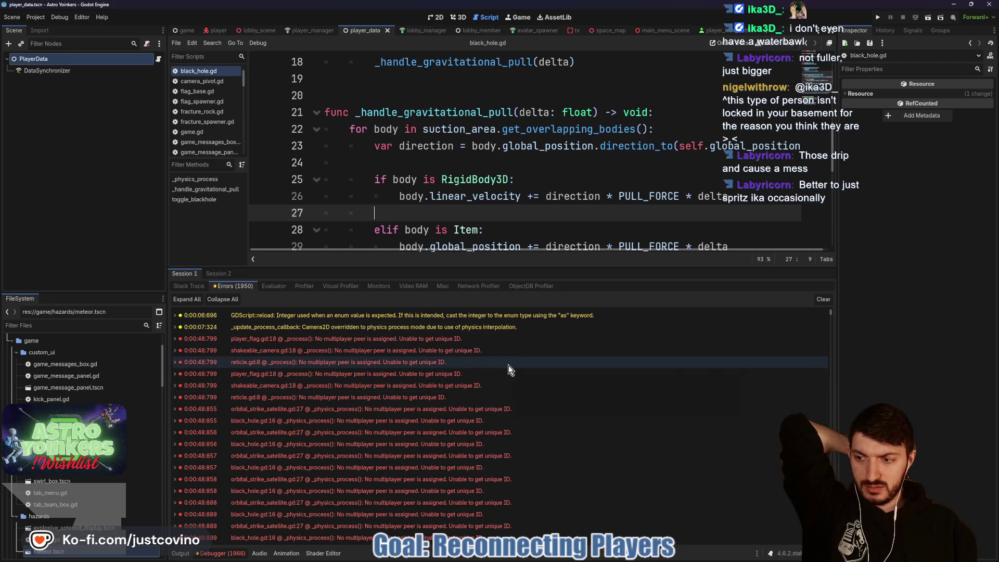
{"action": "mouse_move", "coordinate": [508, 368]}
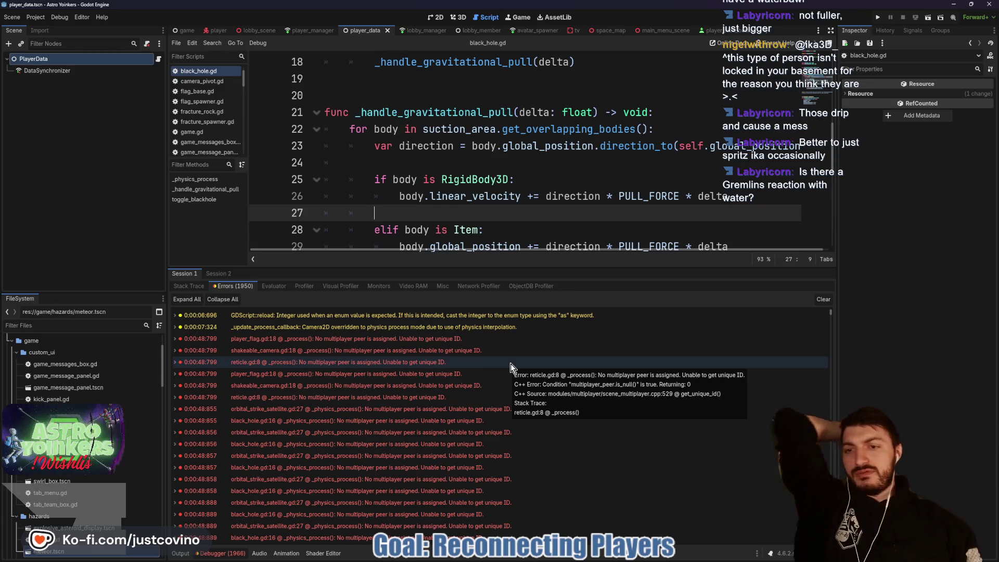
{"action": "left_click", "coordinate": [511, 363]}
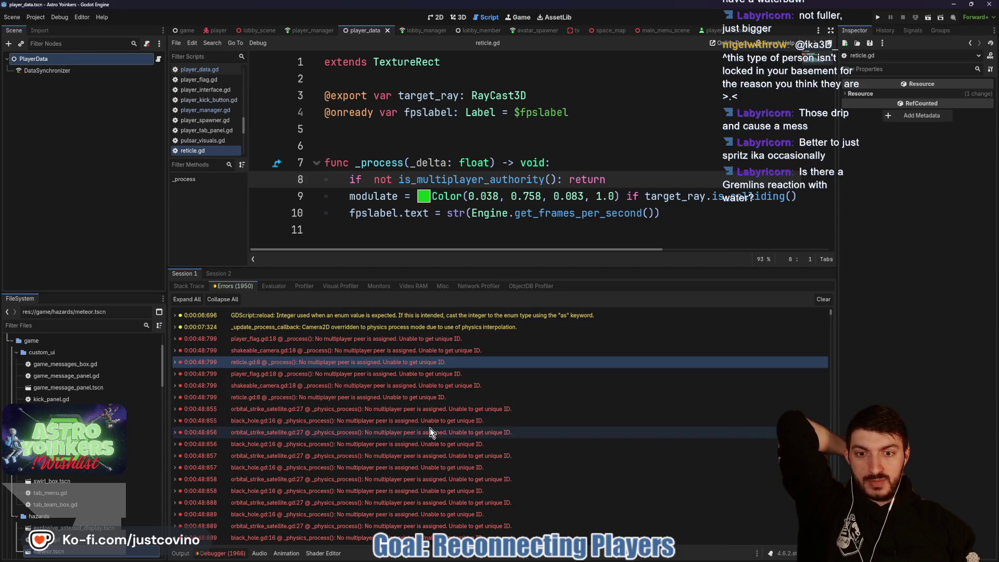
- Return to black_hole.gd line 16 from its error, enlarge the code editor, then switch to lobby_manager.gd
{"action": "left_click", "coordinate": [383, 421]}
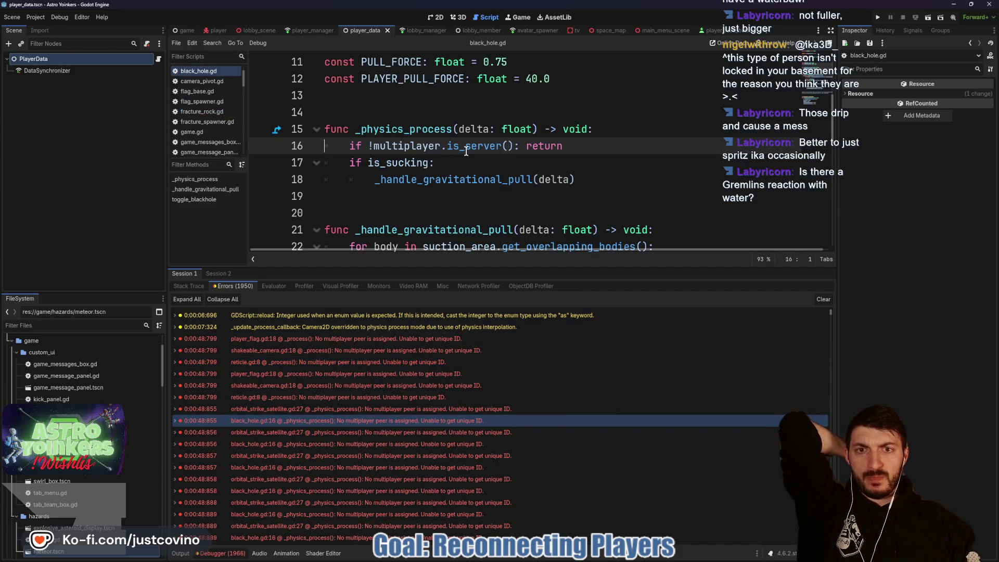
{"action": "mouse_move", "coordinate": [466, 151]}
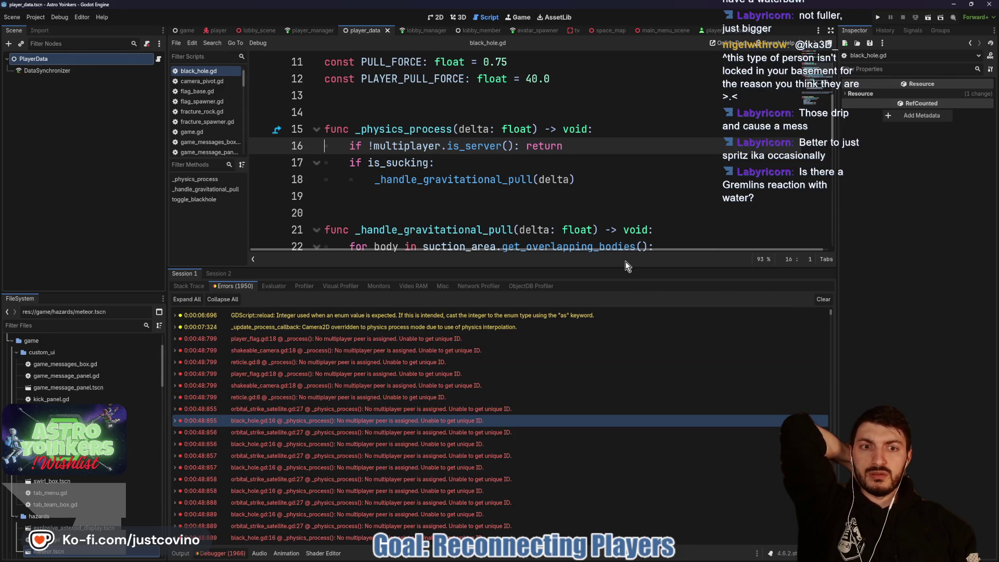
{"action": "left_click_drag", "start_coordinate": [624, 268], "coordinate": [624, 391]}
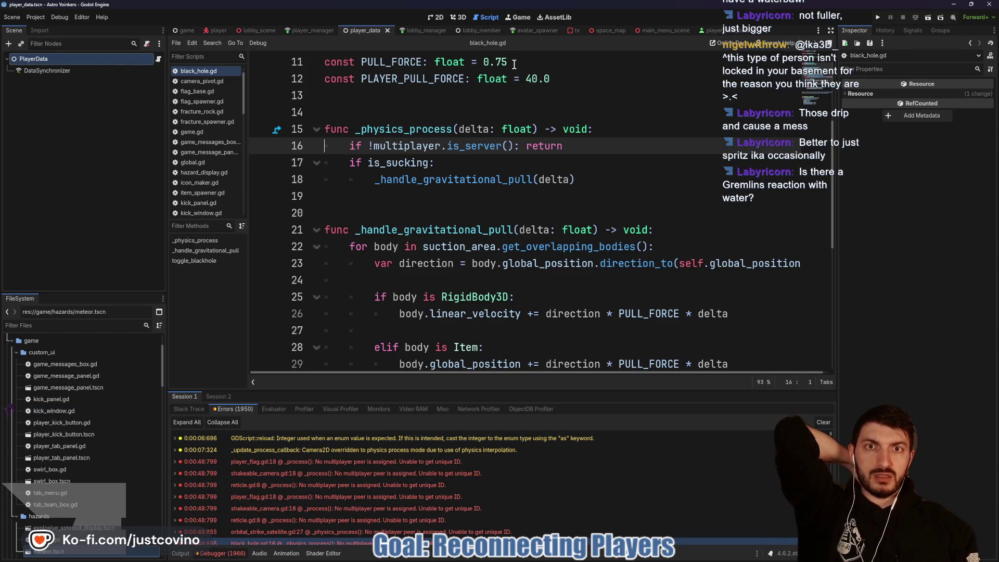
{"action": "left_click", "coordinate": [426, 33]}
- Move the Global.change_map line above multiplayer_peer.close() in leave_host
{"action": "scroll", "coordinate": [455, 190], "scroll_direction": "up", "scroll_amount": 6}
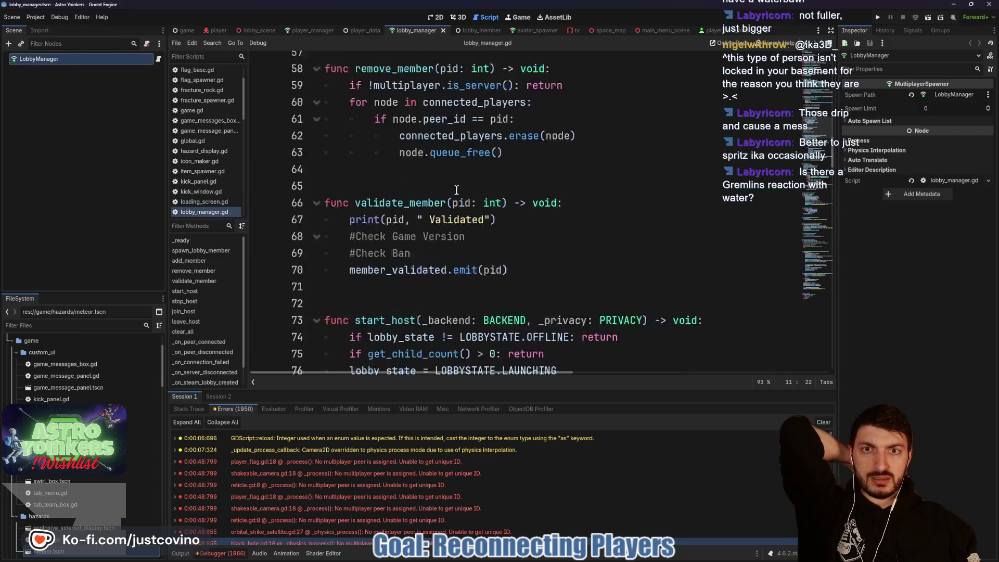
{"action": "scroll", "coordinate": [448, 182], "scroll_direction": "down", "scroll_amount": 3}
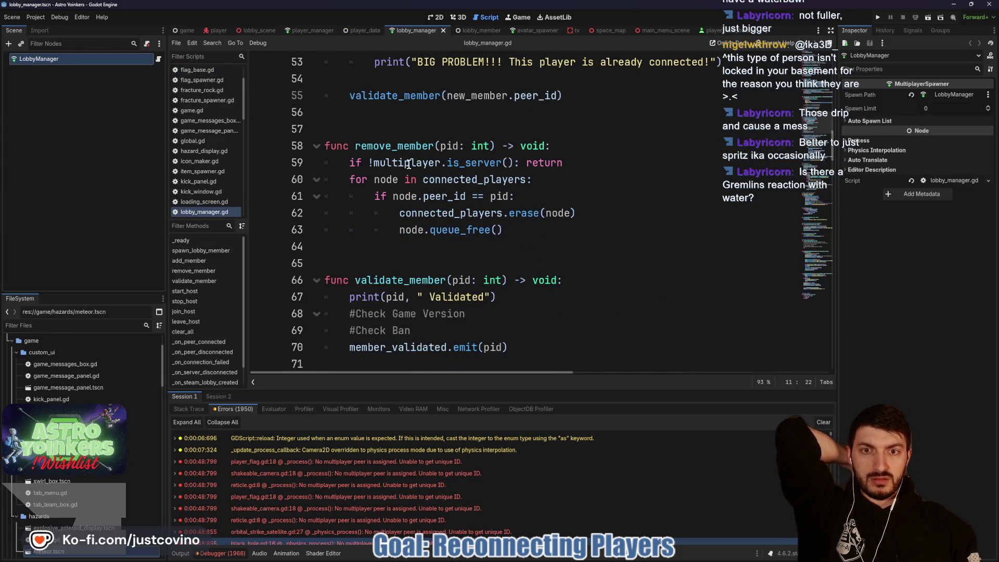
{"action": "scroll", "coordinate": [409, 164], "scroll_direction": "down", "scroll_amount": 13}
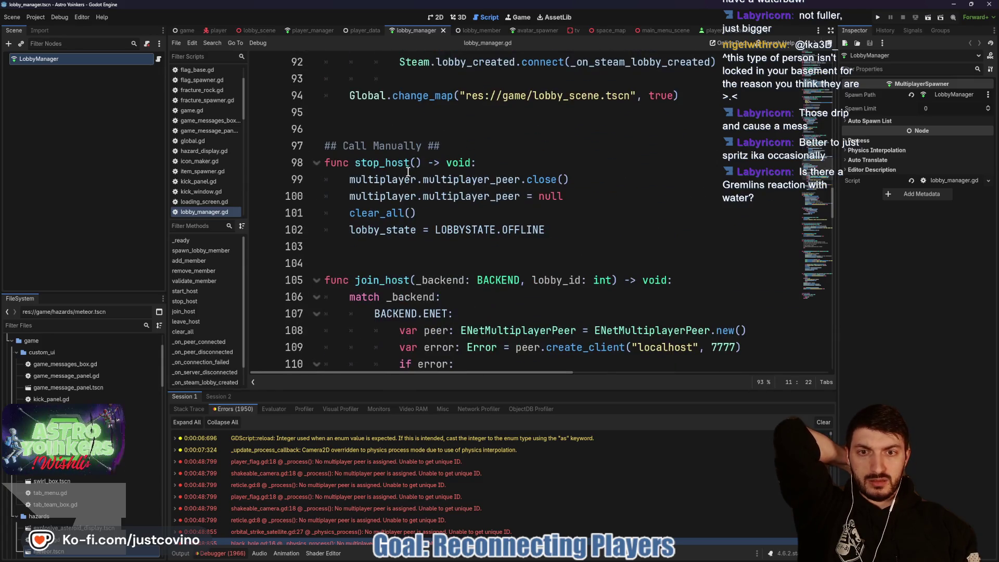
{"action": "scroll", "coordinate": [409, 172], "scroll_direction": "down", "scroll_amount": 8}
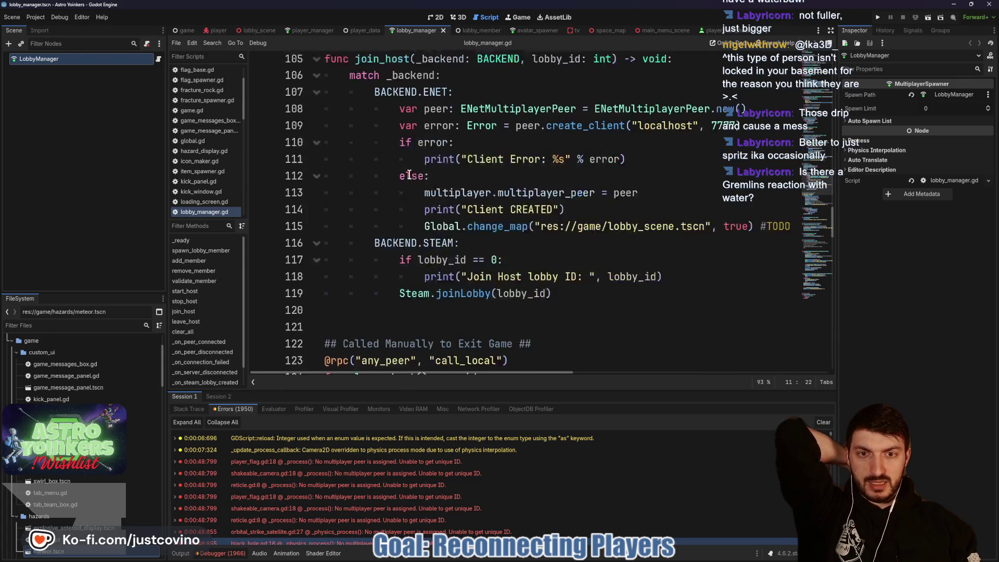
{"action": "scroll", "coordinate": [409, 174], "scroll_direction": "down", "scroll_amount": 1}
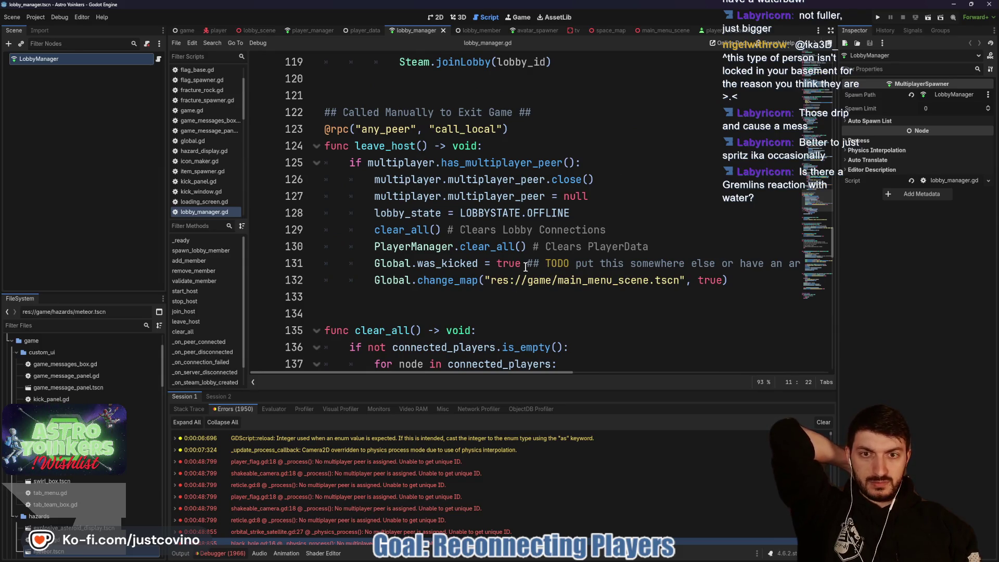
{"action": "left_click_drag", "start_coordinate": [729, 280], "coordinate": [374, 280]}
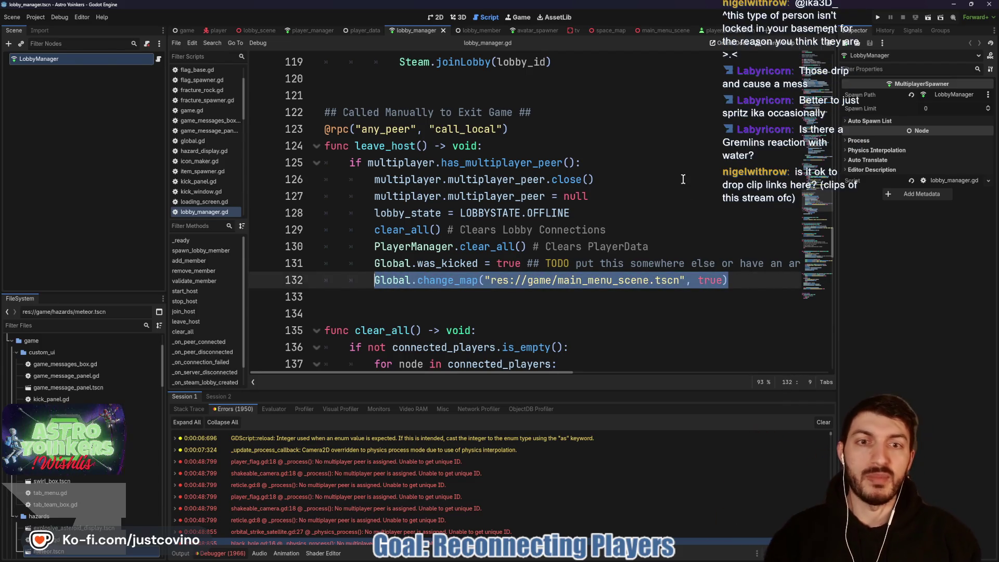
{"action": "key", "text": "alt+Up"}
{"action": "key", "text": "alt+Up"}
{"action": "key", "text": "alt+Up"}
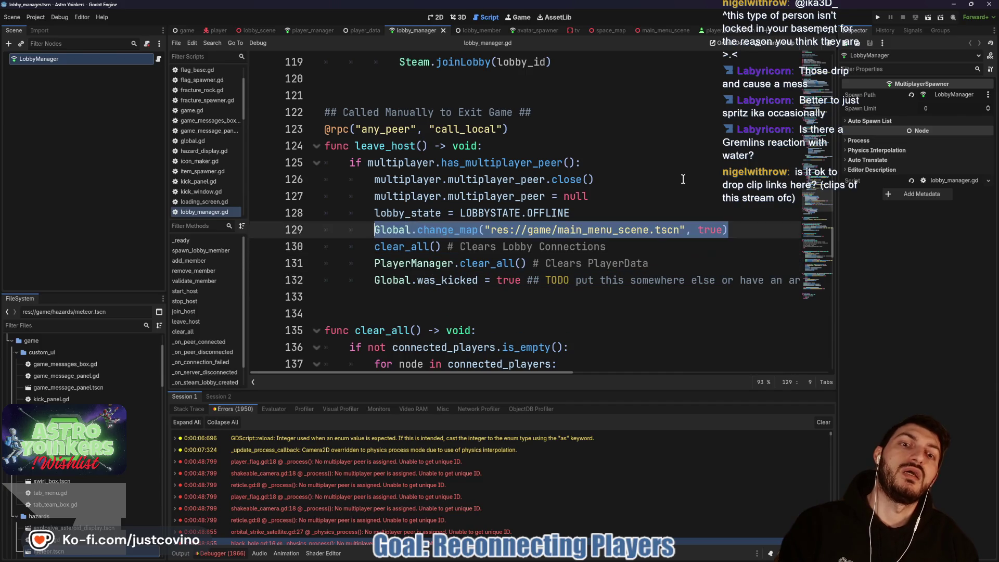
- Save lobby_manager.gd and launch the game instances to test reconnecting
{"action": "left_click", "coordinate": [655, 190]}
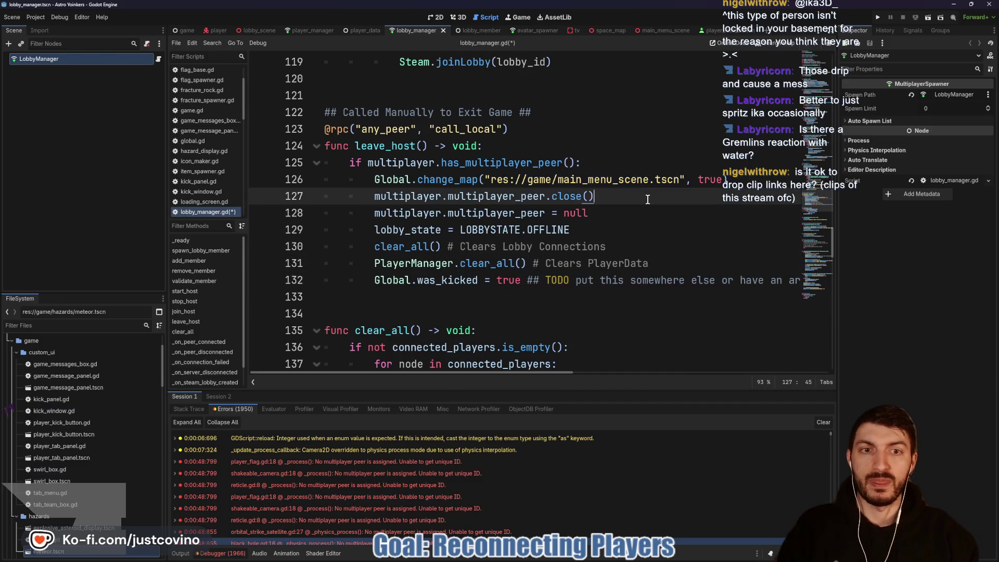
{"action": "key", "text": "ctrl+s"}
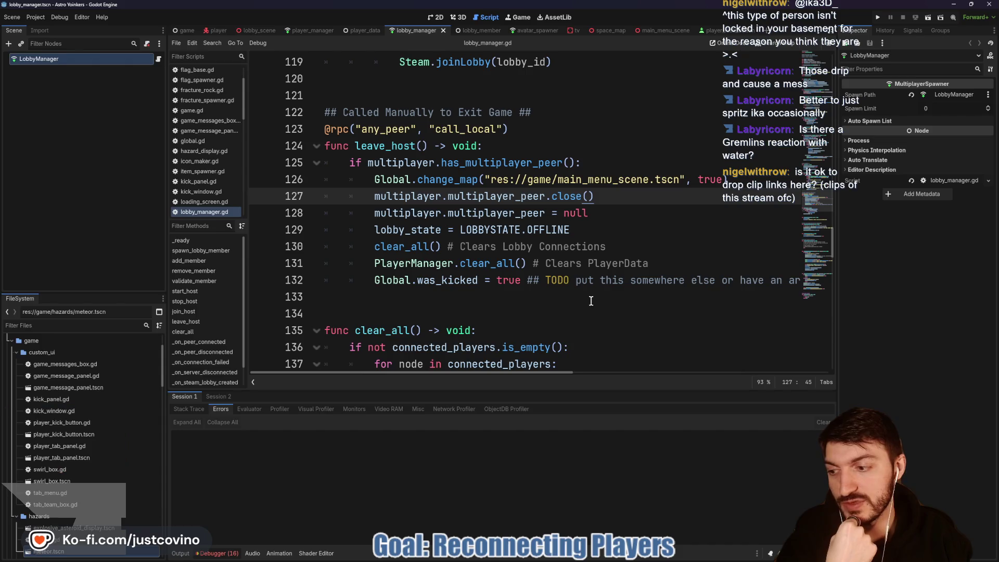
{"action": "left_click", "coordinate": [879, 19]}
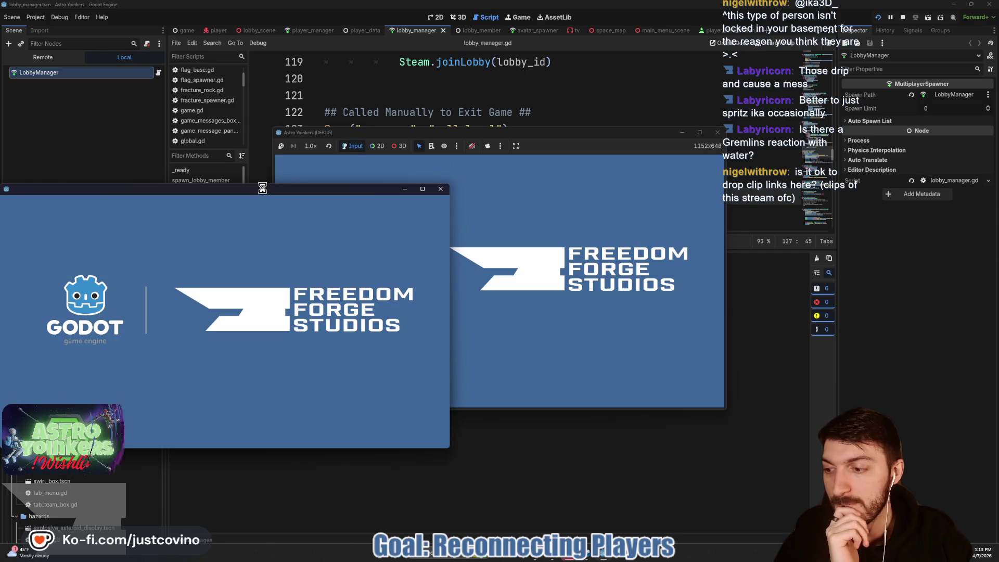
- Cycle the Twitch chat leaderboard through the monthly top gifters and cheerers
{"action": "left_click", "coordinate": [42, 544]}
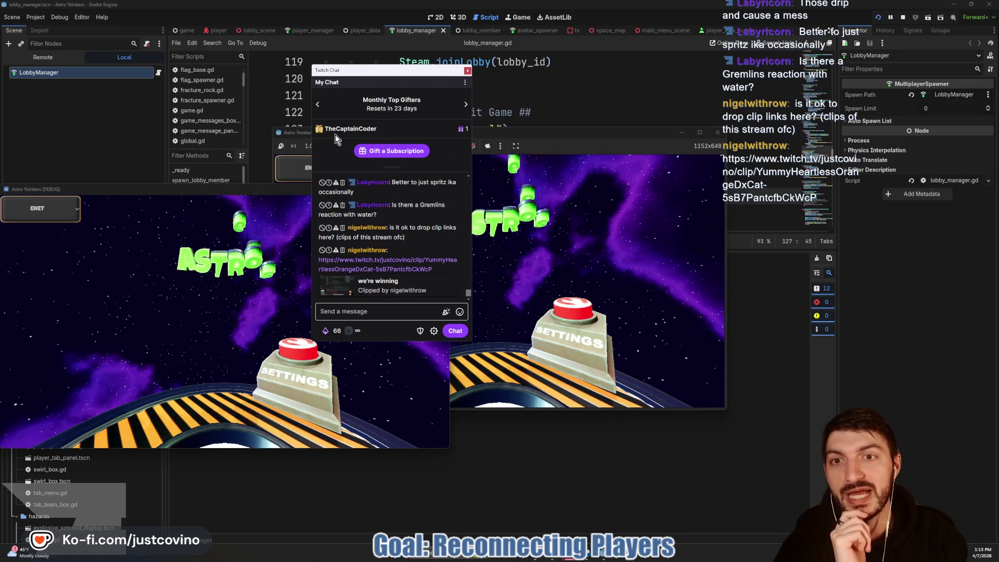
{"action": "left_click", "coordinate": [318, 105]}
{"action": "left_click", "coordinate": [319, 106]}
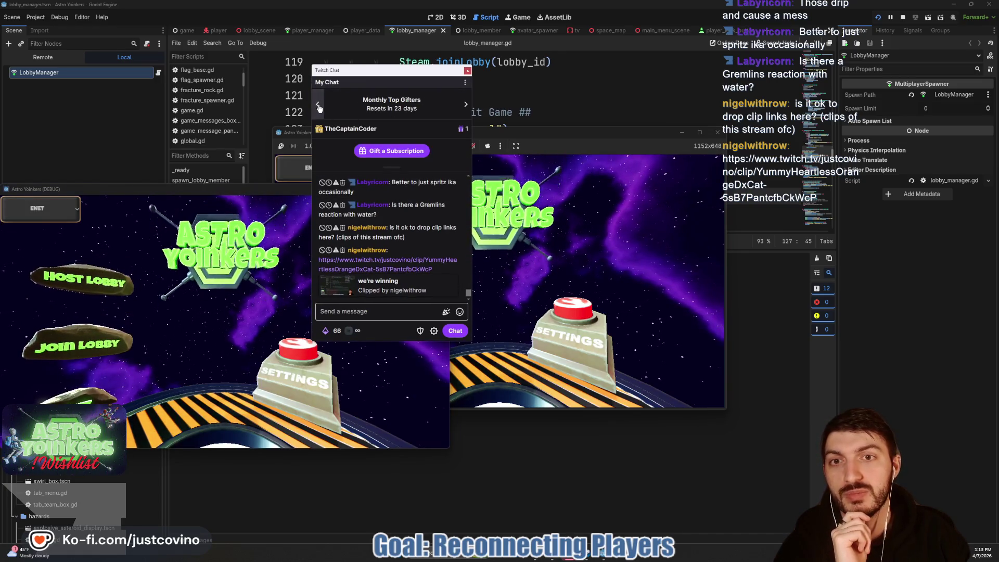
{"action": "left_click", "coordinate": [320, 106]}
{"action": "left_click", "coordinate": [320, 106]}
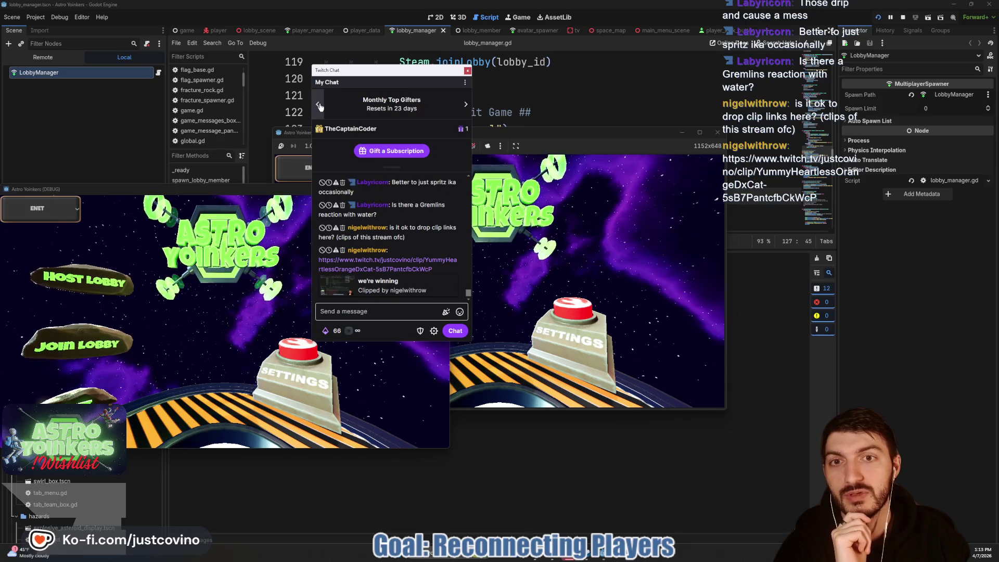
{"action": "left_click", "coordinate": [319, 106]}
{"action": "left_click", "coordinate": [320, 106]}
{"action": "left_click", "coordinate": [320, 106]}
{"action": "left_click", "coordinate": [319, 106]}
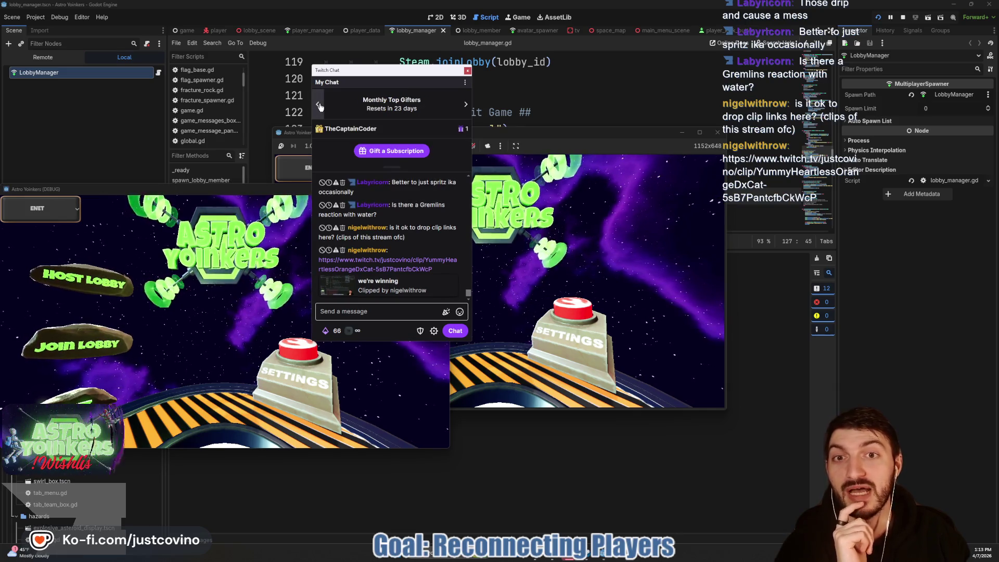
{"action": "left_click", "coordinate": [320, 106]}
{"action": "left_click", "coordinate": [320, 107]}
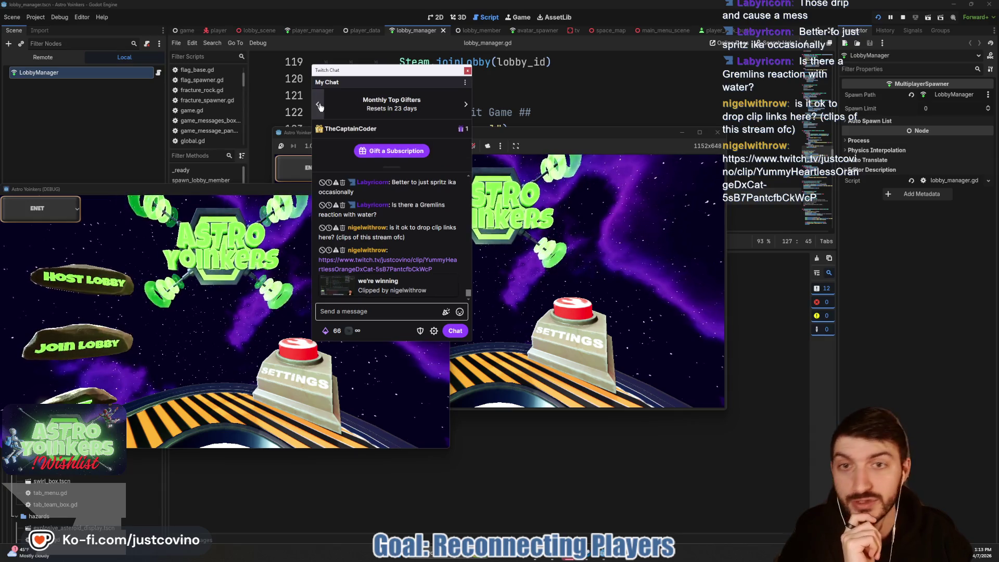
{"action": "left_click", "coordinate": [319, 106]}
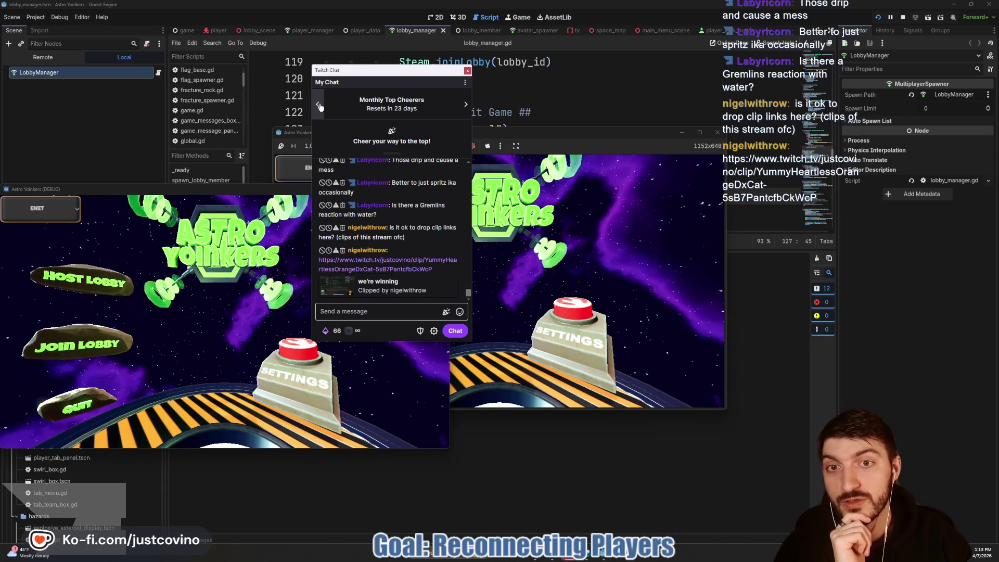
- Show Monthly Top Cheerers, then close the chat popup and the Twitch clip viewer
{"action": "left_click", "coordinate": [409, 309]}
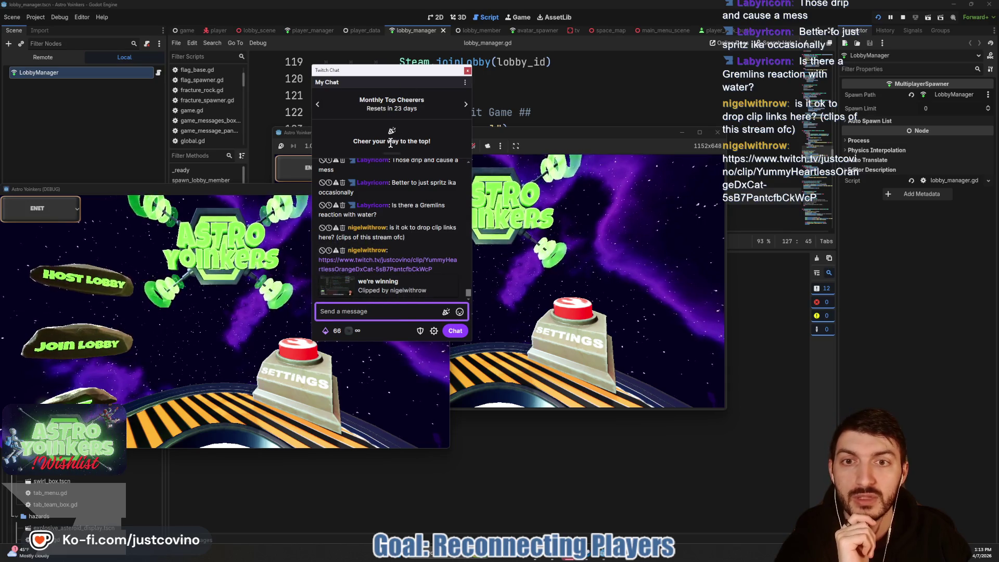
{"action": "left_click", "coordinate": [391, 118]}
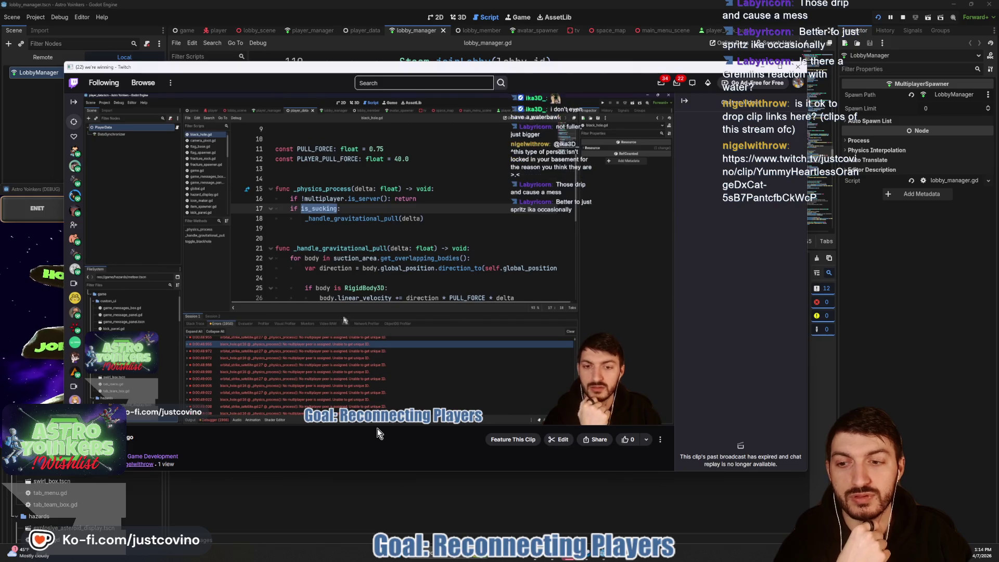
{"action": "key", "text": "ctrl+w"}
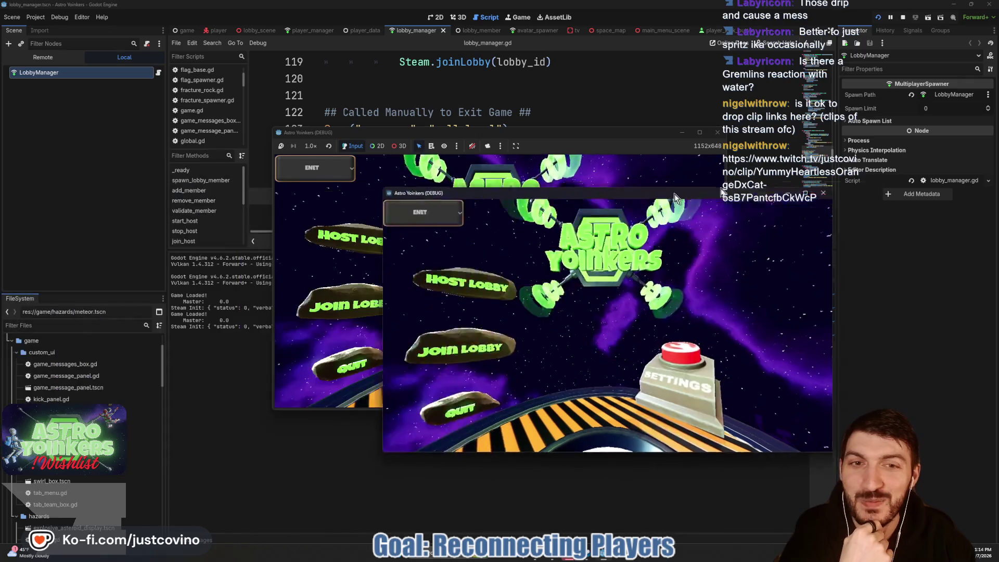
- Place both game windows side by side, host a lobby in the left and join it from the right
{"action": "mouse_move", "coordinate": [639, 136]}
{"action": "left_mouse_down"}
{"action": "mouse_move", "coordinate": [386, 148]}
{"action": "mouse_move", "coordinate": [419, 136]}
{"action": "left_mouse_up"}
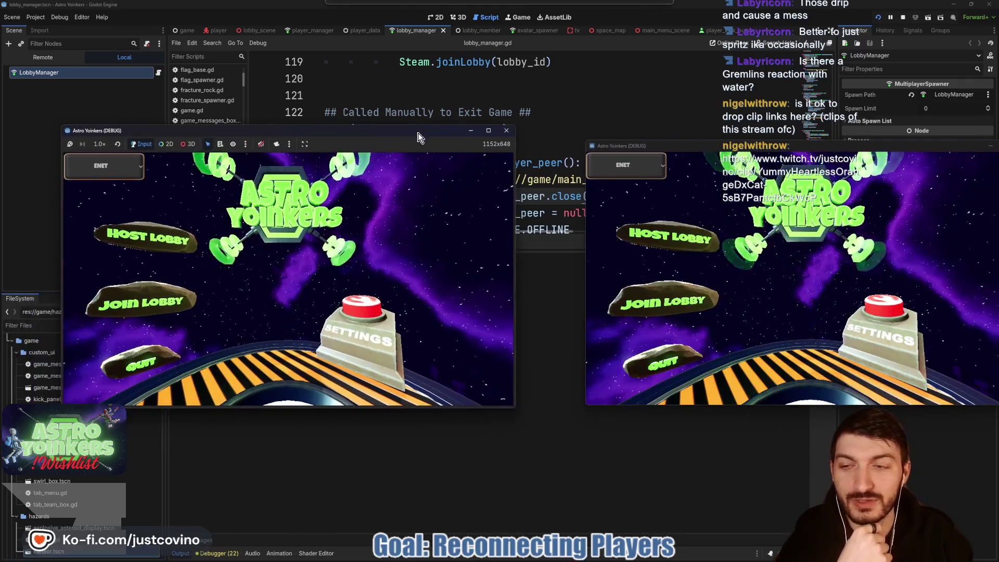
{"action": "left_click_drag", "start_coordinate": [711, 147], "coordinate": [645, 146]}
{"action": "left_click", "coordinate": [146, 236]}
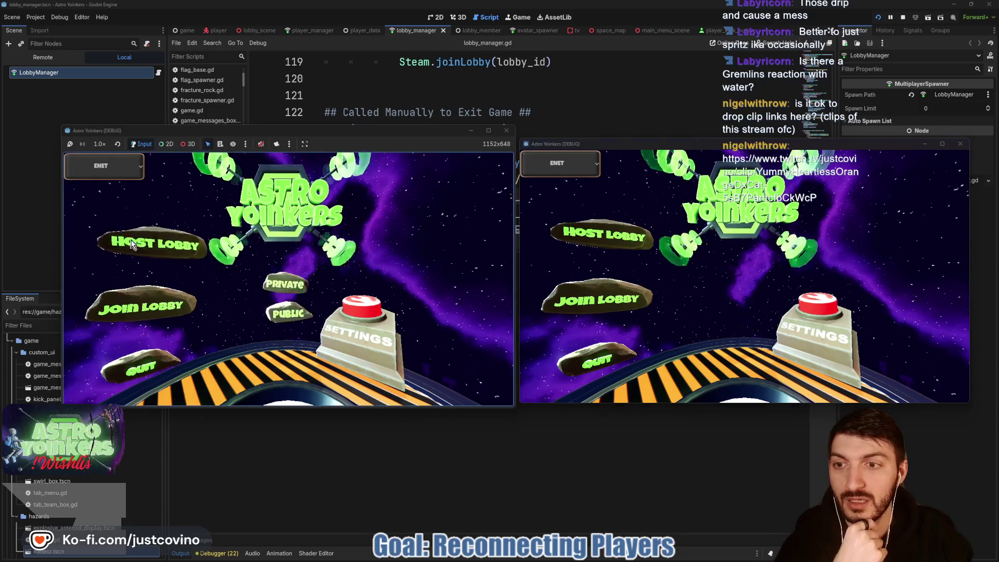
{"action": "left_click", "coordinate": [283, 281]}
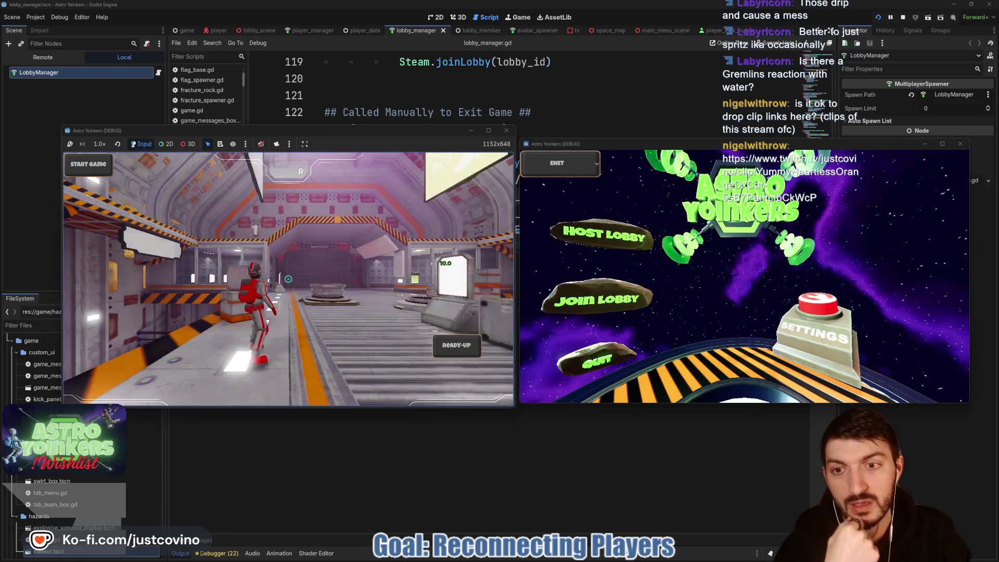
{"action": "left_click", "coordinate": [632, 310]}
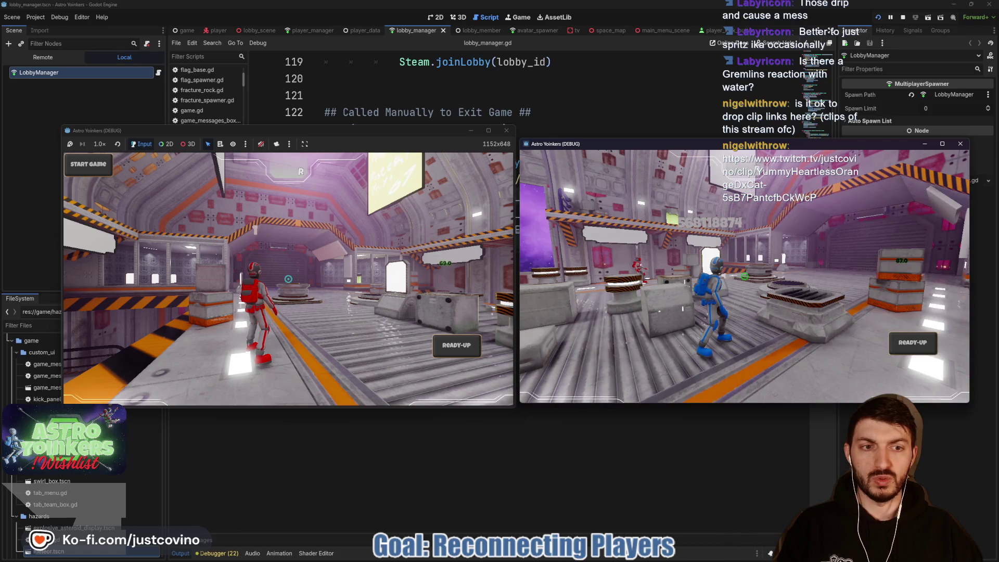
- Kick the blue player via the Tab scoreboard, rejoin from the right game, then stop debugging
{"action": "left_click", "coordinate": [688, 189]}
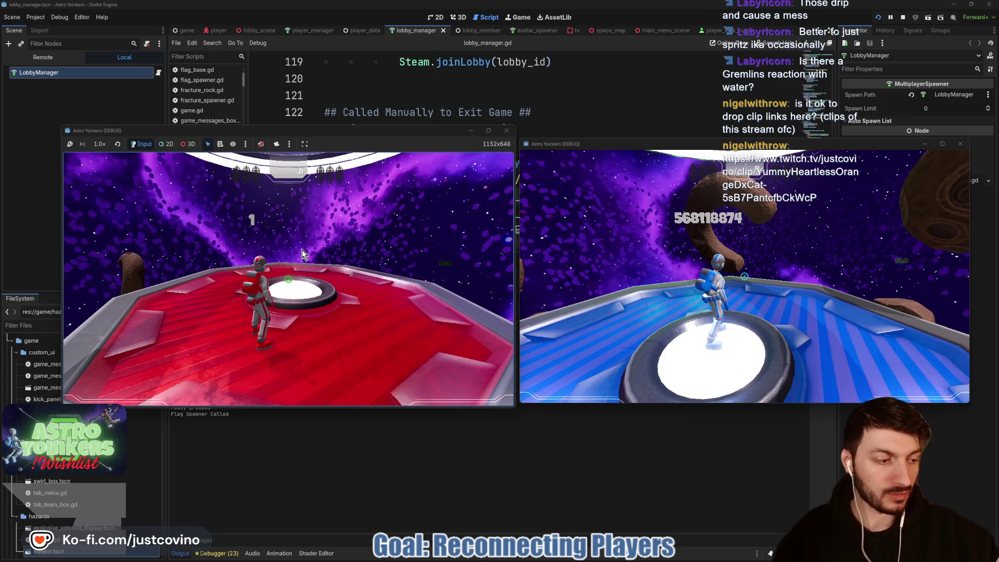
{"action": "key", "text": "Tab"}
{"action": "left_click", "coordinate": [302, 250]}
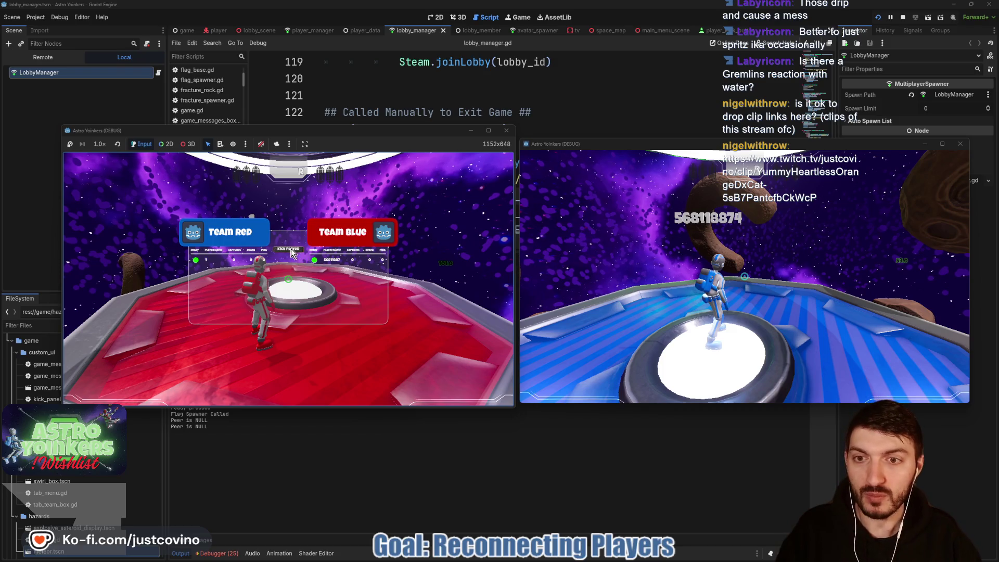
{"action": "key", "text": "Tab"}
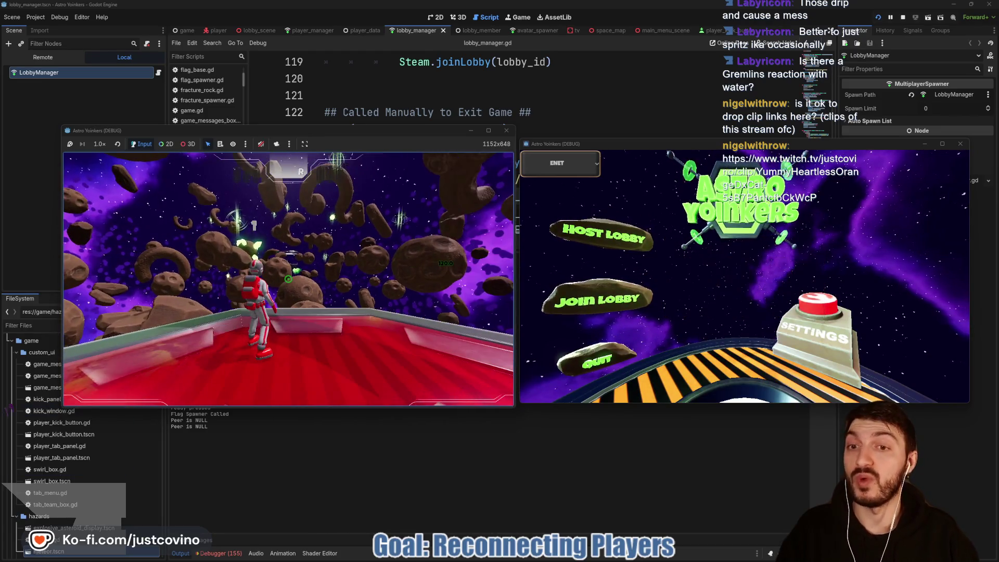
{"action": "left_click", "coordinate": [598, 307]}
{"action": "left_click", "coordinate": [768, 198]}
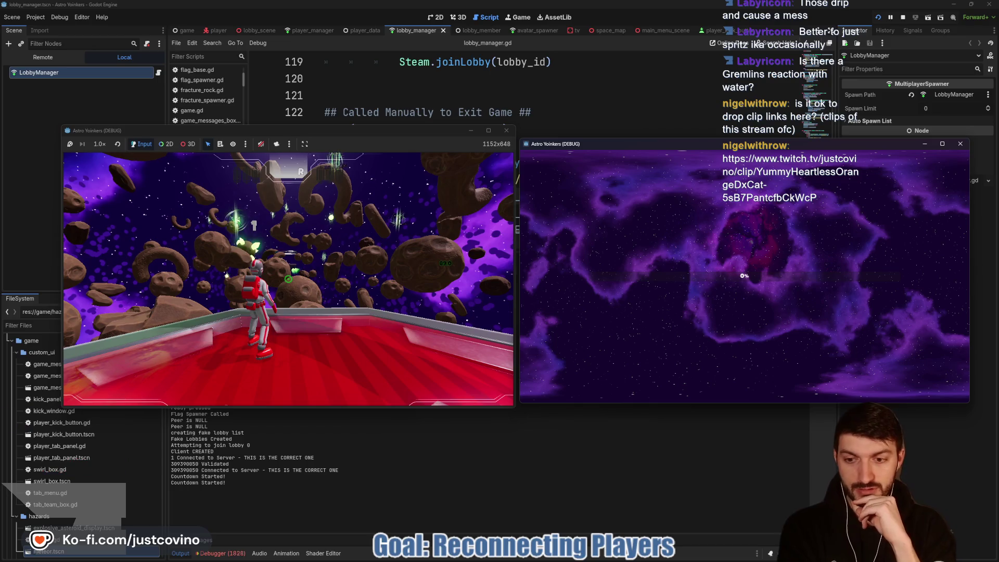
{"action": "key", "text": "F8"}
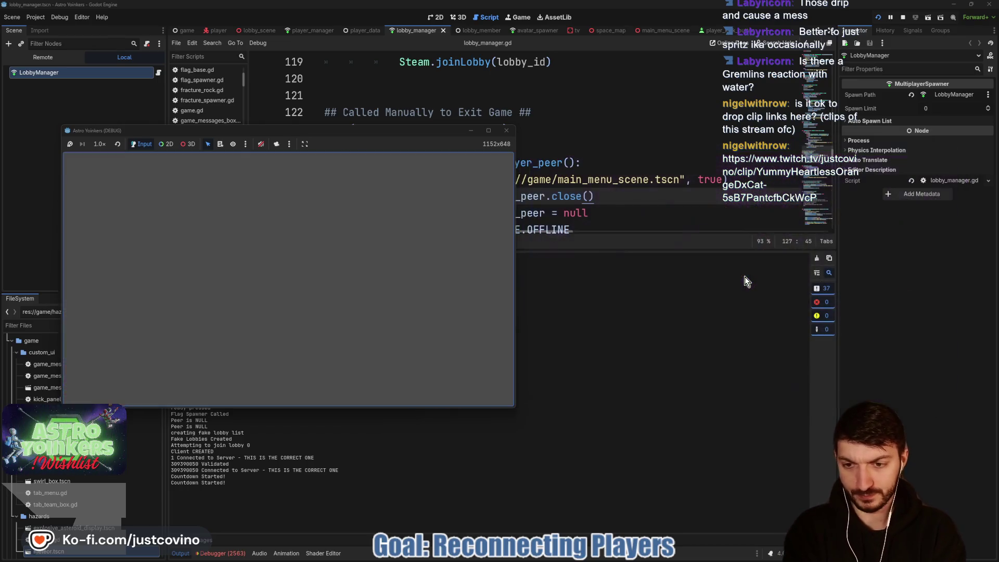
- Show the Debugger's error list, enlarge the panel upward, and scroll through the 2546 errors
{"action": "left_click", "coordinate": [220, 553]}
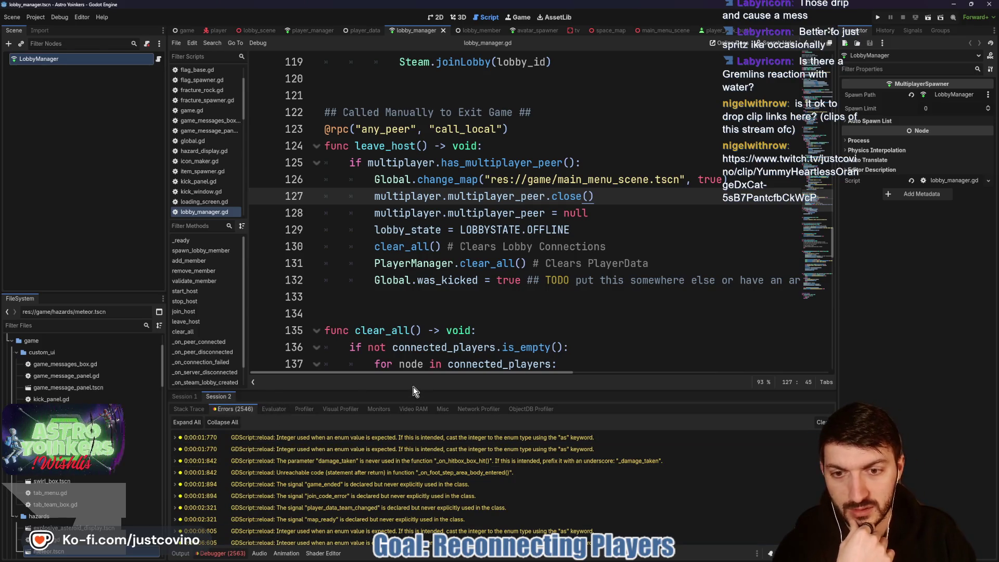
{"action": "mouse_move", "coordinate": [413, 387]}
{"action": "left_mouse_down"}
{"action": "mouse_move", "coordinate": [427, 174]}
{"action": "mouse_move", "coordinate": [452, 71]}
{"action": "left_mouse_up"}
{"action": "scroll", "coordinate": [380, 221], "scroll_direction": "down", "scroll_amount": 3}
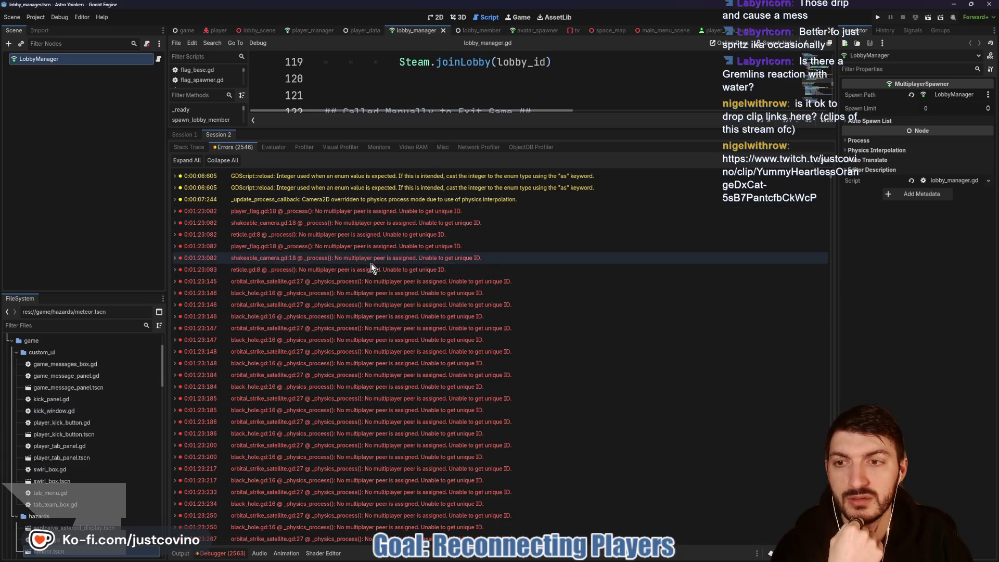
{"action": "scroll", "coordinate": [367, 260], "scroll_direction": "down", "scroll_amount": 10}
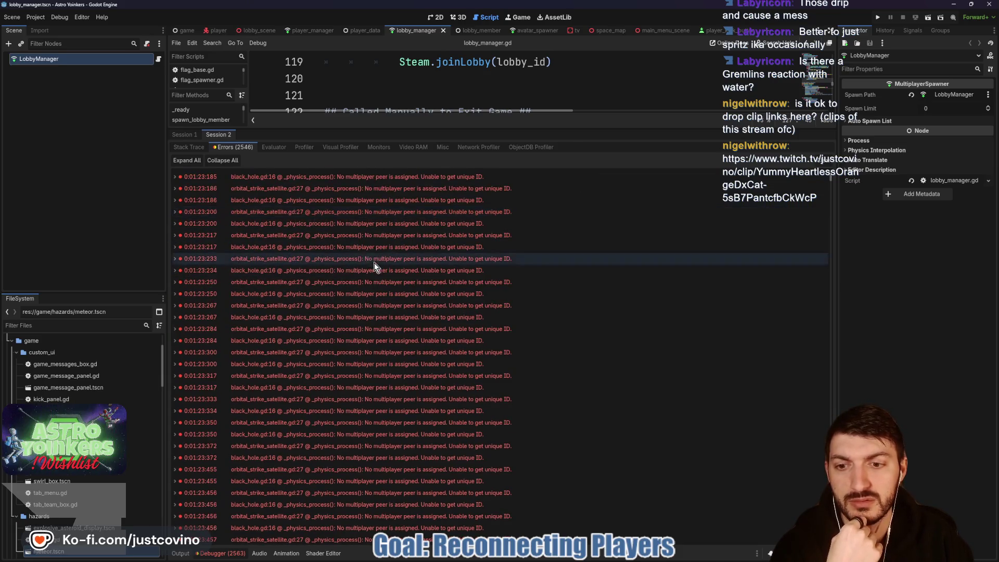
{"action": "scroll", "coordinate": [379, 272], "scroll_direction": "down", "scroll_amount": 10}
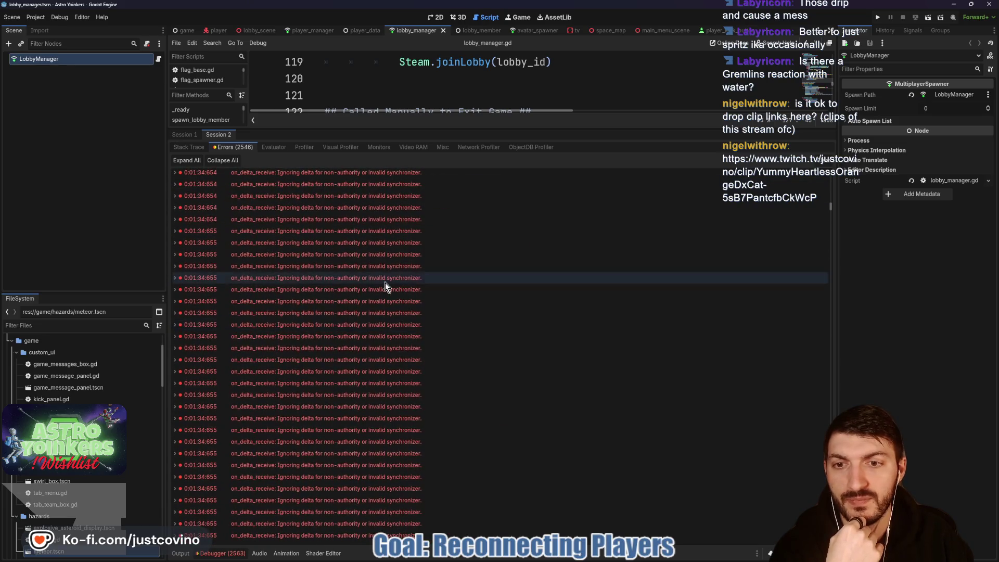
{"action": "scroll", "coordinate": [383, 291], "scroll_direction": "up", "scroll_amount": 5}
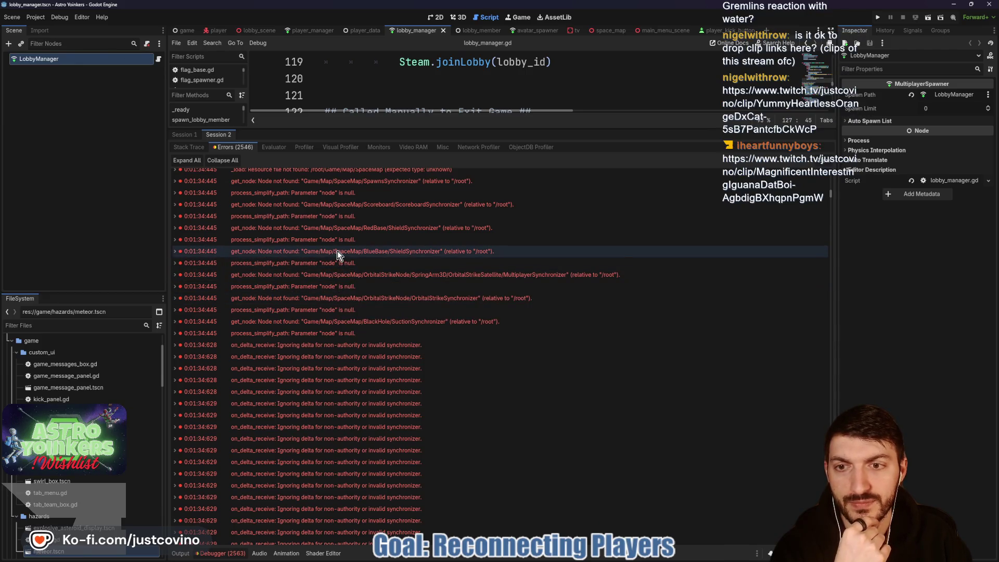
{"action": "scroll", "coordinate": [338, 252], "scroll_direction": "up", "scroll_amount": 2}
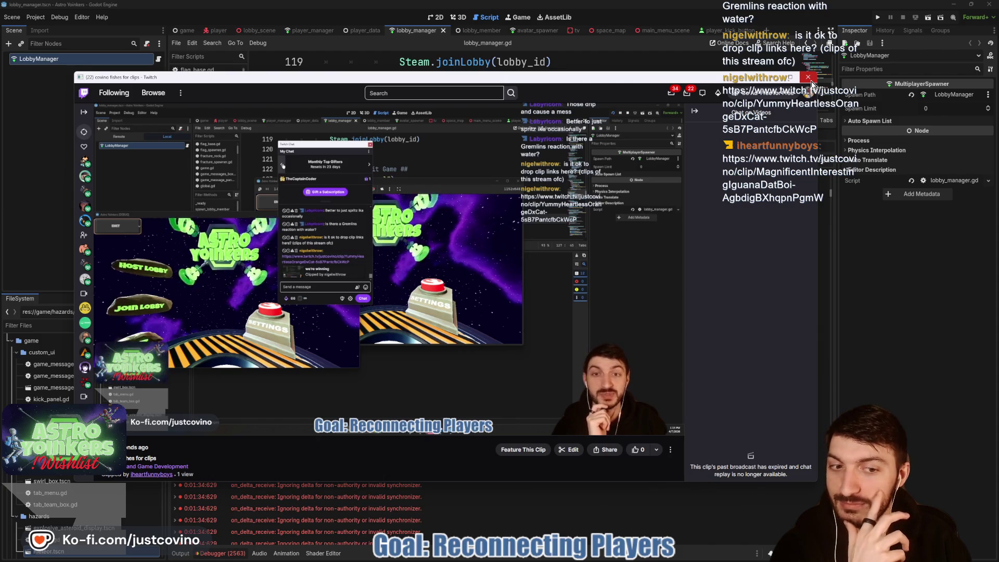
- Close the Twitch clip viewer window
{"action": "left_click", "coordinate": [810, 79]}
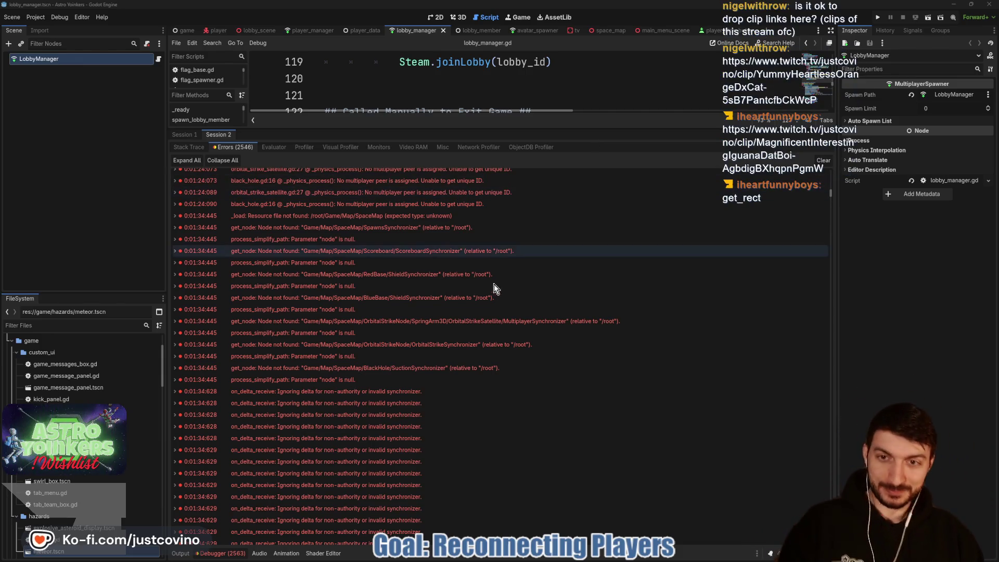
- Scroll the errors and select the _load error for the missing /root/Game/Map/SpaceMap resource
{"action": "scroll", "coordinate": [475, 313], "scroll_direction": "down", "scroll_amount": 4}
{"action": "scroll", "coordinate": [467, 289], "scroll_direction": "up", "scroll_amount": 3}
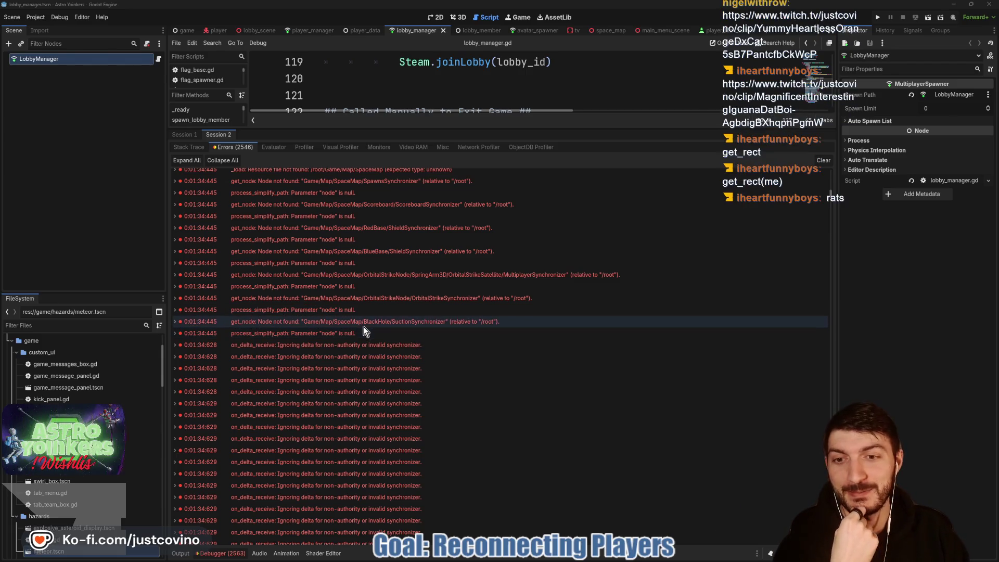
{"action": "scroll", "coordinate": [364, 326], "scroll_direction": "up", "scroll_amount": 4}
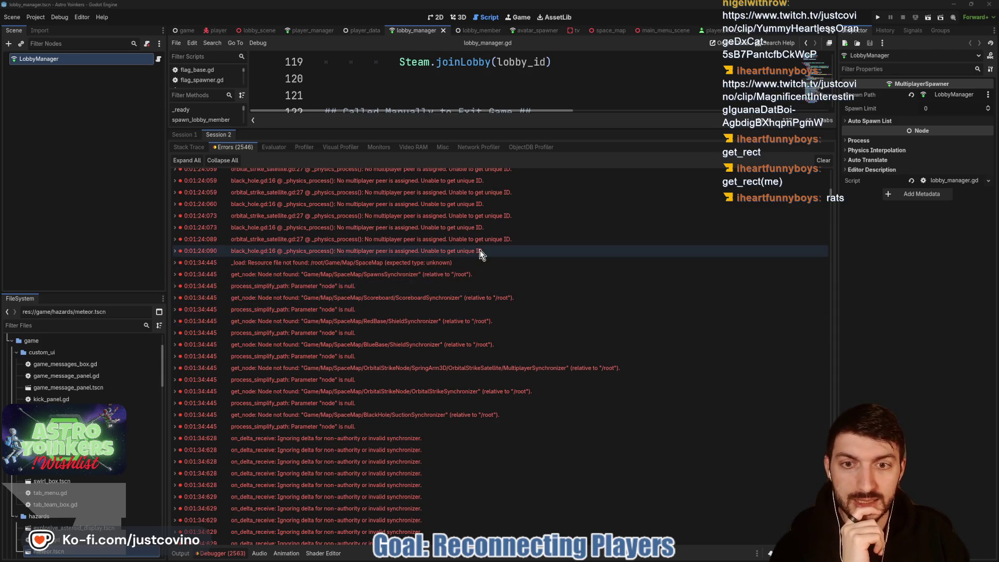
{"action": "mouse_move", "coordinate": [479, 250]}
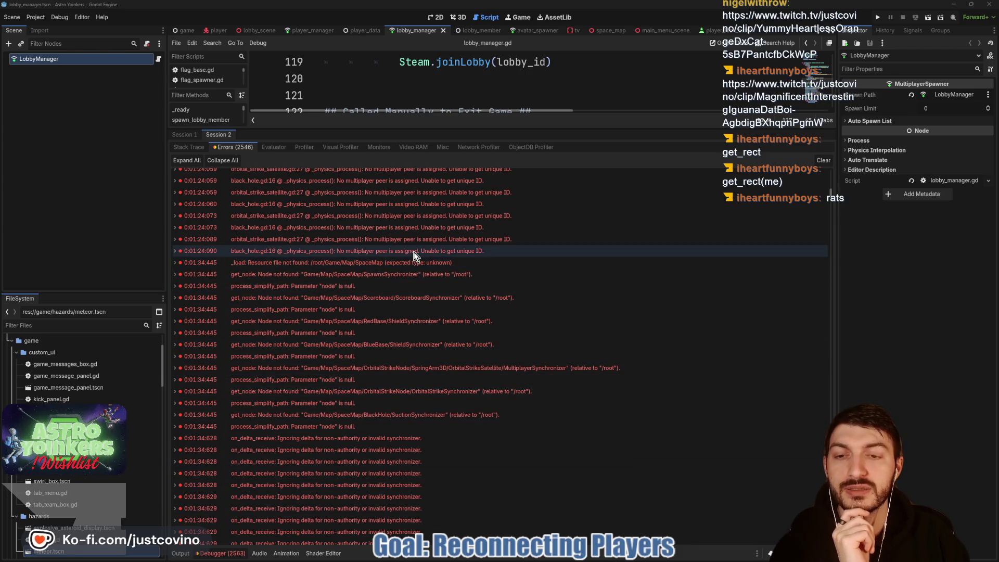
{"action": "mouse_move", "coordinate": [401, 266]}
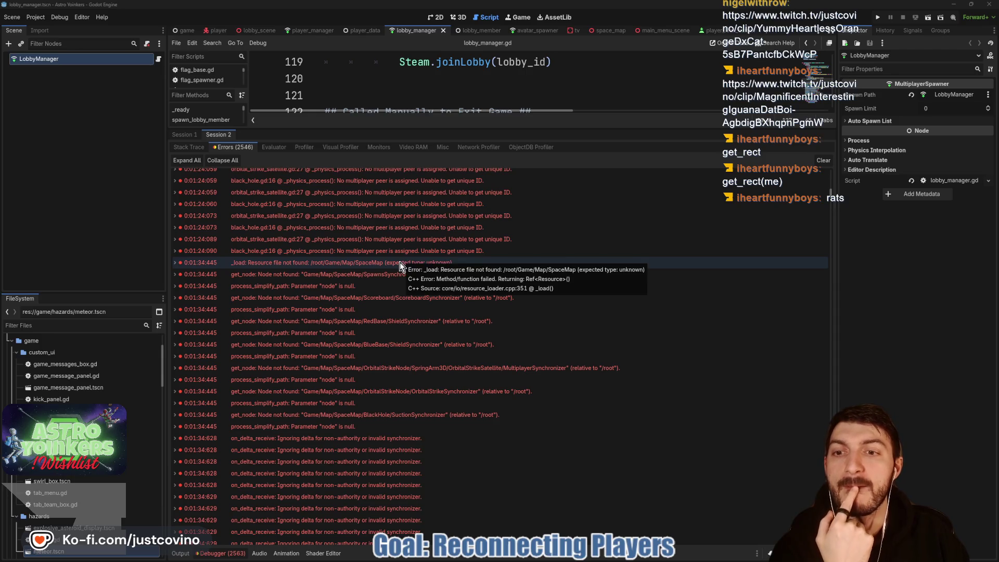
{"action": "left_click", "coordinate": [403, 264]}
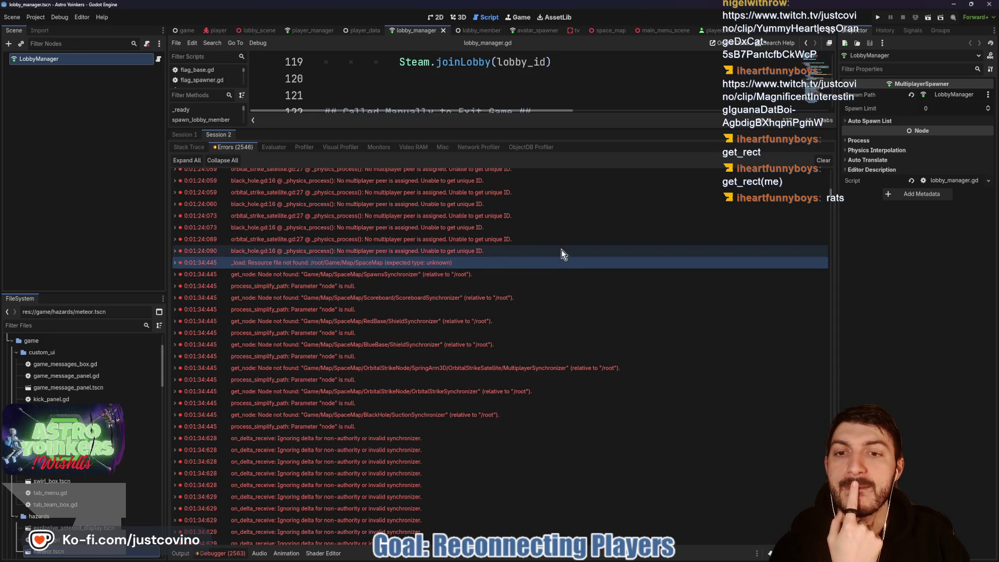
{"action": "mouse_move", "coordinate": [459, 273]}
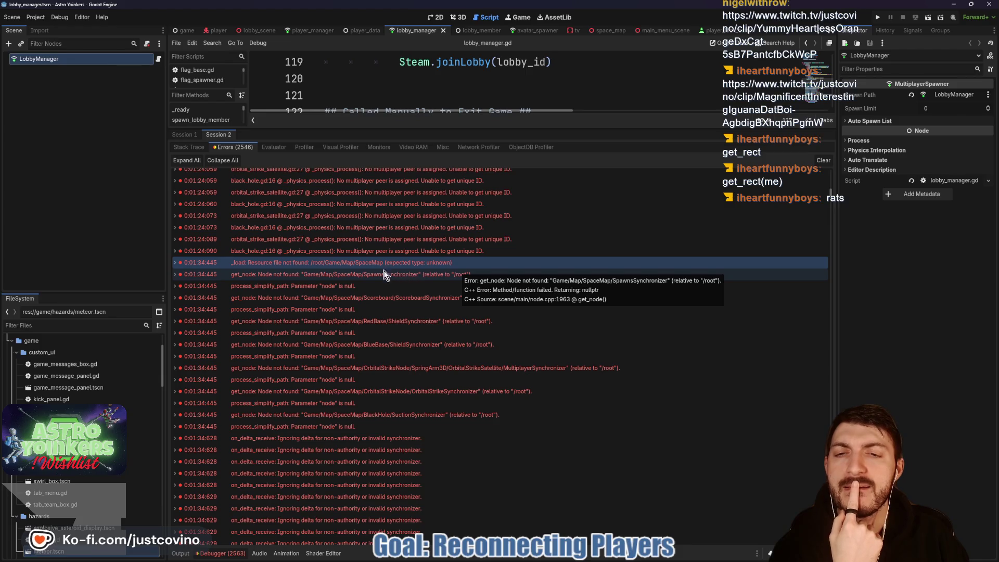
{"action": "mouse_move", "coordinate": [374, 269]}
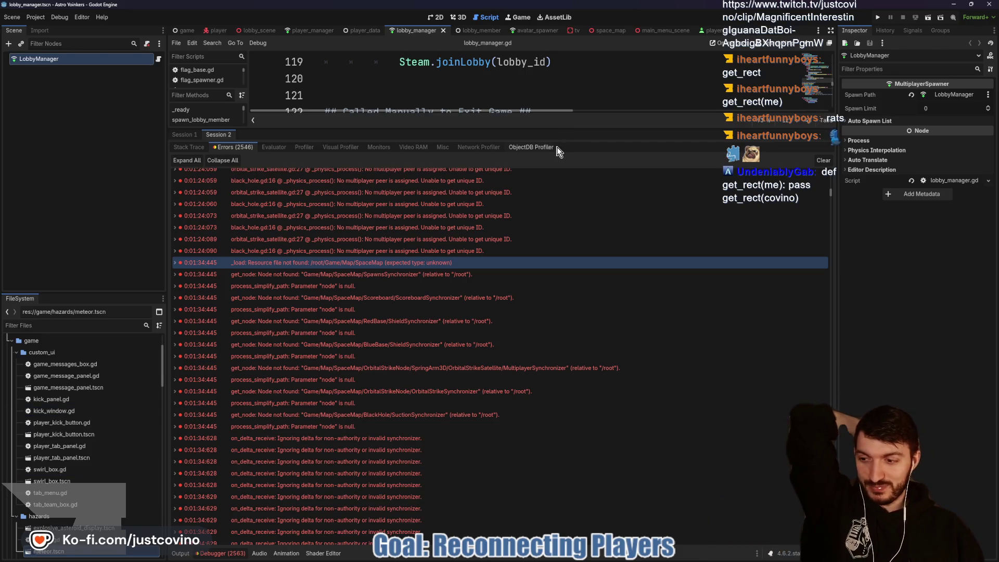
- Drag the editor/Debugger splitter down so leave_host in lobby_manager.gd is fully visible
{"action": "left_click_drag", "start_coordinate": [546, 127], "coordinate": [580, 443]}
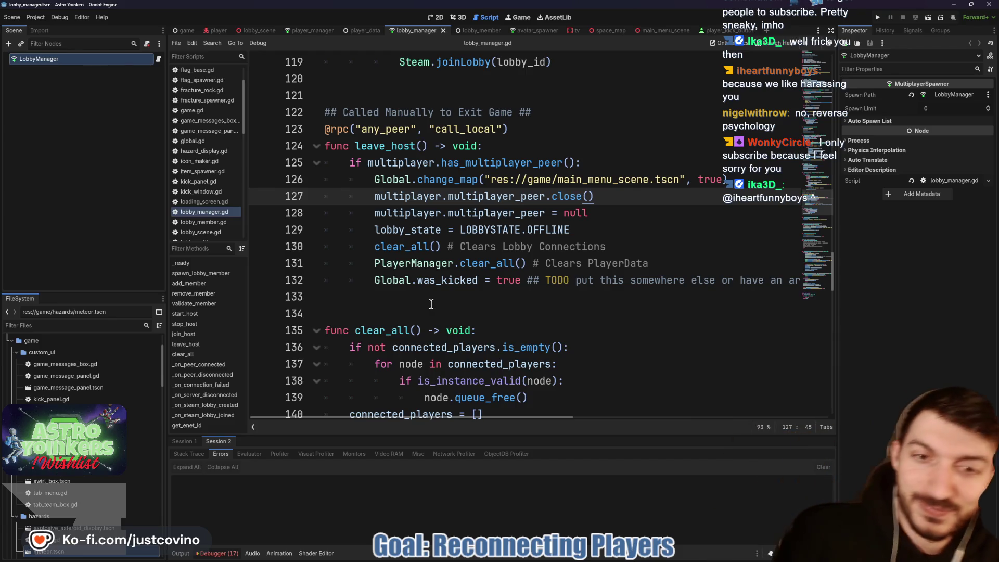
{"action": "left_click", "coordinate": [464, 311]}
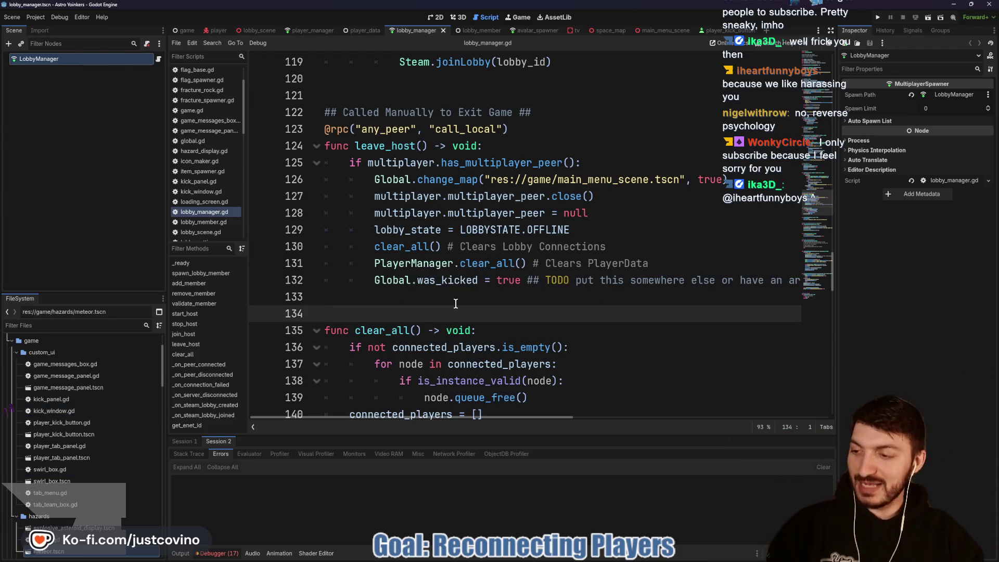
{"action": "left_click", "coordinate": [404, 293]}
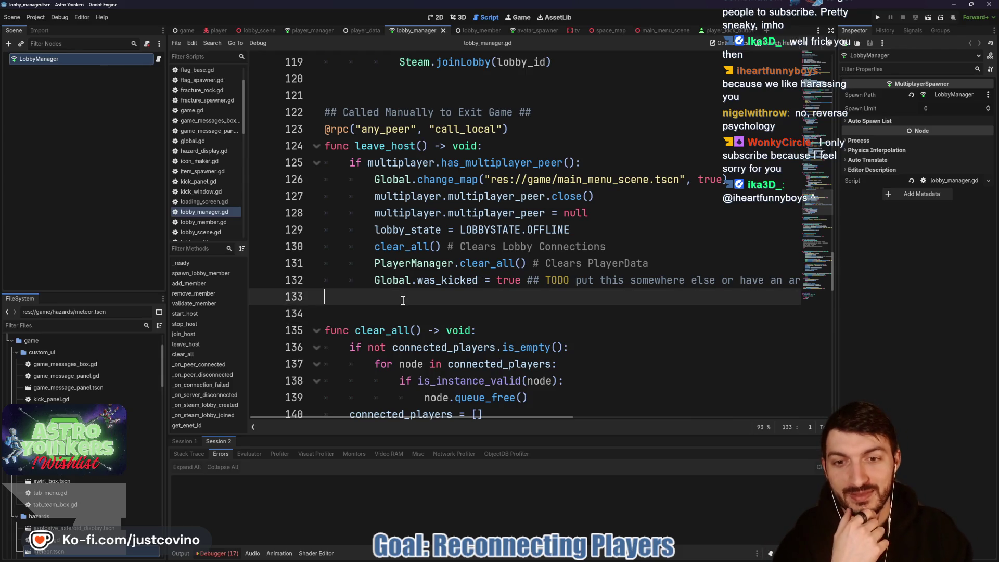
{"action": "scroll", "coordinate": [401, 298], "scroll_direction": "down", "scroll_amount": 2}
{"action": "scroll", "coordinate": [399, 291], "scroll_direction": "up", "scroll_amount": 2}
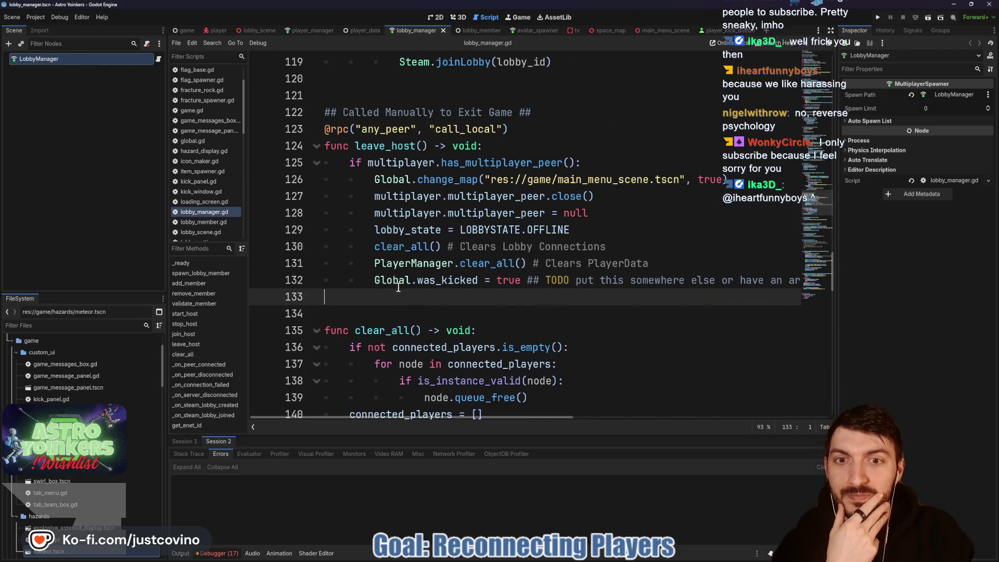
{"action": "scroll", "coordinate": [400, 289], "scroll_direction": "up", "scroll_amount": 4}
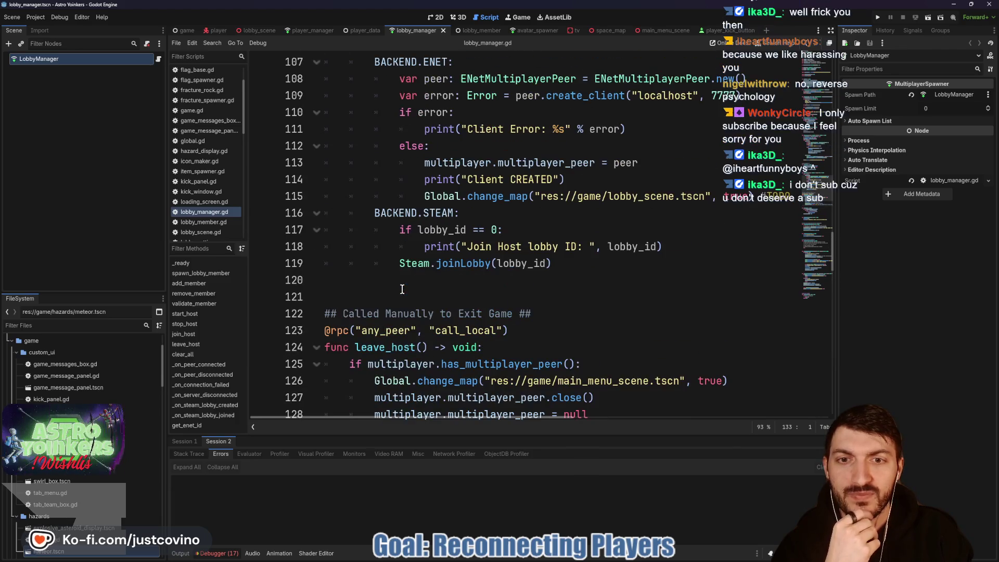
{"action": "left_click", "coordinate": [403, 289]}
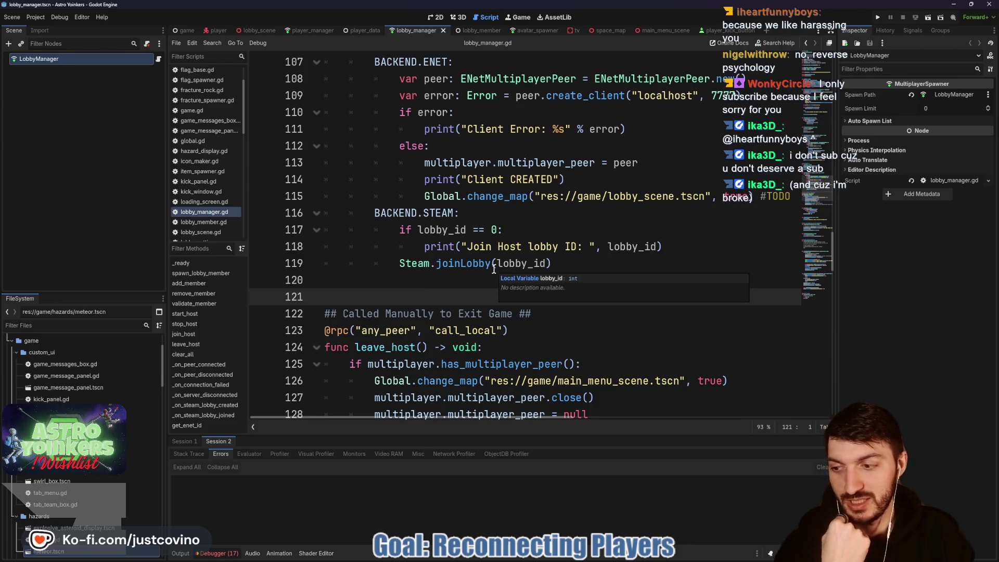
{"action": "left_click", "coordinate": [451, 282]}
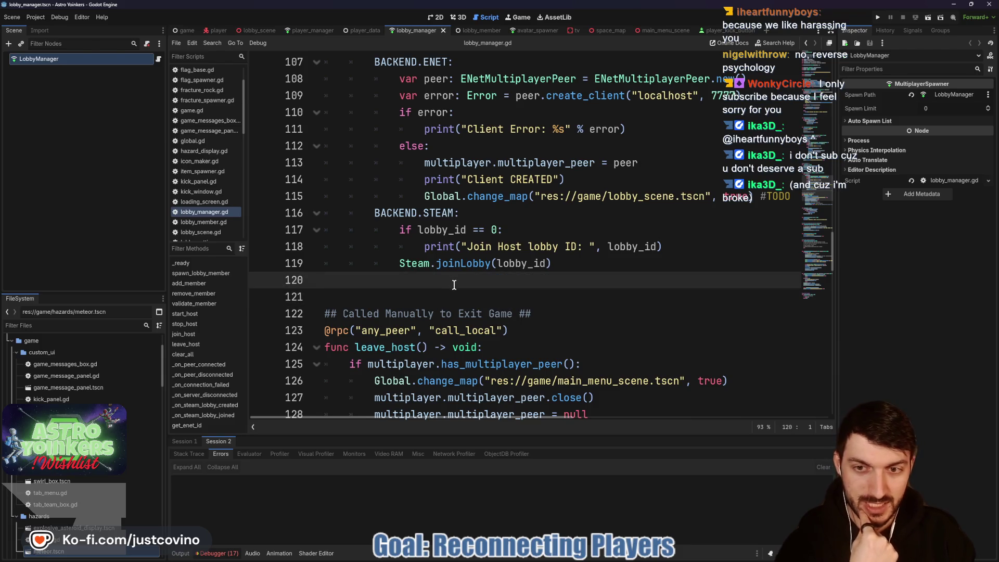
{"action": "scroll", "coordinate": [454, 285], "scroll_direction": "down", "scroll_amount": 1}
{"action": "left_click", "coordinate": [323, 245]}
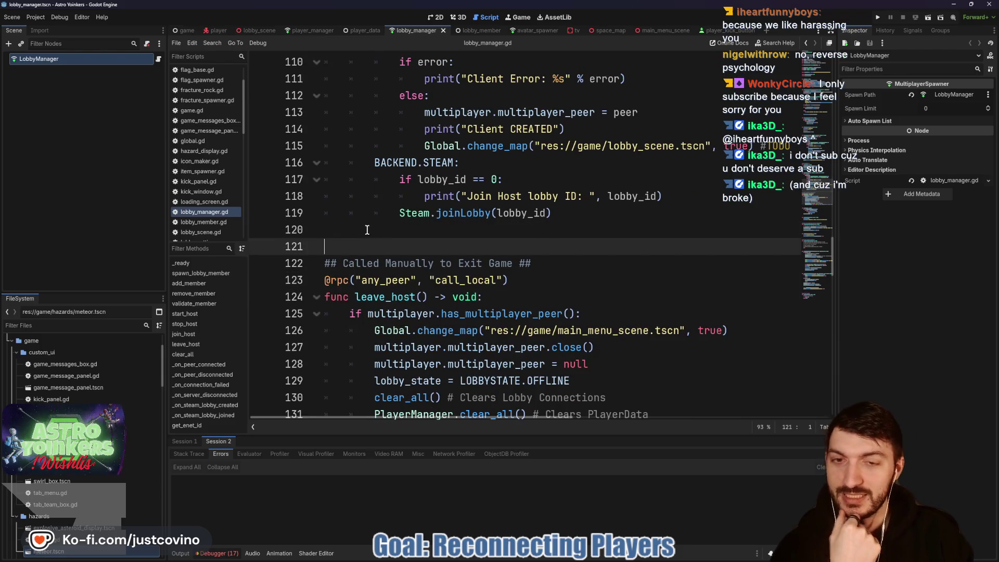
{"action": "left_click", "coordinate": [367, 230]}
{"action": "scroll", "coordinate": [385, 249], "scroll_direction": "up", "scroll_amount": 6}
{"action": "left_click", "coordinate": [396, 264]}
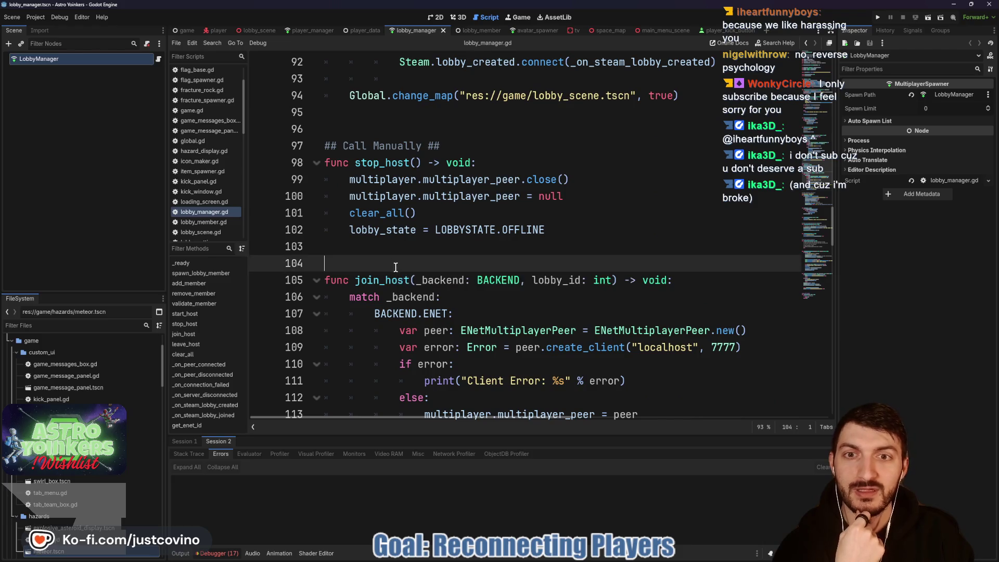
{"action": "scroll", "coordinate": [395, 267], "scroll_direction": "up", "scroll_amount": 4}
{"action": "left_click", "coordinate": [385, 314]}
{"action": "left_click", "coordinate": [424, 281]}
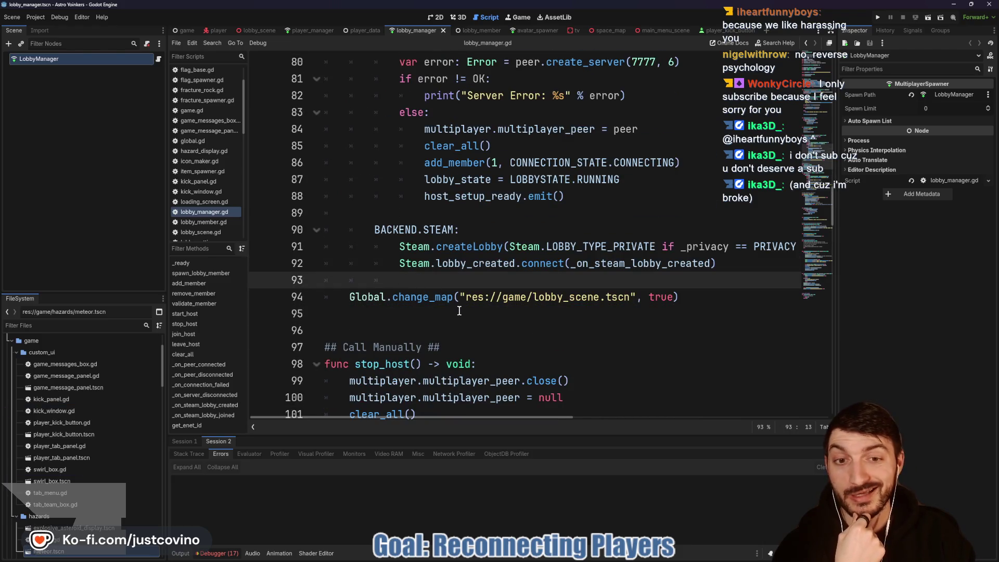
{"action": "scroll", "coordinate": [459, 311], "scroll_direction": "up", "scroll_amount": 3}
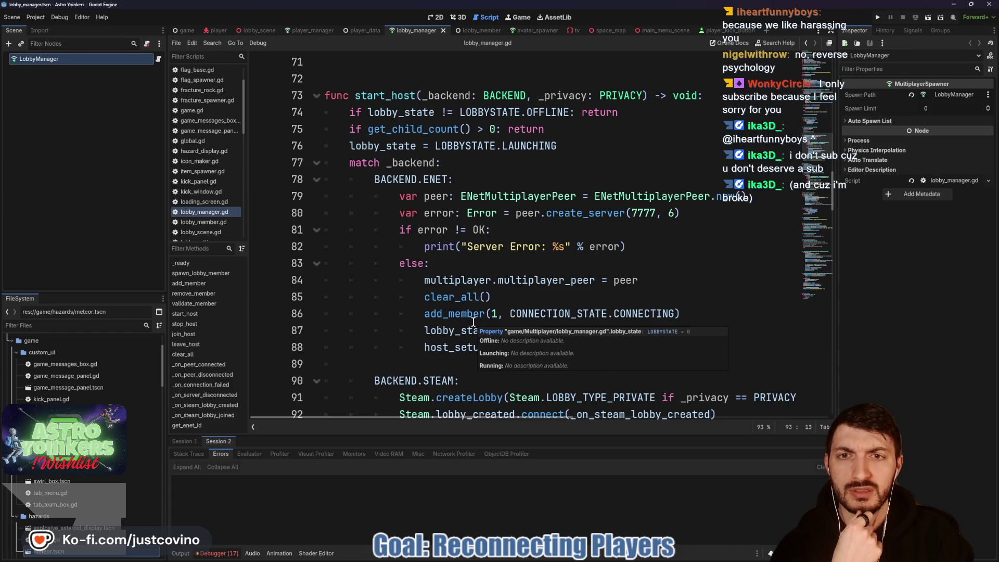
{"action": "scroll", "coordinate": [470, 319], "scroll_direction": "up", "scroll_amount": 3}
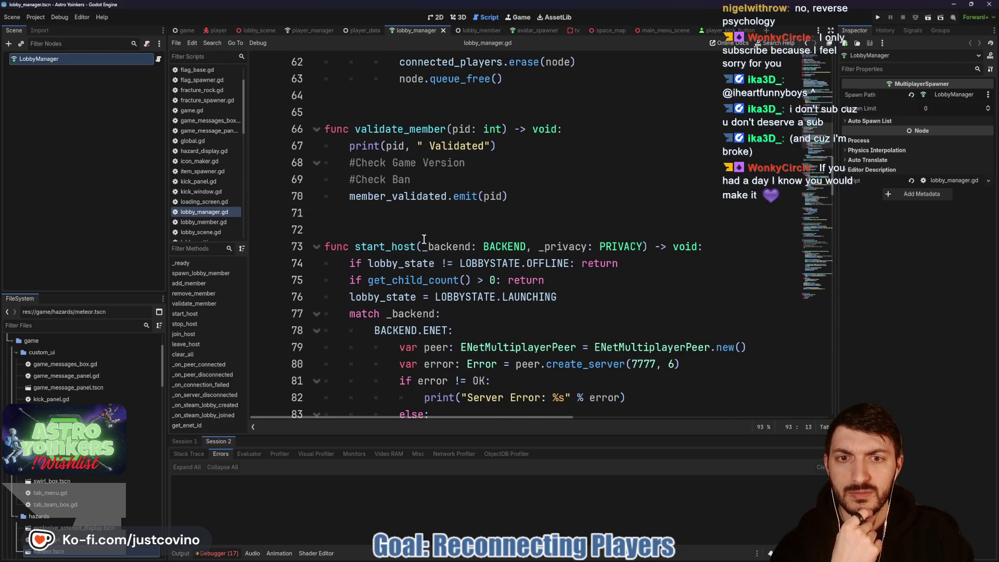
{"action": "scroll", "coordinate": [425, 240], "scroll_direction": "up", "scroll_amount": 1}
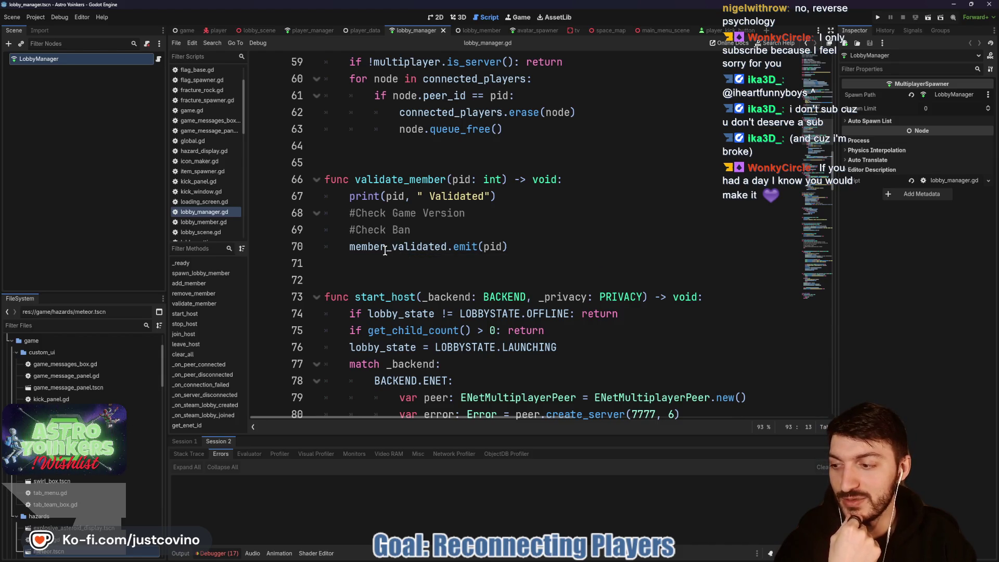
{"action": "mouse_move", "coordinate": [385, 251]}
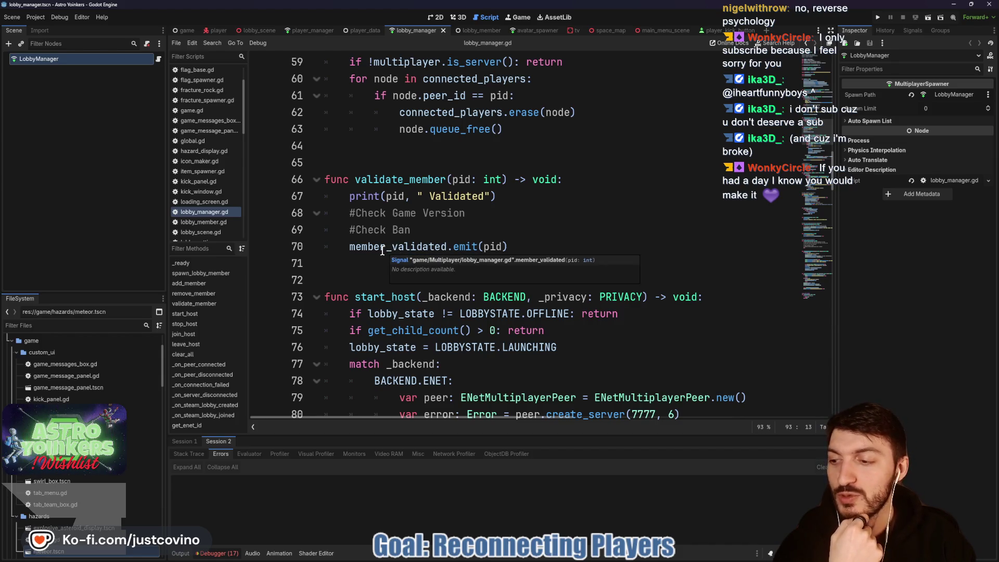
{"action": "scroll", "coordinate": [383, 251], "scroll_direction": "up", "scroll_amount": 3}
{"action": "left_click", "coordinate": [390, 314]}
{"action": "left_click", "coordinate": [395, 182]}
{"action": "scroll", "coordinate": [434, 311], "scroll_direction": "up", "scroll_amount": 2}
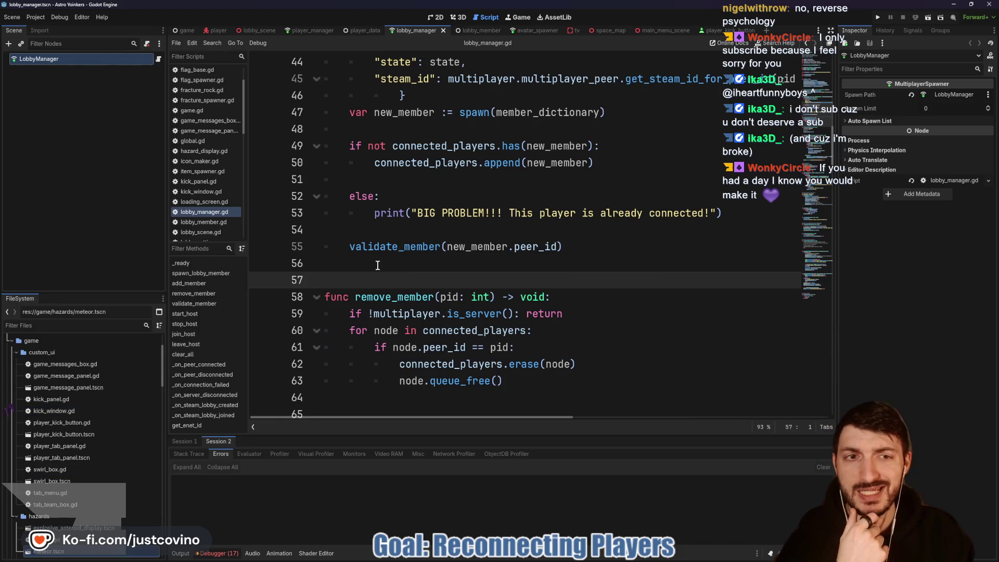
{"action": "scroll", "coordinate": [392, 254], "scroll_direction": "up", "scroll_amount": 3}
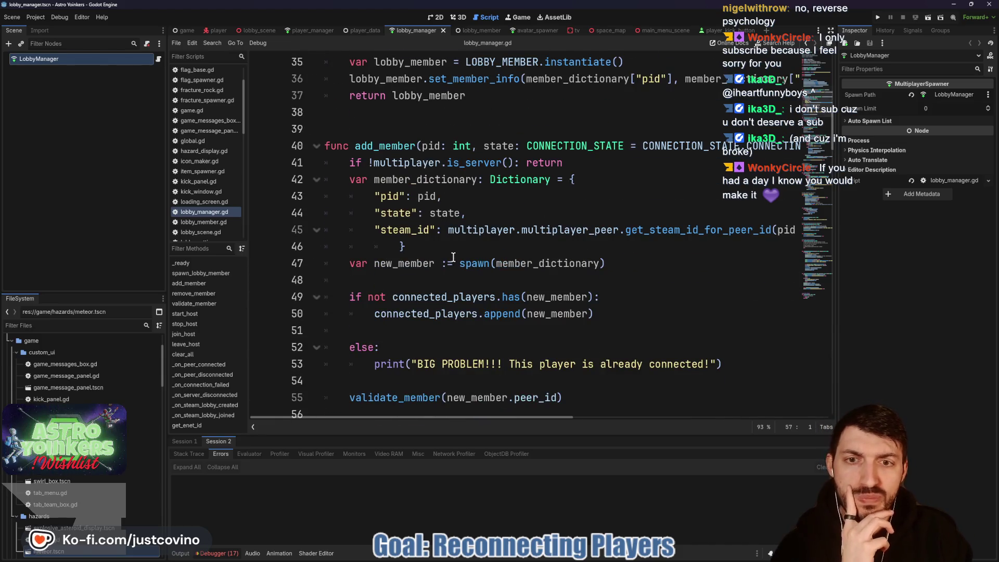
{"action": "scroll", "coordinate": [448, 250], "scroll_direction": "up", "scroll_amount": 6}
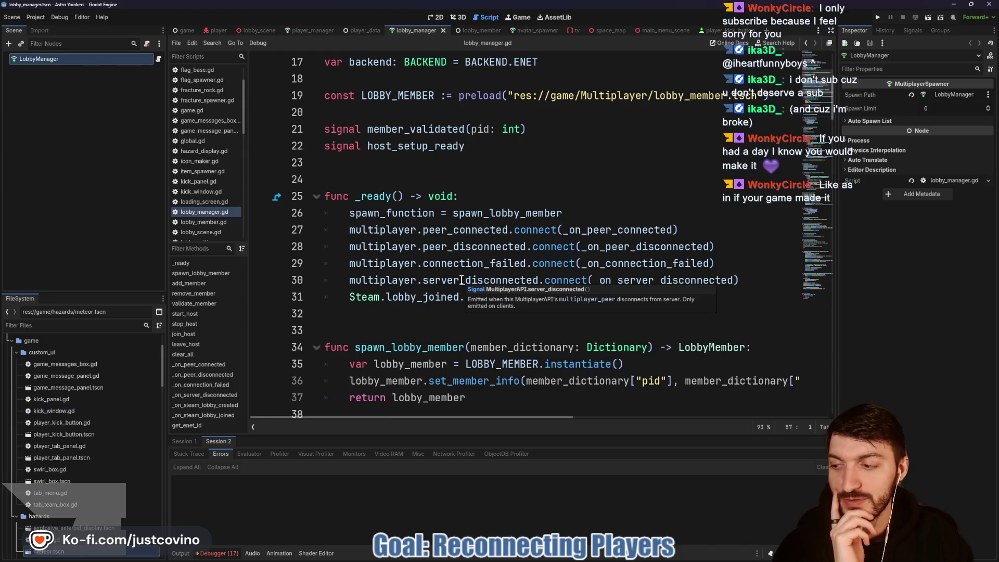
- Check the empty lines 23–24 below the signals, then run the Astro Yoinkers project
{"action": "left_click", "coordinate": [414, 165]}
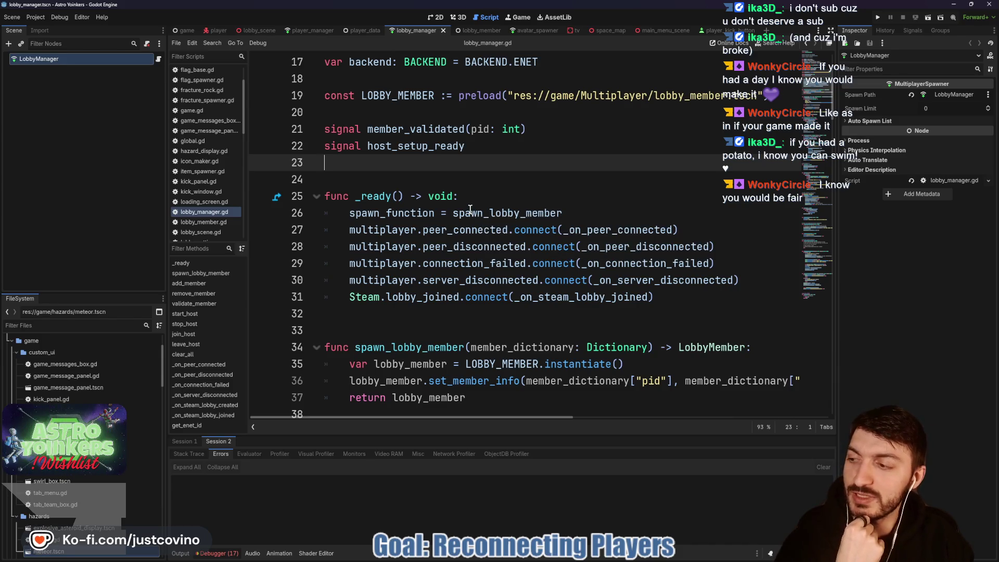
{"action": "left_click", "coordinate": [407, 175]}
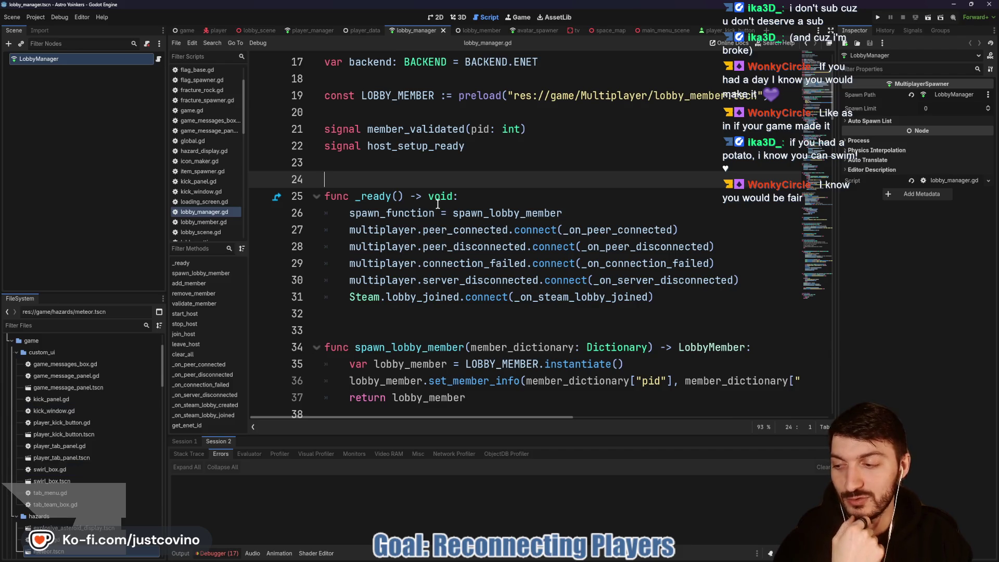
{"action": "scroll", "coordinate": [455, 190], "scroll_direction": "down", "scroll_amount": 1}
{"action": "scroll", "coordinate": [447, 203], "scroll_direction": "up", "scroll_amount": 2}
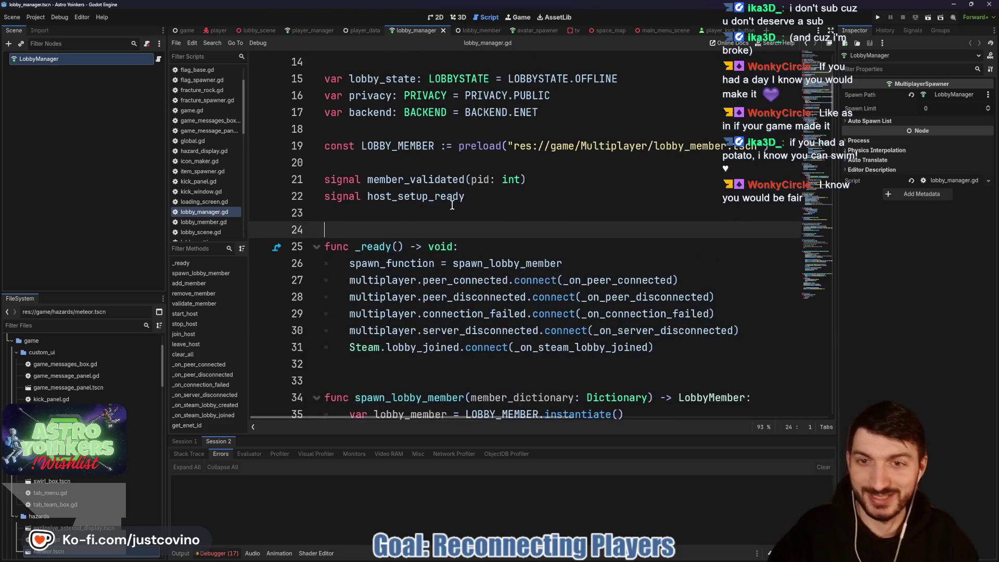
{"action": "left_click", "coordinate": [432, 221]}
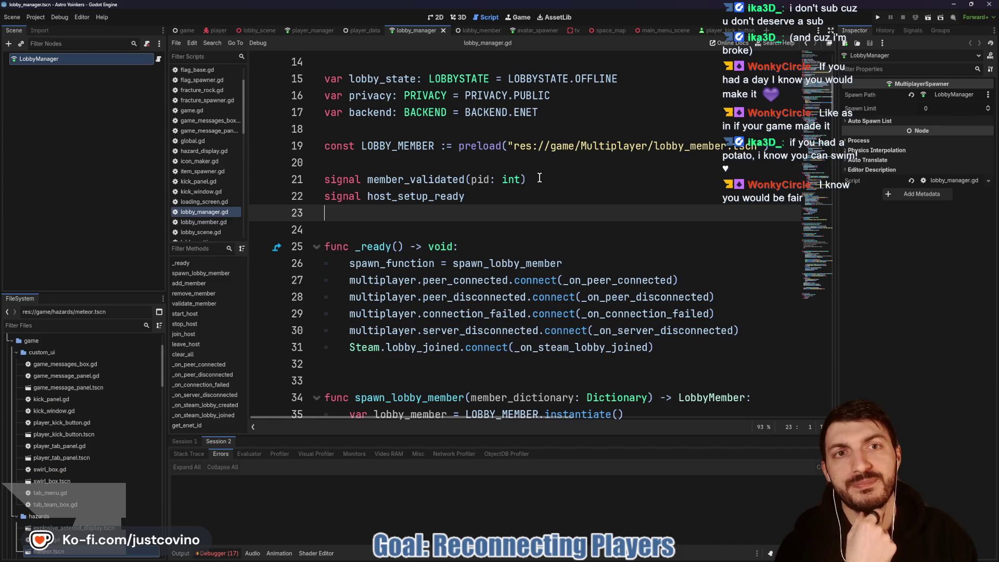
{"action": "left_click", "coordinate": [876, 17]}
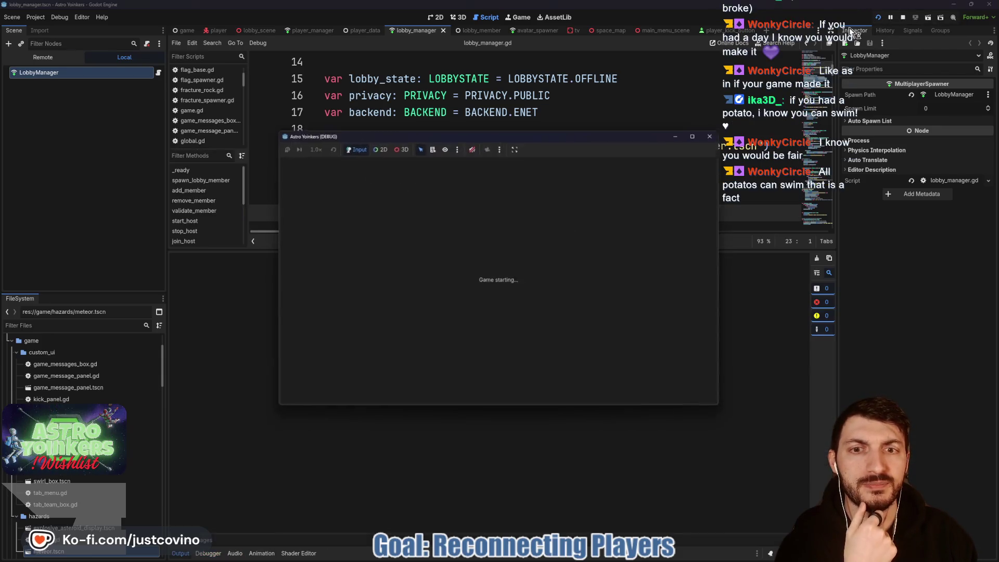